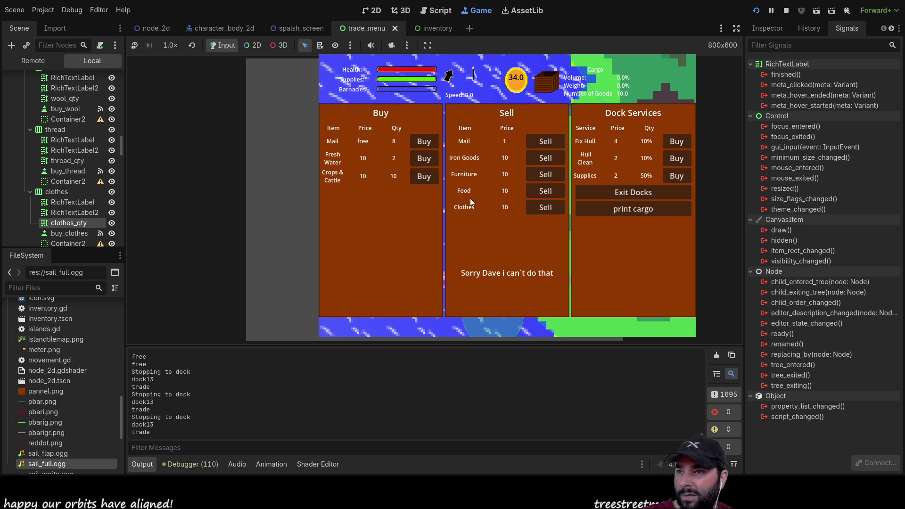
Exit the docks in the running game's trade menu and stop the game run.
left_click(629, 191)
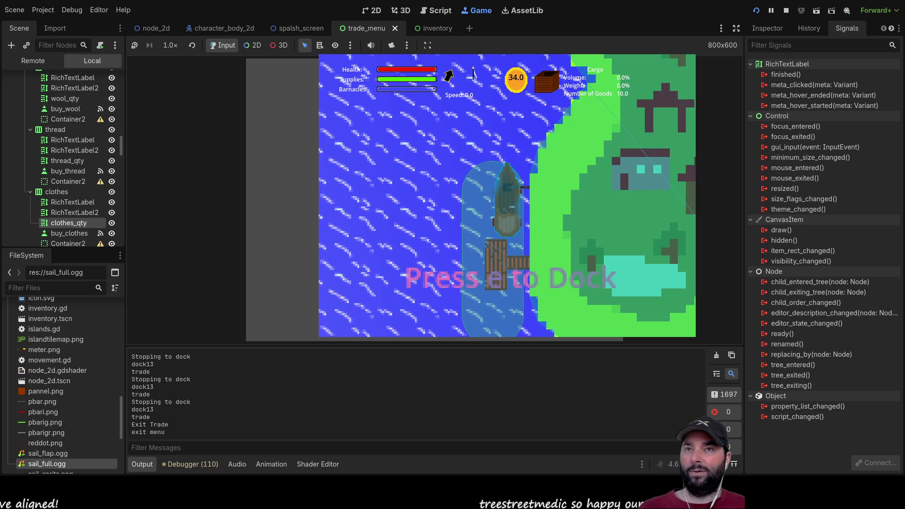
left_click(786, 10)
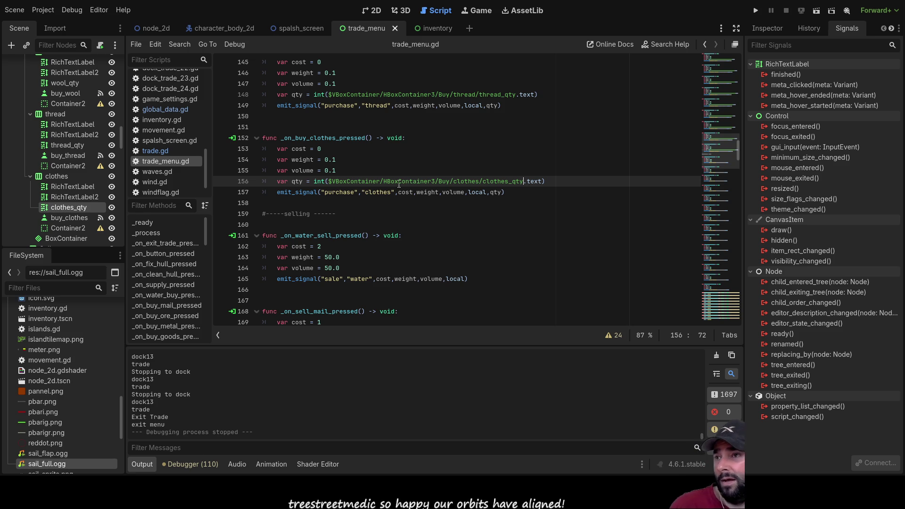
Open trade.gd and scroll up to the dock1–dock23 trade arrays at its top.
scroll(401, 181, "up", 18)
scroll(401, 181, "up", 20)
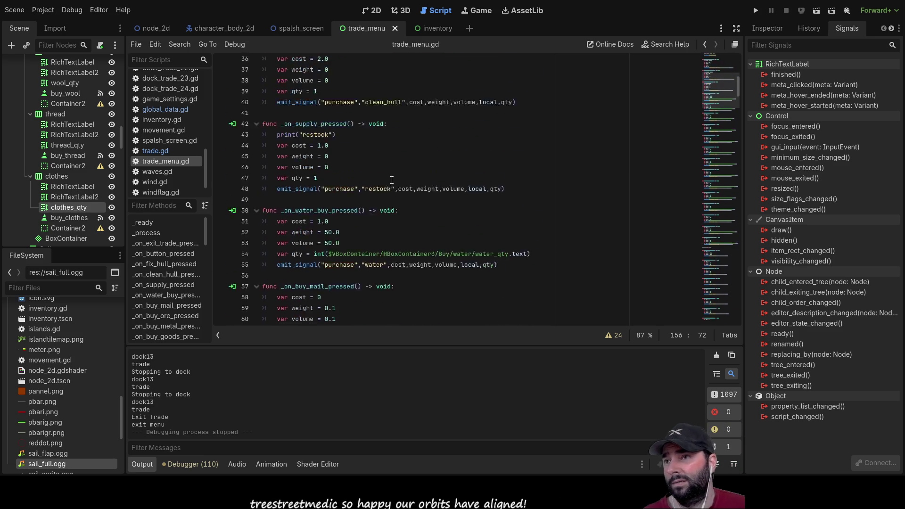
left_click(167, 151)
scroll(358, 189, "up", 15)
scroll(446, 246, "up", 20)
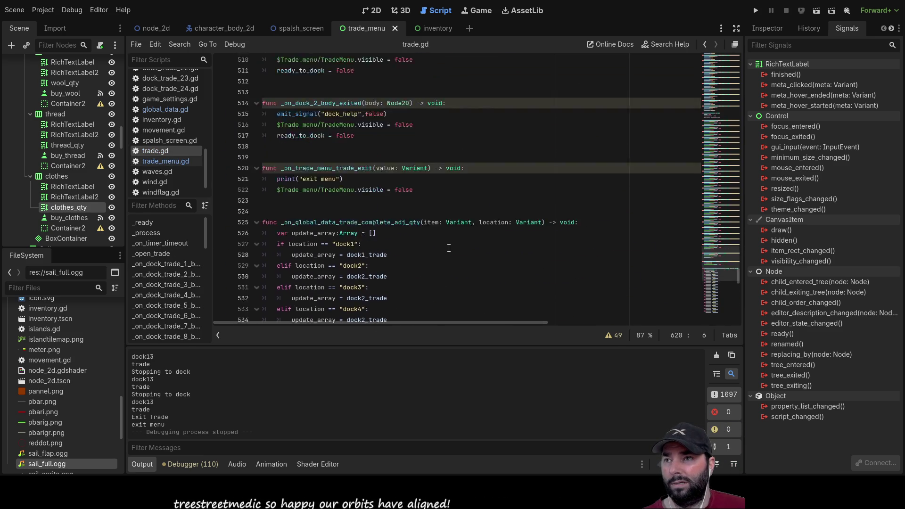
scroll(451, 244, "up", 20)
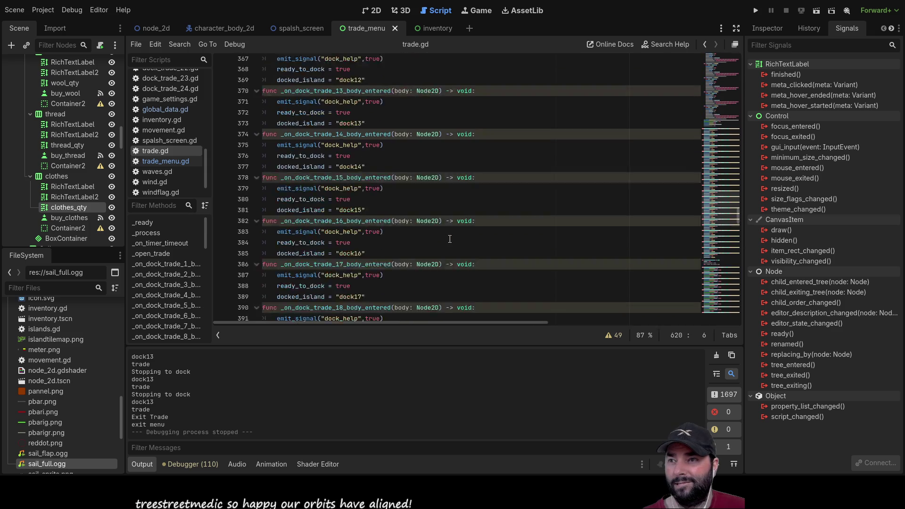
scroll(456, 241, "up", 20)
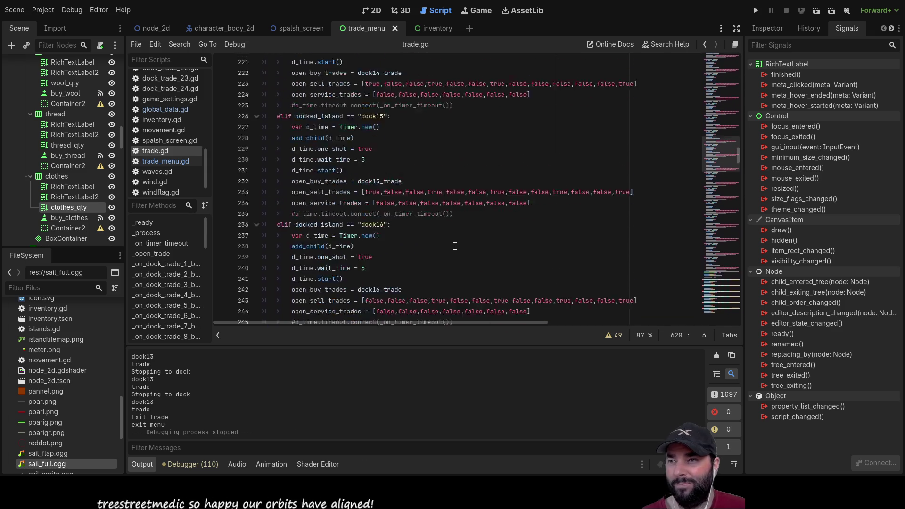
scroll(455, 244, "up", 16)
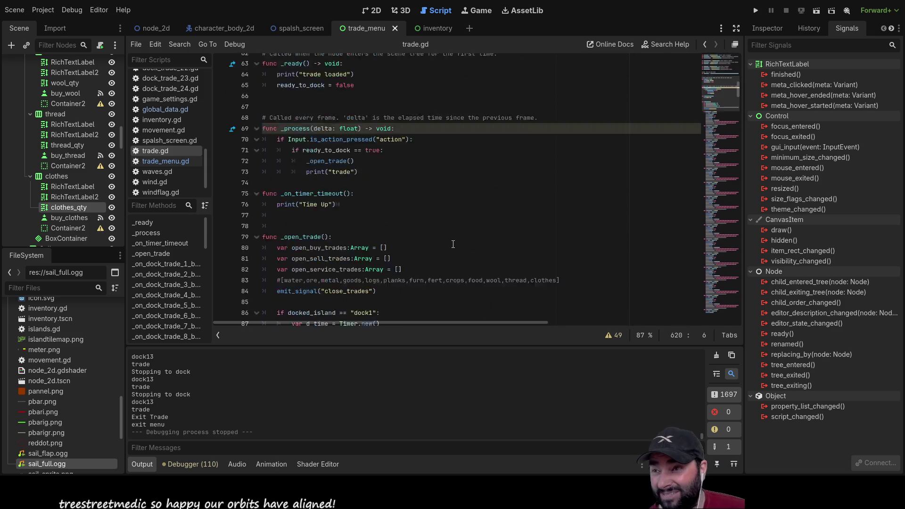
scroll(450, 250, "up", 10)
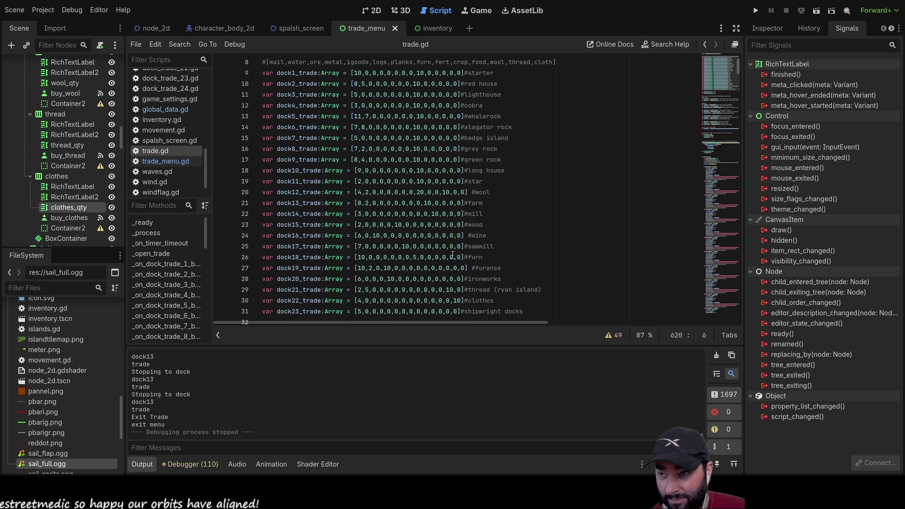
scroll(453, 255, "up", 3)
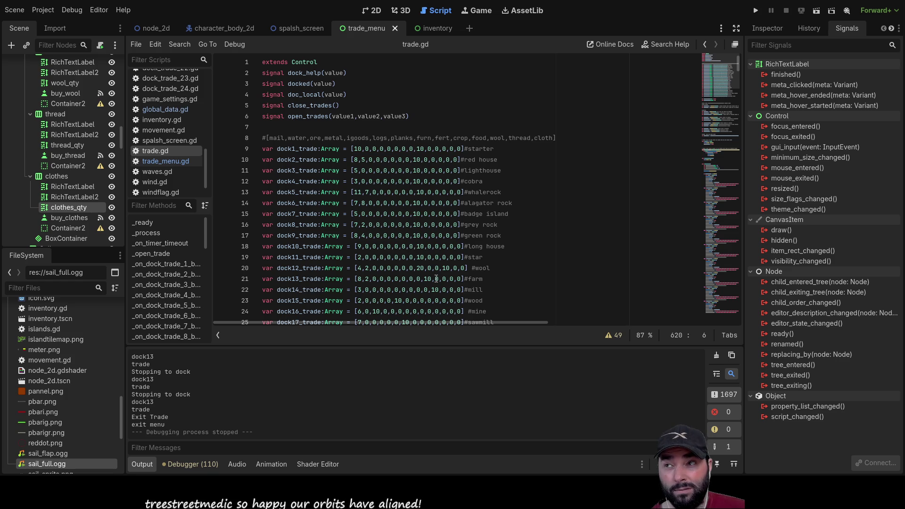
scroll(439, 275, "down", 20)
scroll(443, 272, "down", 7)
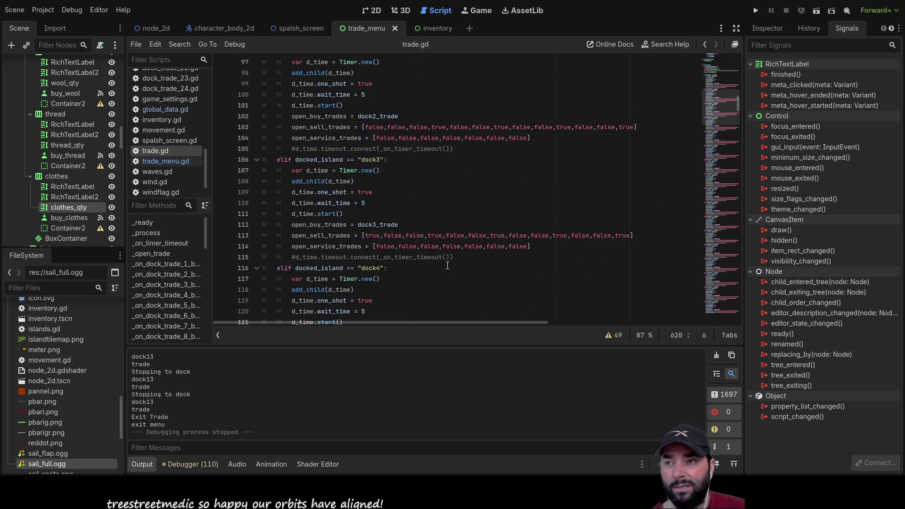
scroll(444, 264, "up", 1)
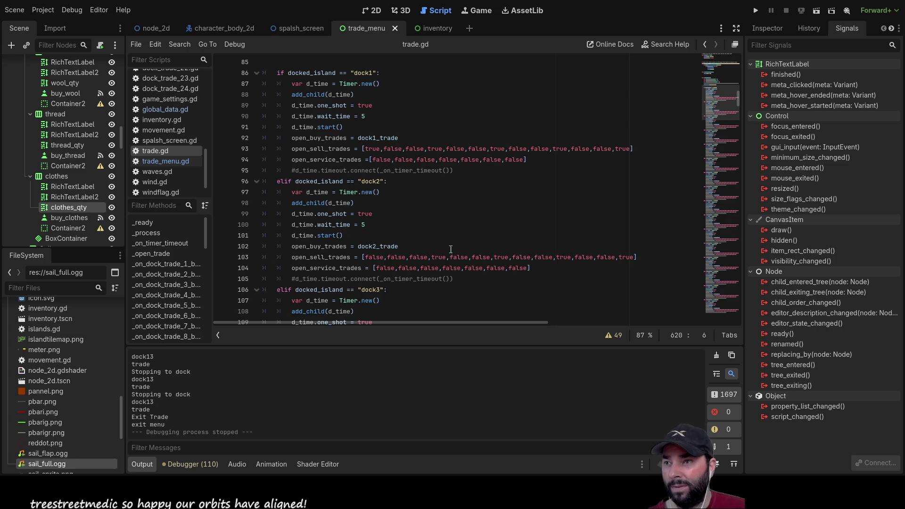
scroll(466, 254, "down", 20)
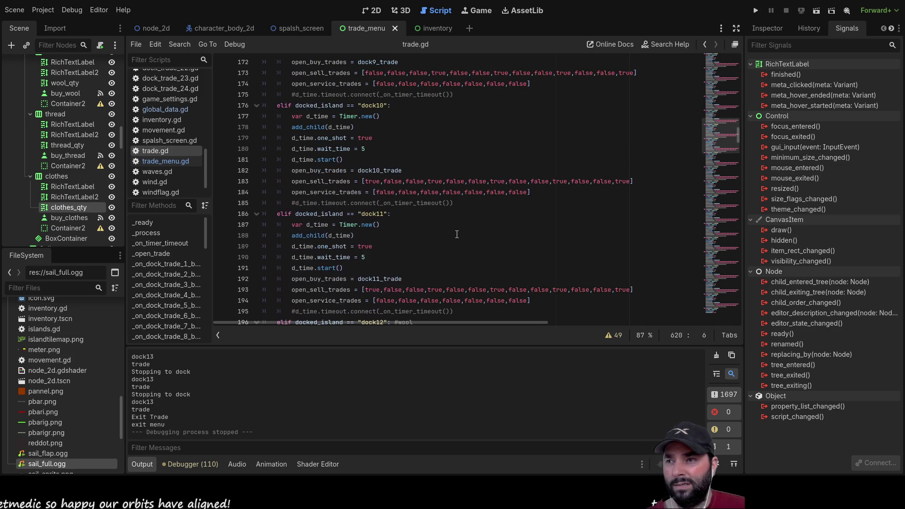
scroll(457, 235, "down", 11)
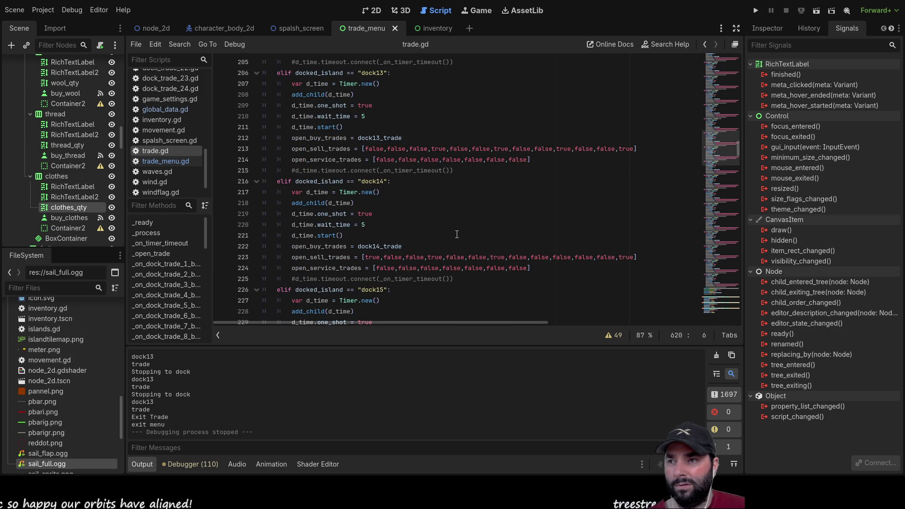
scroll(457, 234, "down", 7)
scroll(457, 234, "down", 8)
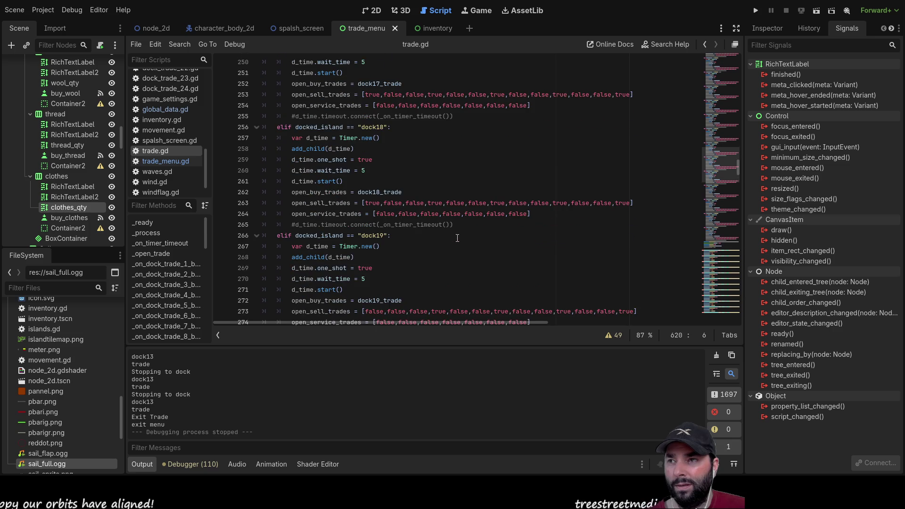
scroll(457, 237, "down", 8)
scroll(457, 238, "down", 7)
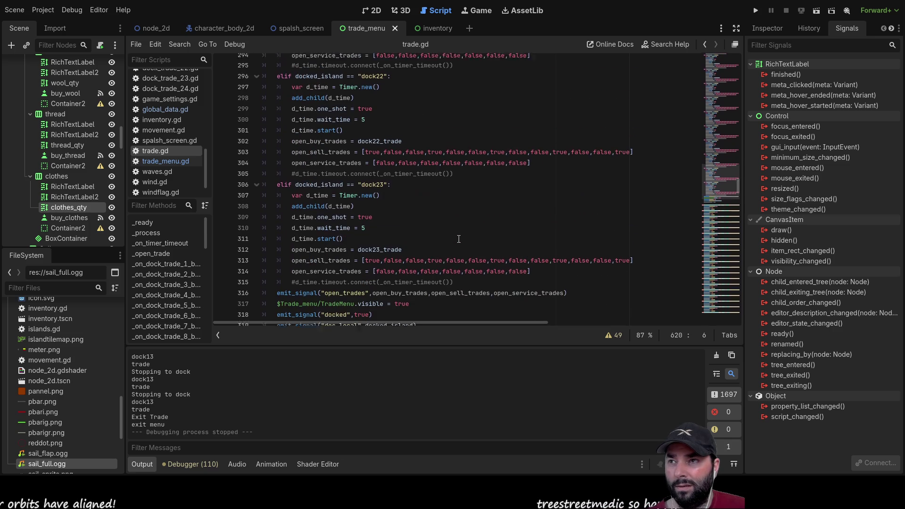
scroll(459, 239, "down", 8)
scroll(456, 239, "up", 17)
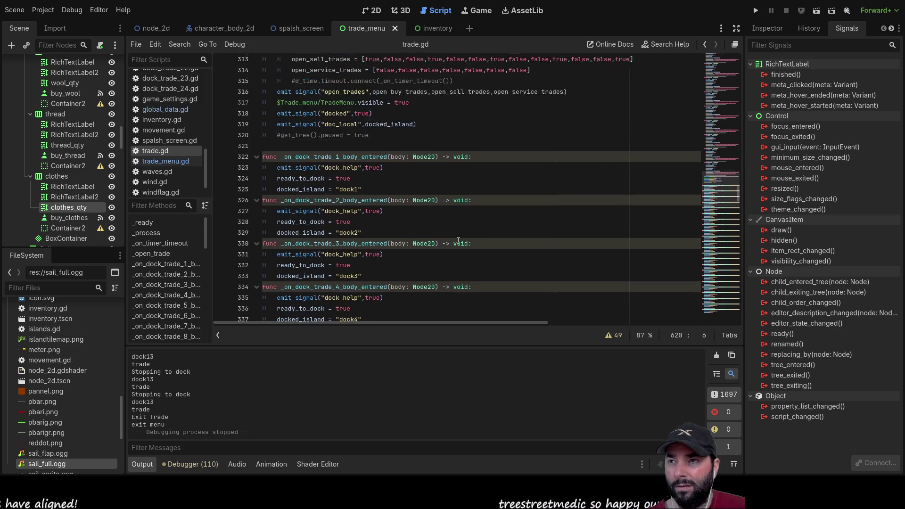
scroll(457, 238, "up", 6)
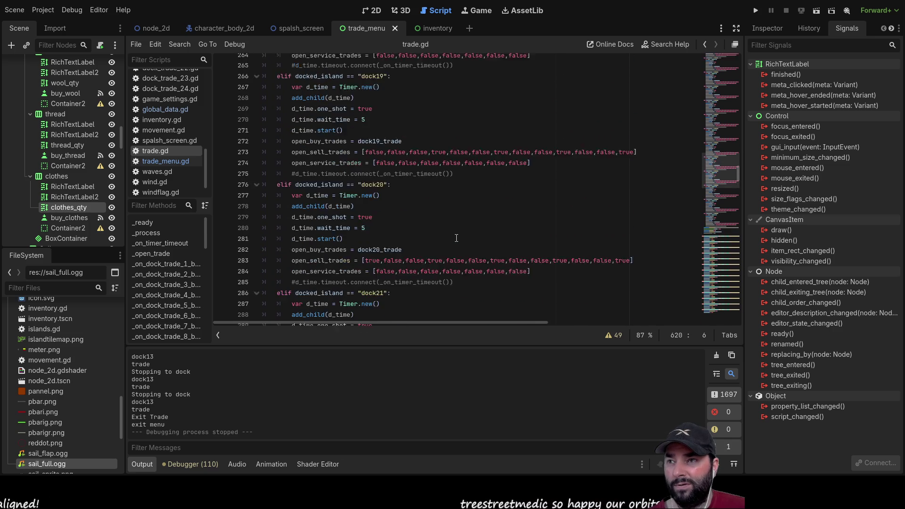
scroll(456, 238, "up", 20)
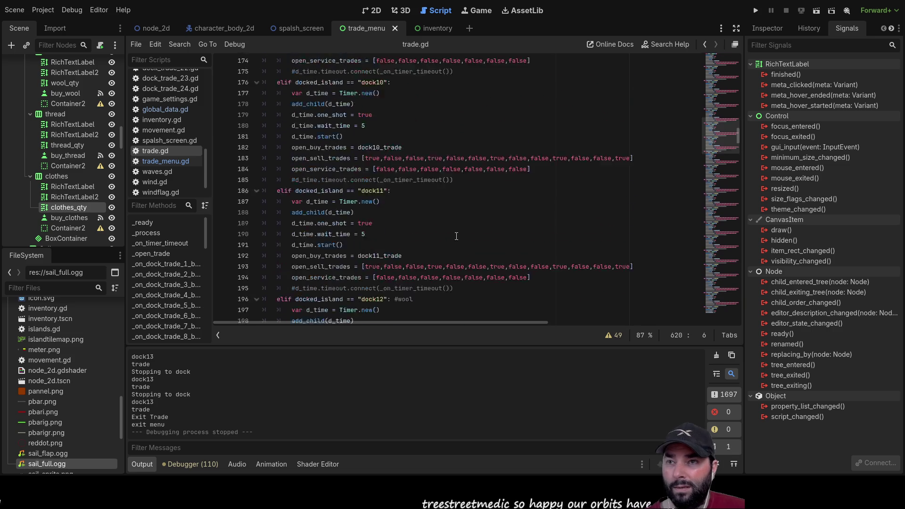
scroll(455, 238, "up", 5)
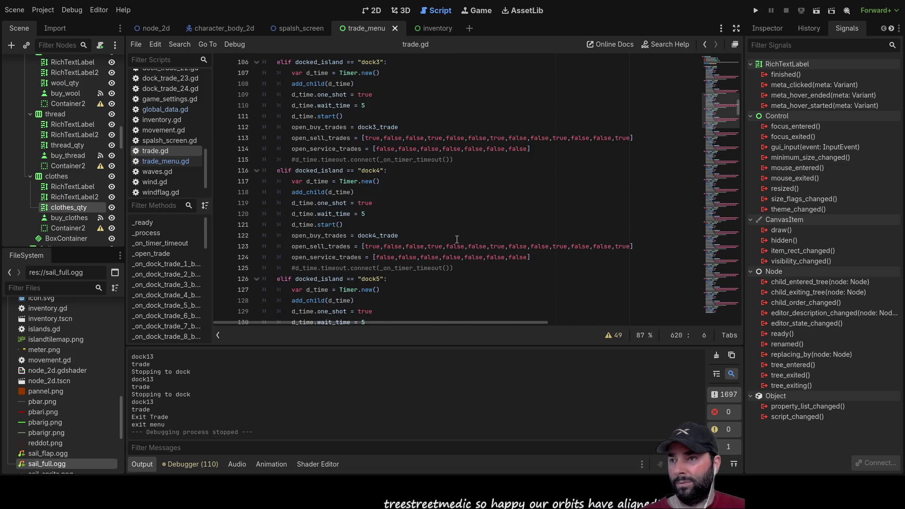
scroll(456, 239, "up", 6)
scroll(457, 240, "up", 20)
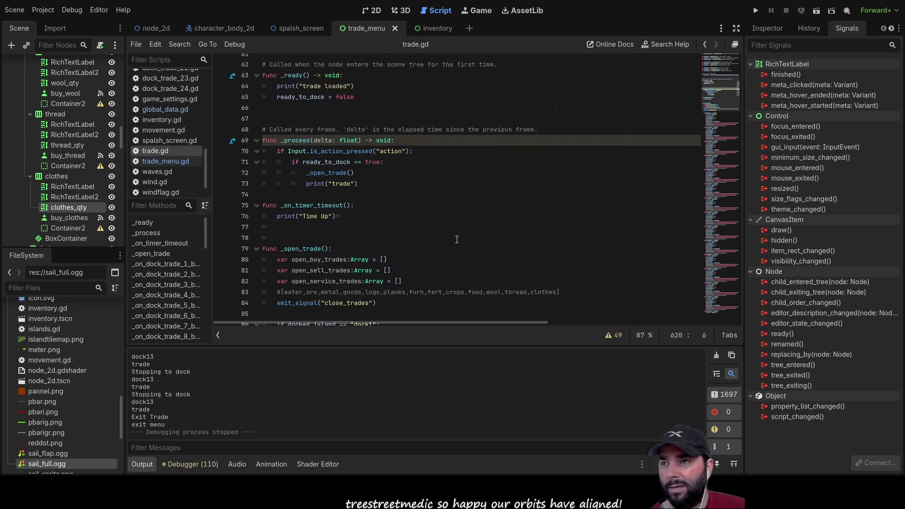
scroll(457, 237, "up", 2)
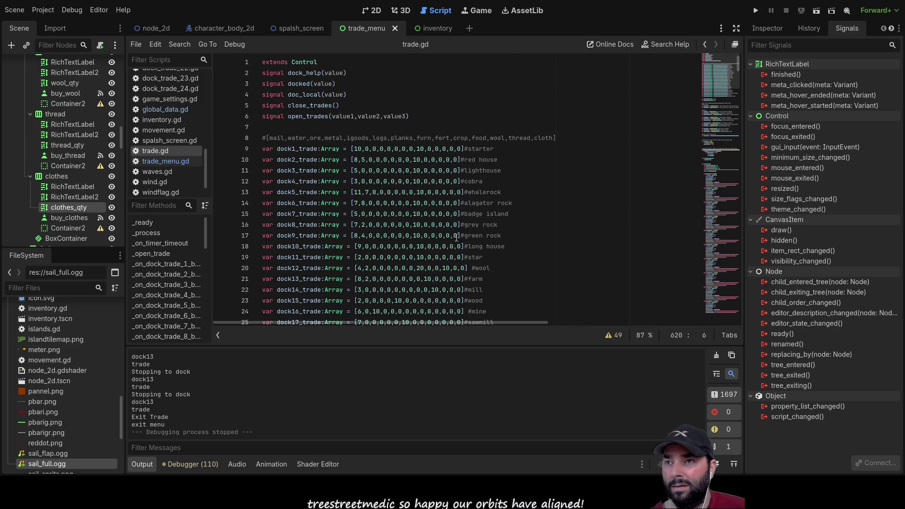
scroll(456, 238, "down", 2)
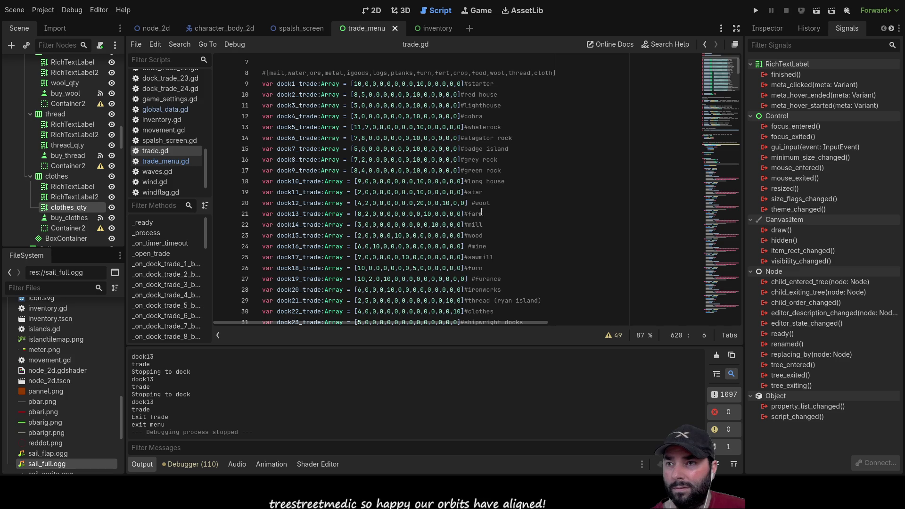
left_click_drag(483, 213, 357, 214)
Annotate the end of the dock13 check line with a '#farm' comment.
left_click(288, 214)
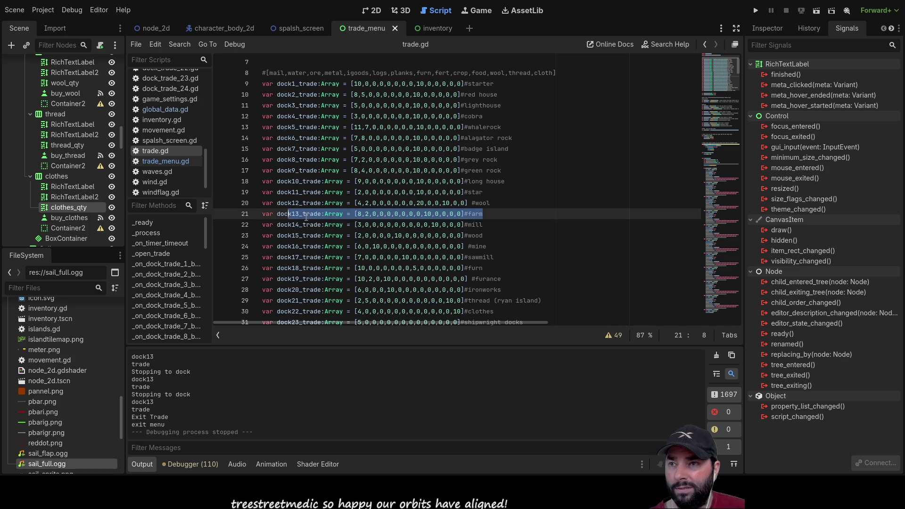
scroll(421, 233, "down", 7)
scroll(421, 233, "down", 20)
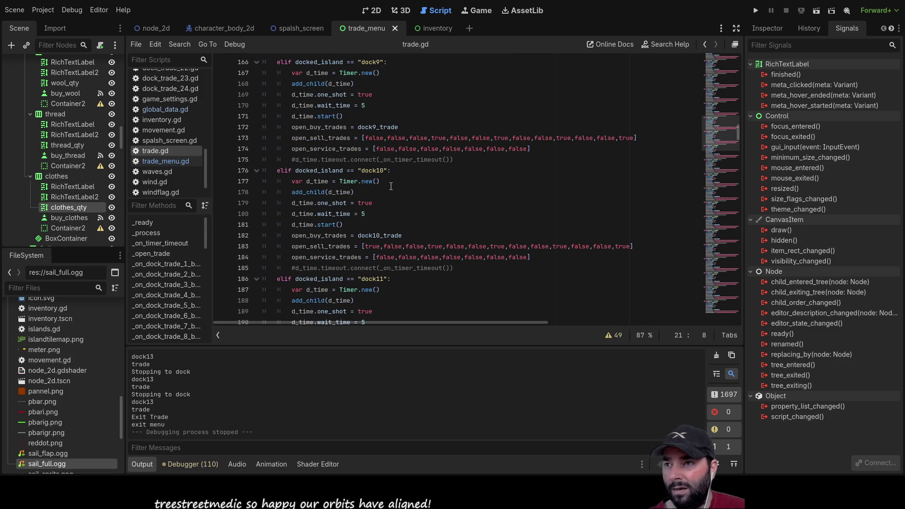
scroll(398, 192, "down", 9)
scroll(397, 192, "down", 3)
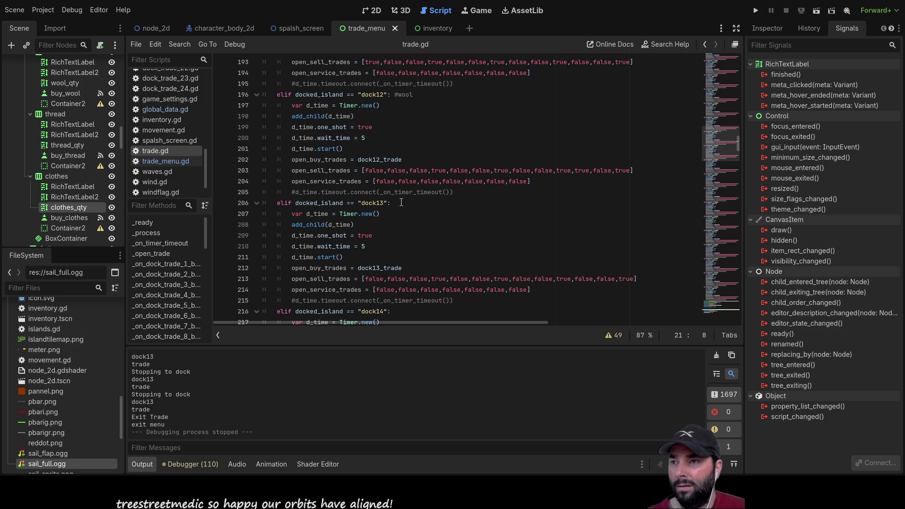
left_click(400, 203)
type("#farm")
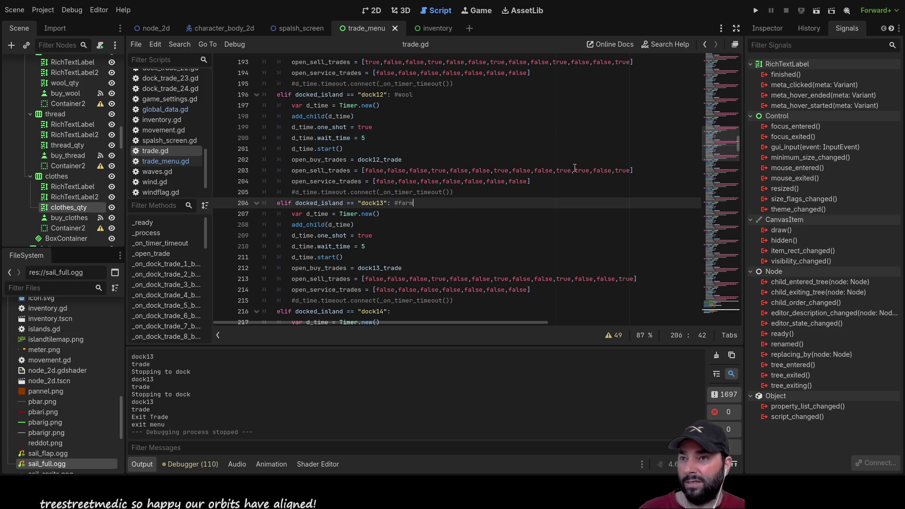
Bring the _open_trade function and its water-to-clothes goods-order comment into view.
scroll(419, 266, "down", 1)
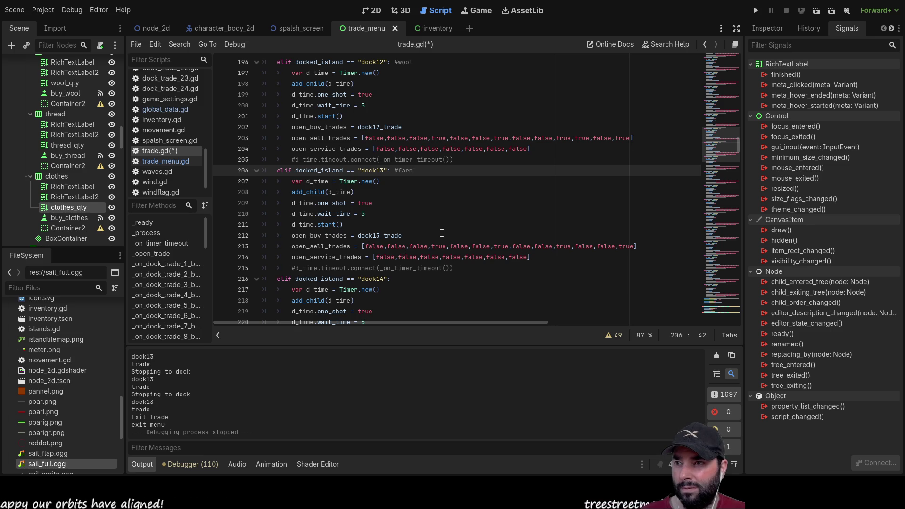
scroll(442, 232, "up", 20)
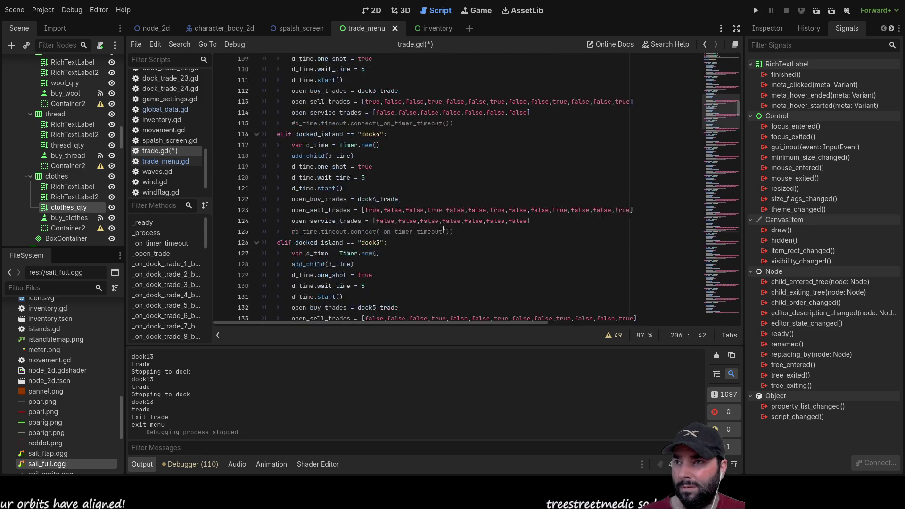
scroll(443, 229, "up", 12)
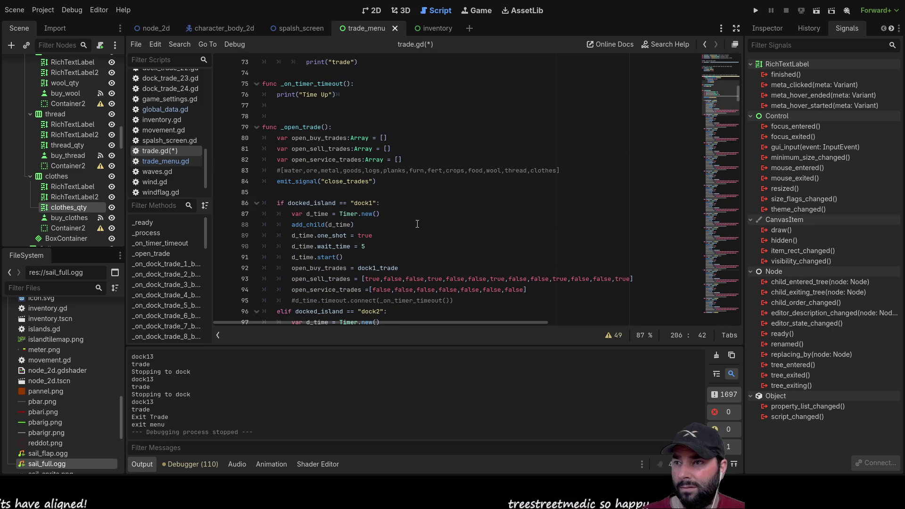
scroll(424, 224, "down", 3)
scroll(471, 217, "up", 3)
Copy the goods-order comment from line 83 and paste it above dock13's open_sell_trades line.
left_click_drag(559, 171, 278, 171)
key("ctrl+c")
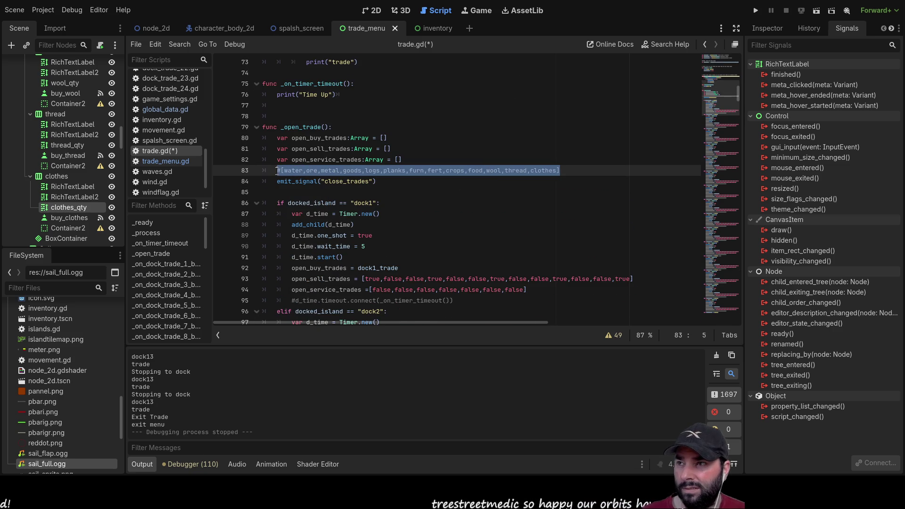
scroll(450, 236, "down", 20)
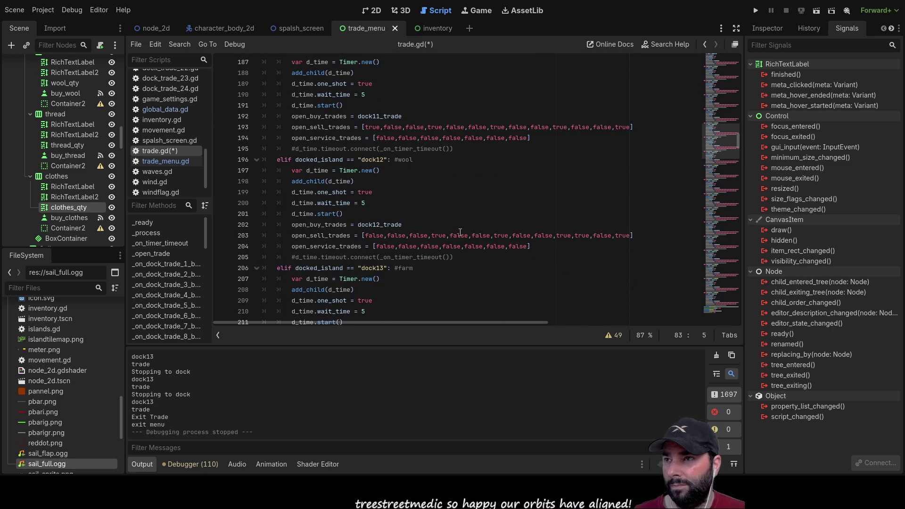
scroll(425, 205, "down", 3)
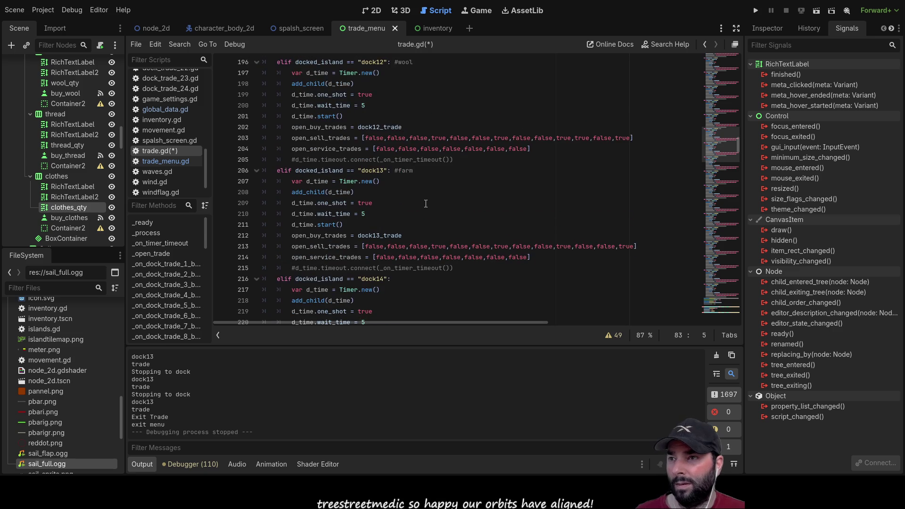
left_click(292, 246)
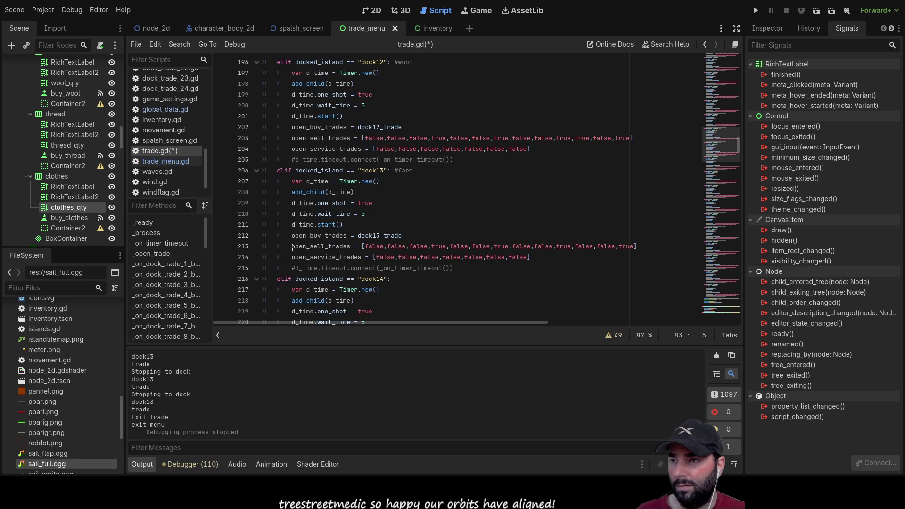
key("ctrl+v")
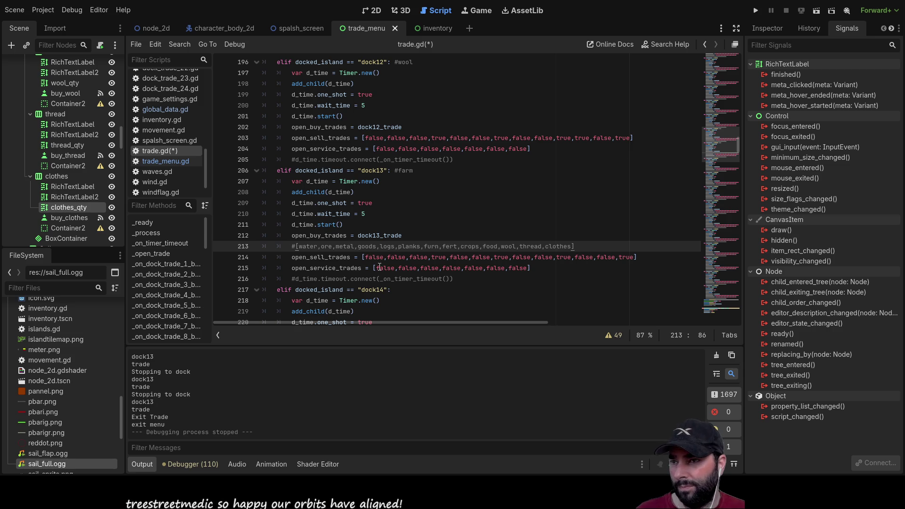
double_click(625, 258)
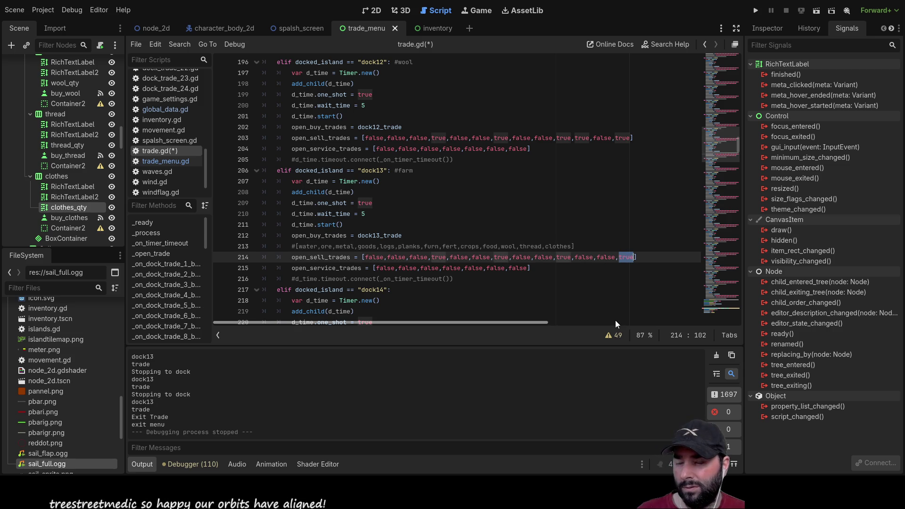
Revise dock13's sell-trade flags, changing the last value to false and goods to true.
type("false")
key("ctrl+Left")
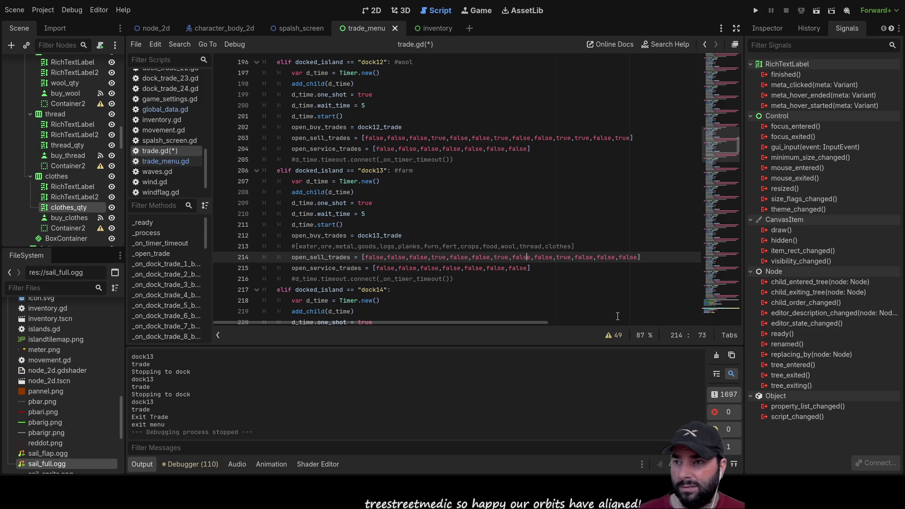
key("BackSpace")
key("BackSpace")
key("BackSpace")
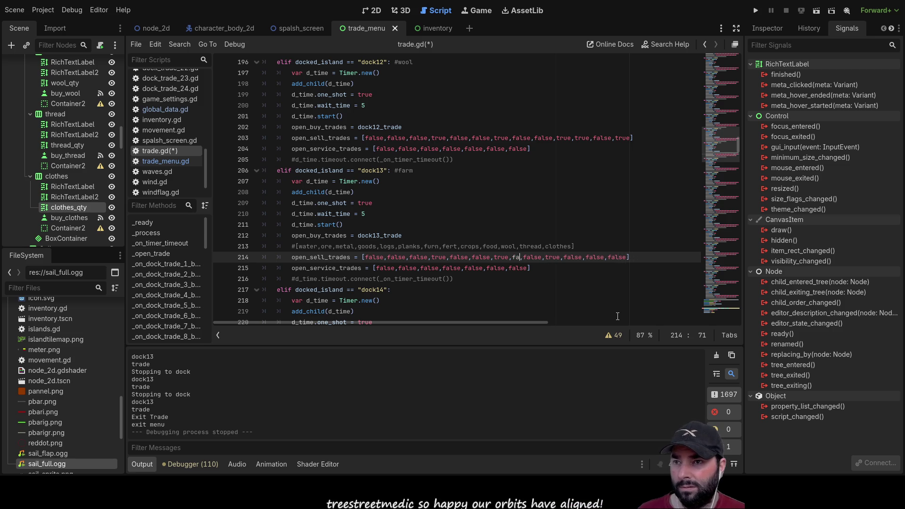
type("fert")
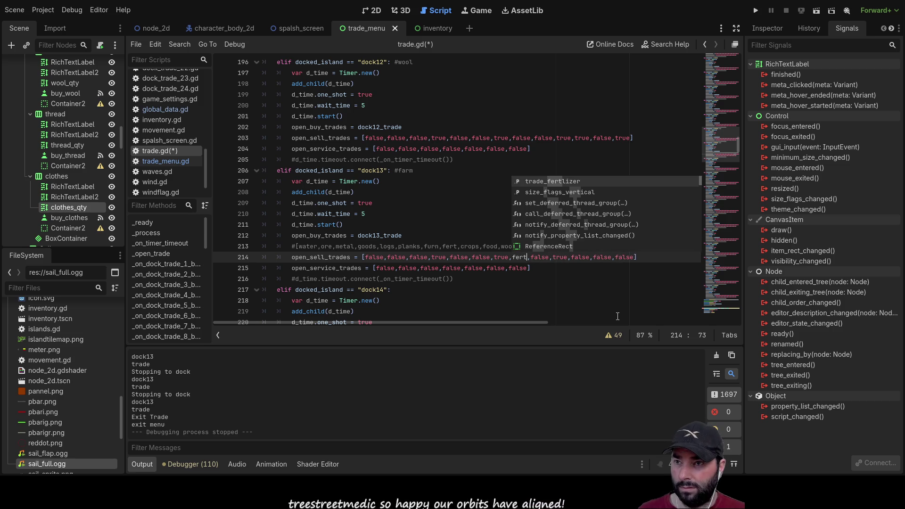
key("BackSpace")
key("BackSpace")
key("BackSpace")
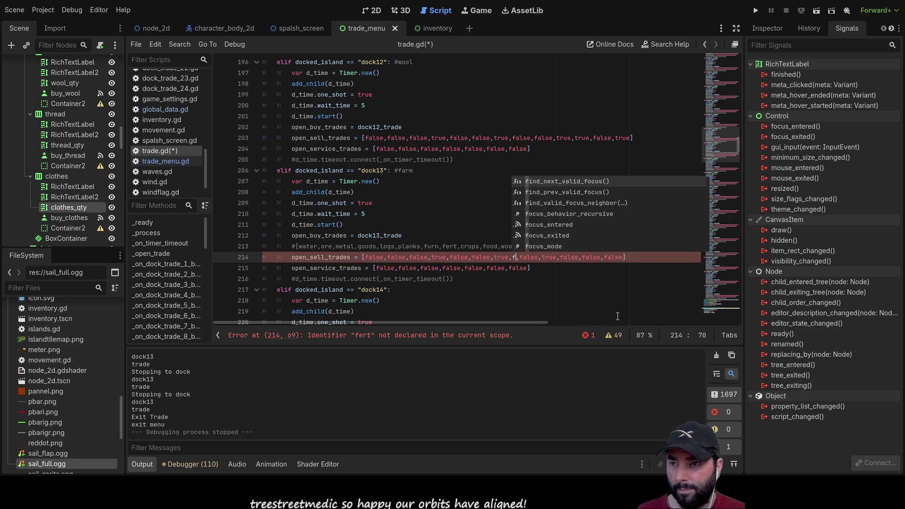
type("true")
key("Escape")
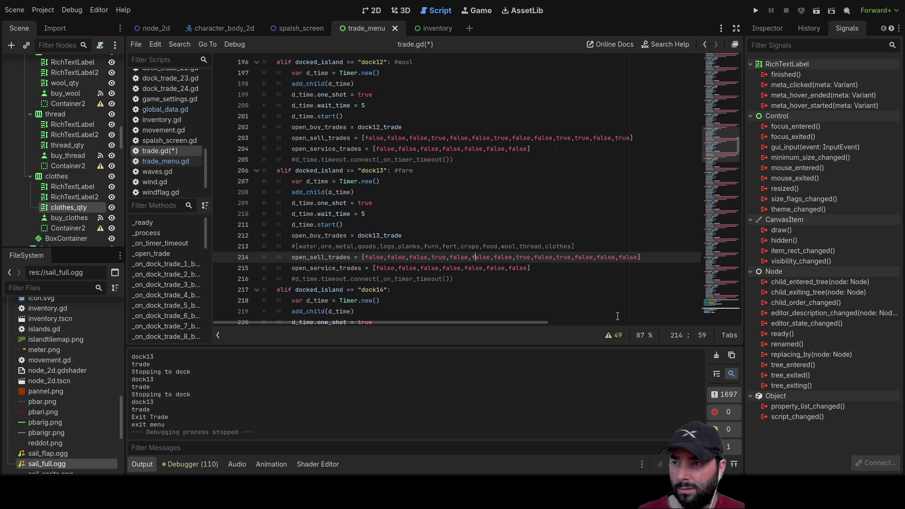
key("Left")
key("Left")
key("Left")
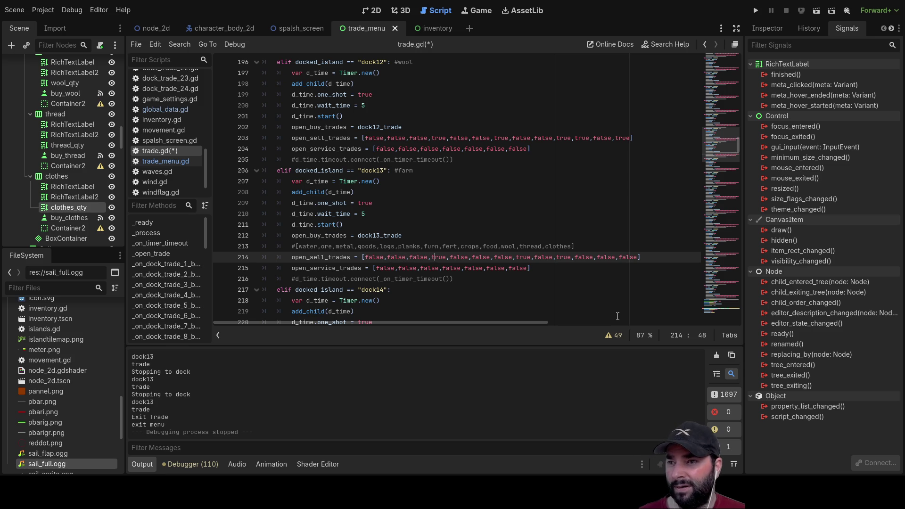
key("Right")
key("Right")
key("Right")
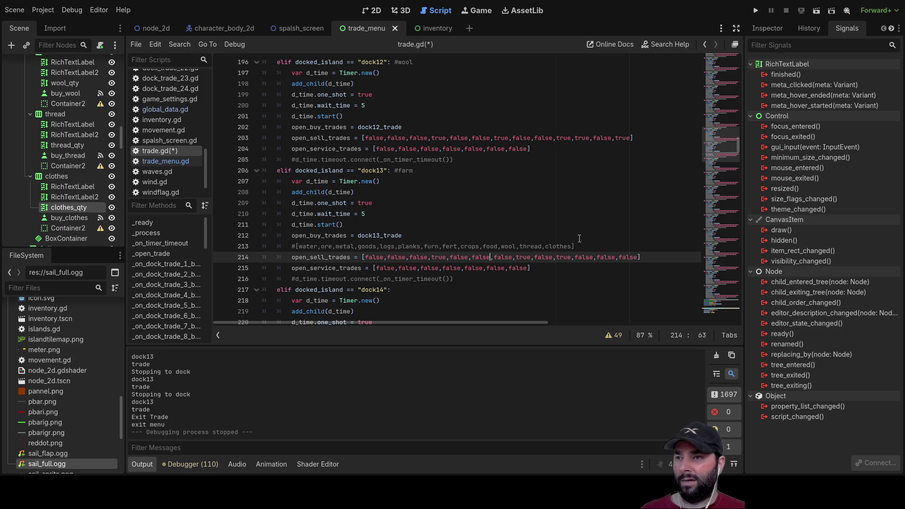
Delete the temporary goods-order comment above dock13's sell flags.
left_click_drag(572, 245, 264, 246)
key("Delete")
key("Delete")
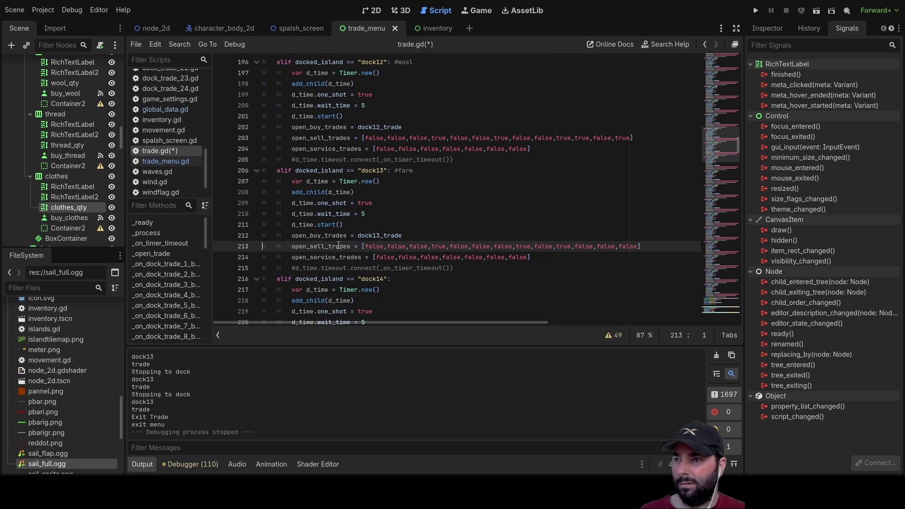
scroll(338, 245, "up", 20)
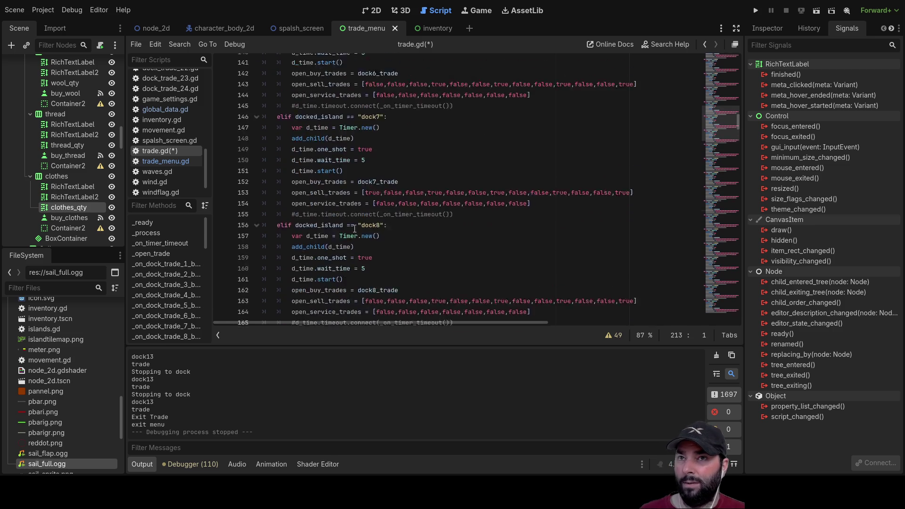
scroll(354, 229, "up", 7)
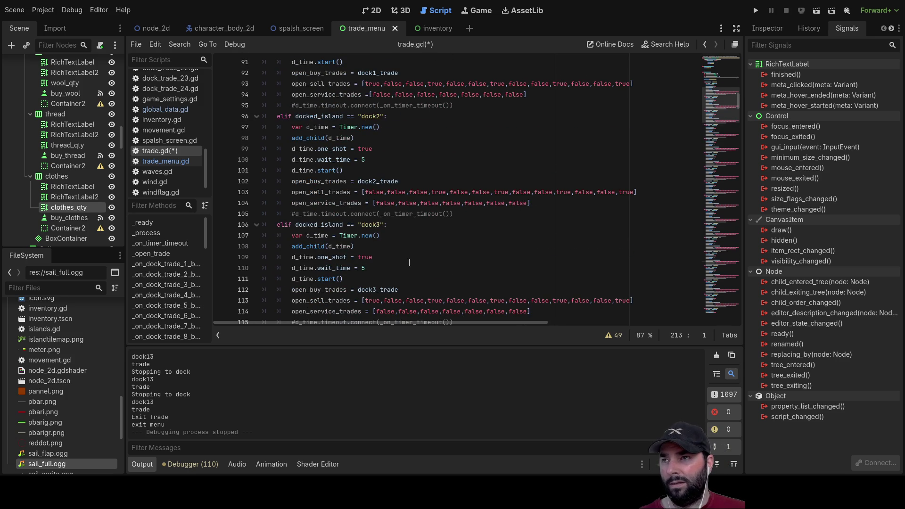
scroll(409, 263, "up", 9)
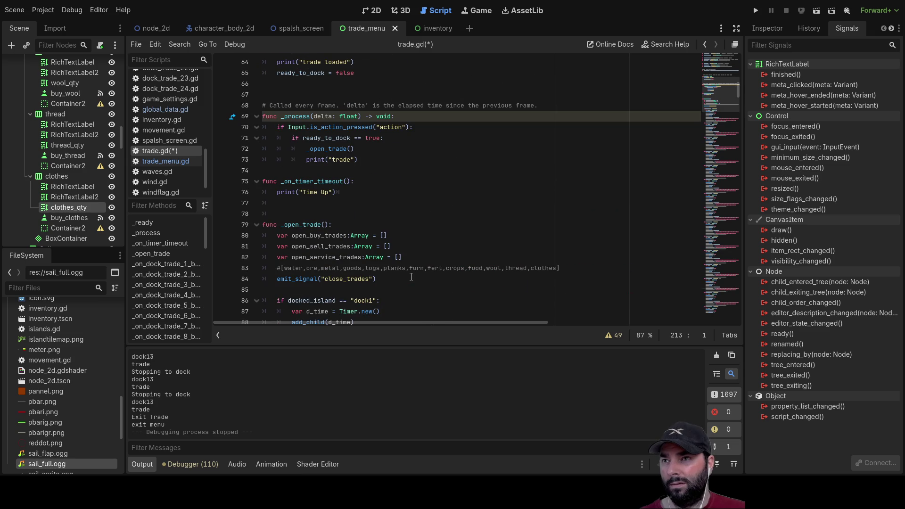
scroll(411, 277, "up", 8)
scroll(412, 276, "up", 10)
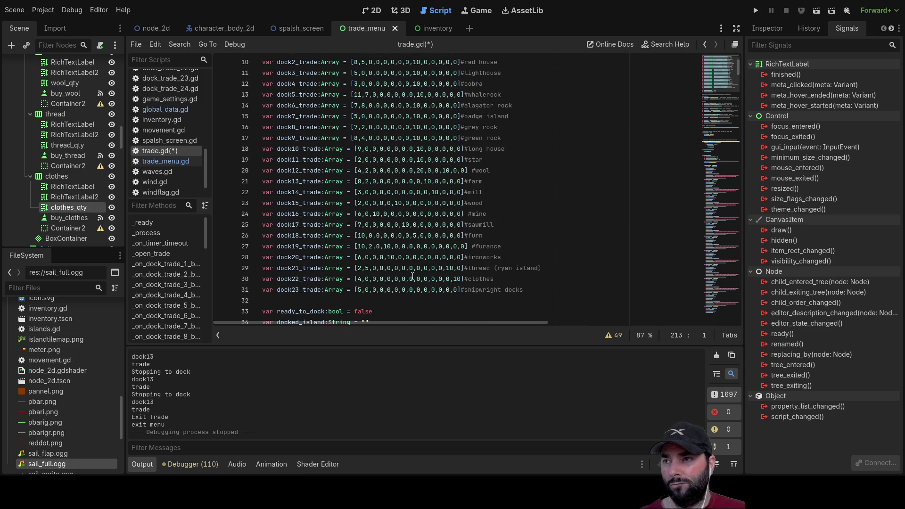
scroll(412, 277, "up", 3)
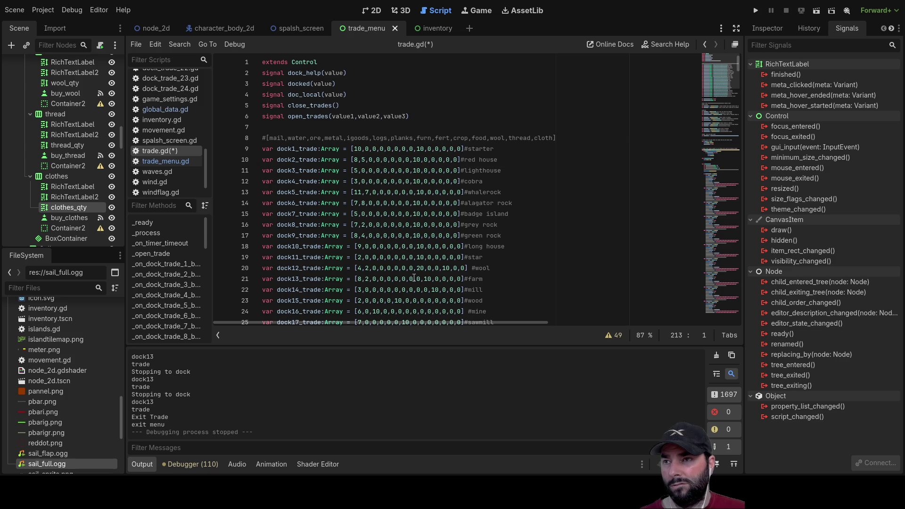
scroll(414, 278, "down", 6)
scroll(416, 273, "down", 8)
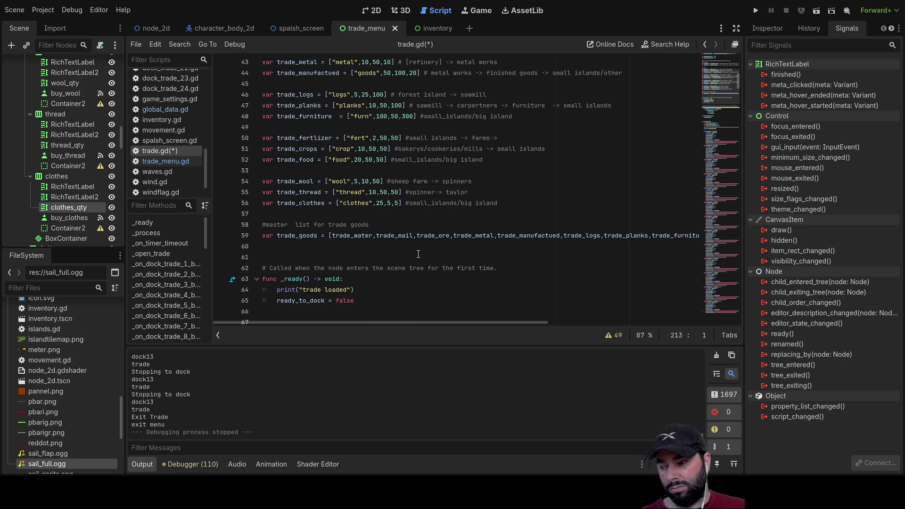
scroll(418, 254, "down", 1)
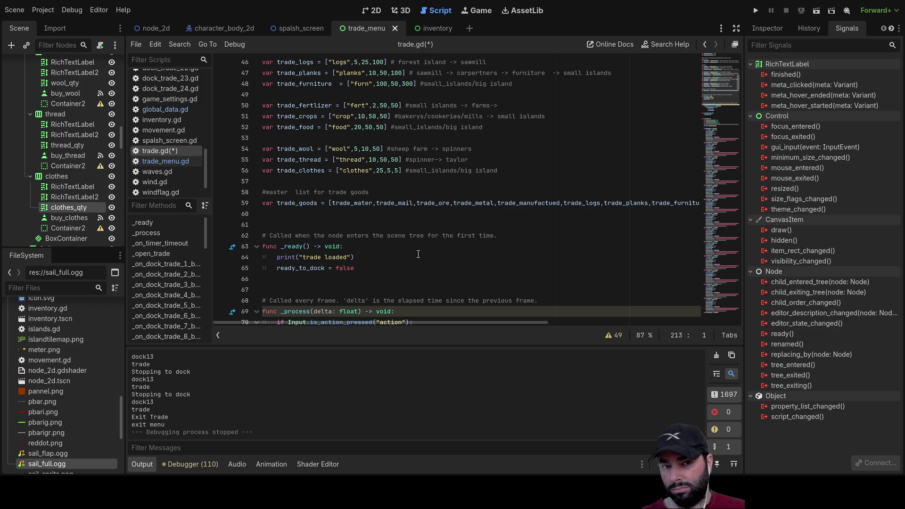
left_click_drag(721, 71, 738, 101)
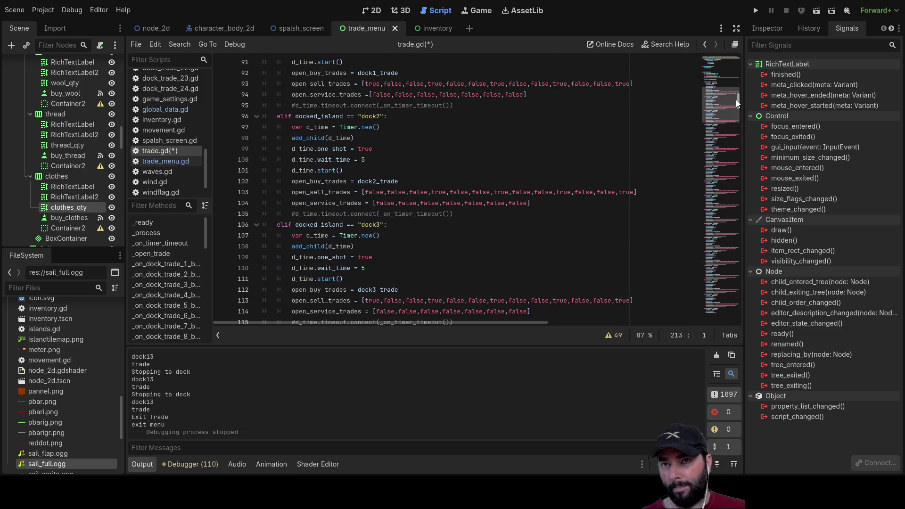
left_click_drag(745, 196, 750, 316)
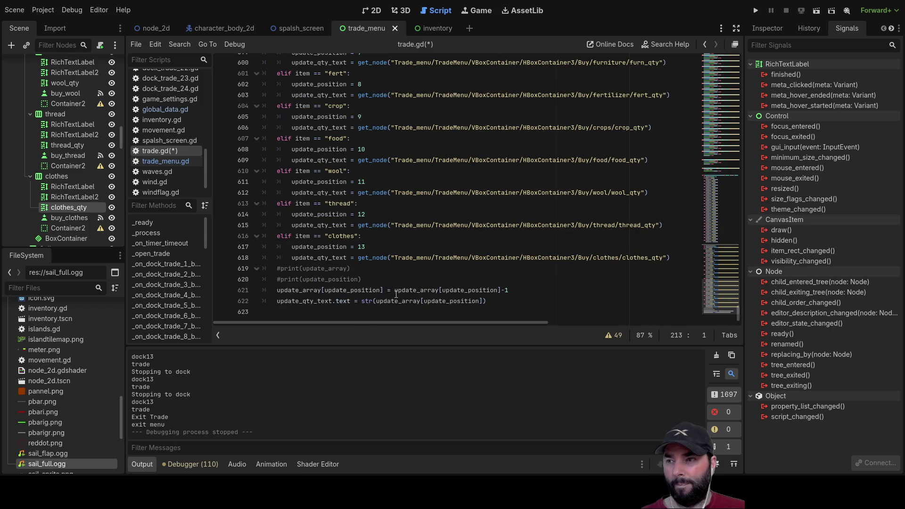
Add blank lines at the end of trade.gd.
left_click(313, 312)
key("Return")
key("Return")
key("Return")
key("Up")
key("Up")
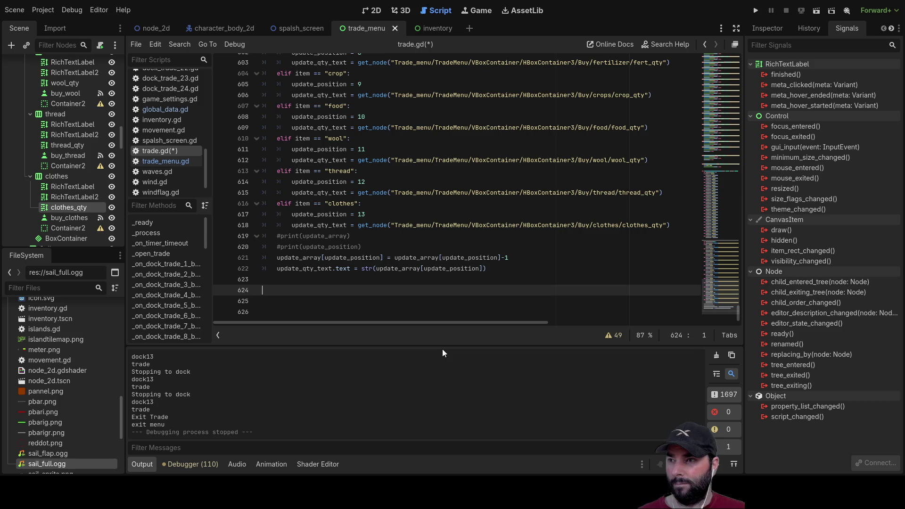
Scroll up from the dock23 branch to the _process function.
scroll(373, 229, "up", 10)
scroll(373, 229, "up", 15)
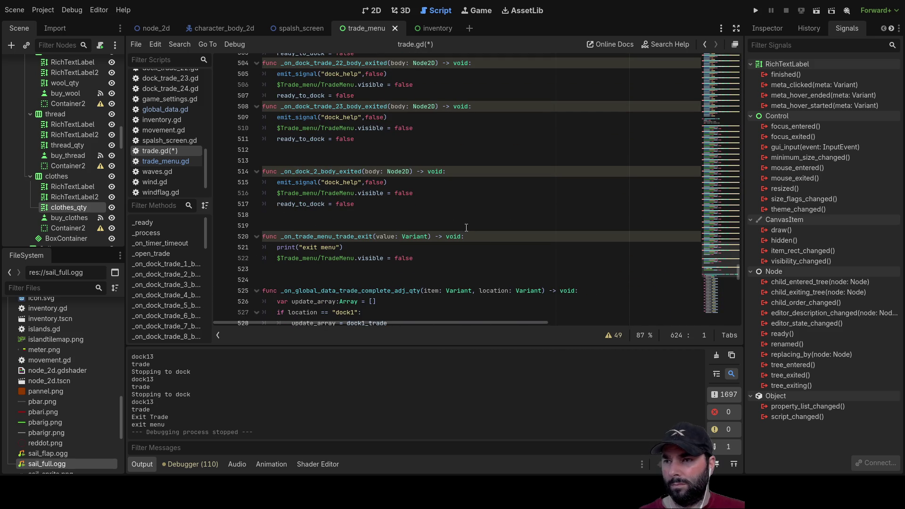
scroll(461, 223, "up", 15)
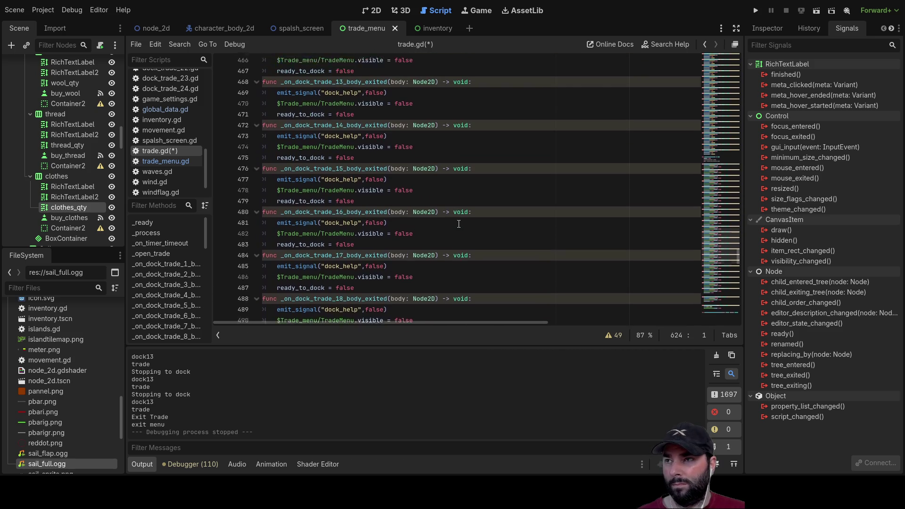
scroll(458, 223, "up", 12)
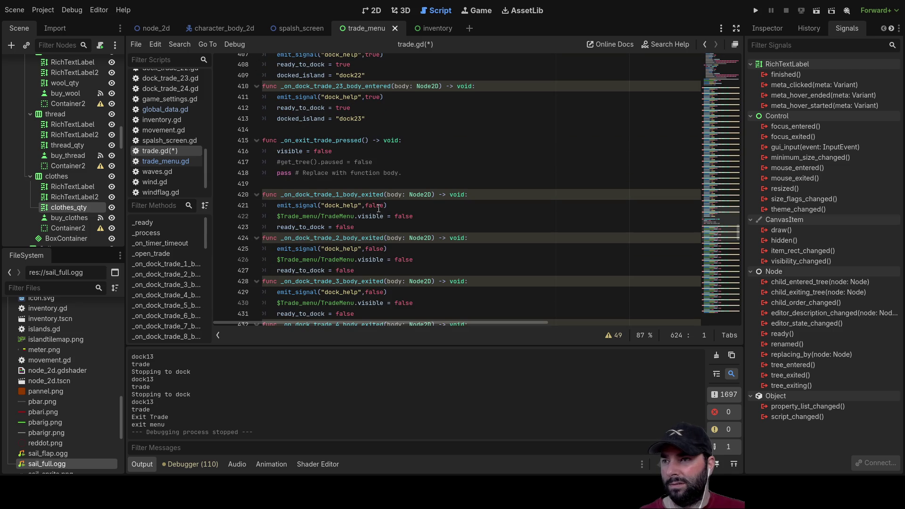
scroll(380, 208, "up", 18)
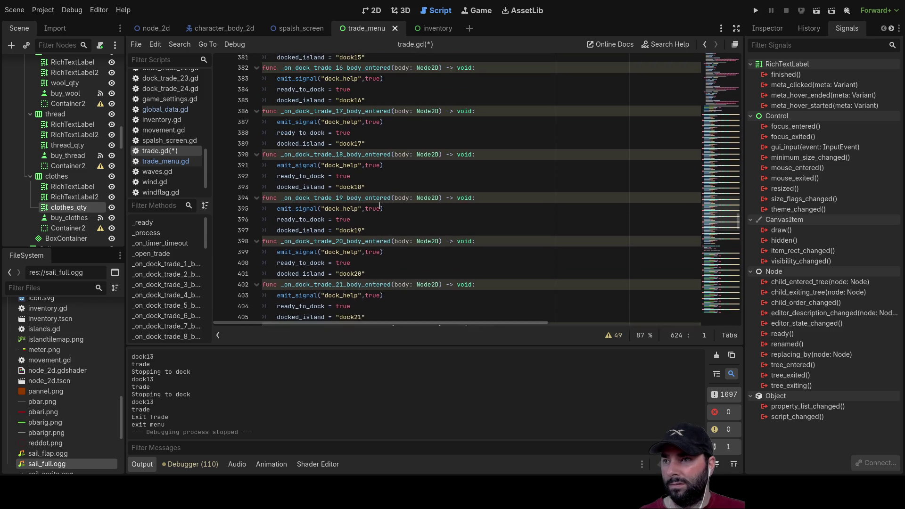
scroll(380, 206, "up", 12)
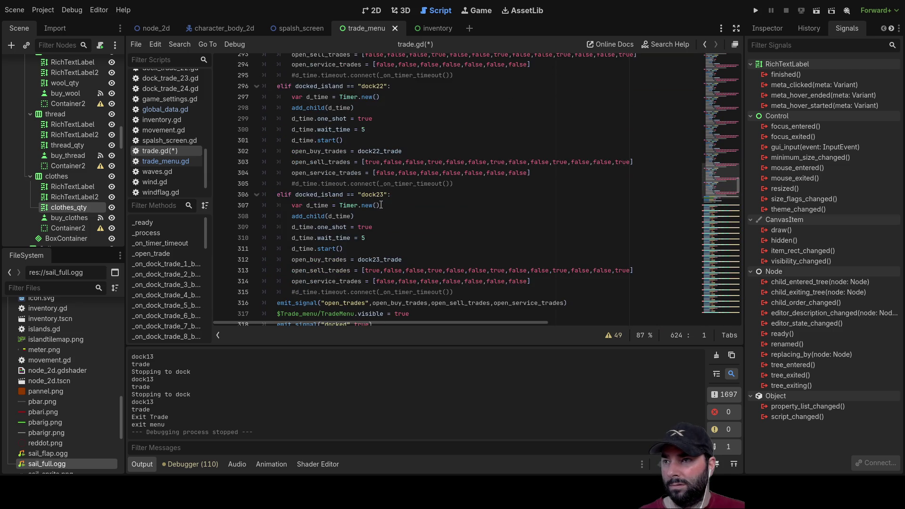
scroll(381, 206, "up", 17)
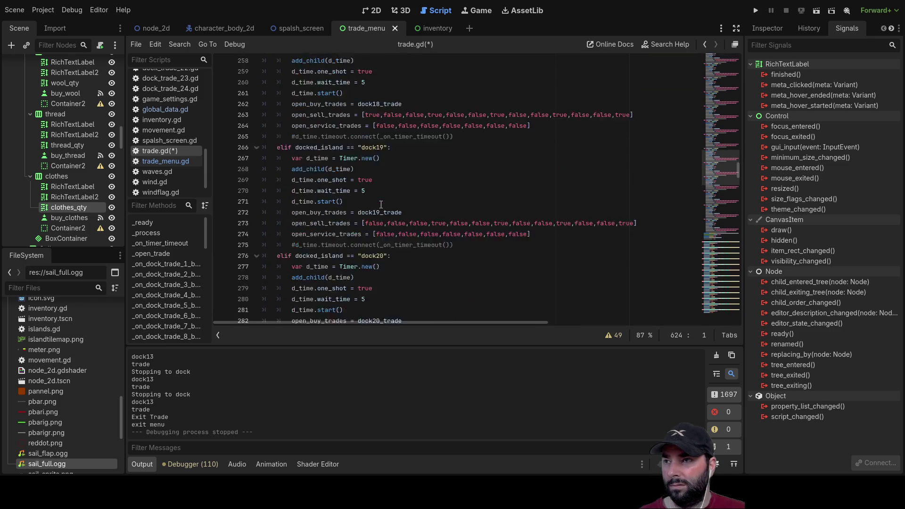
scroll(381, 204, "up", 17)
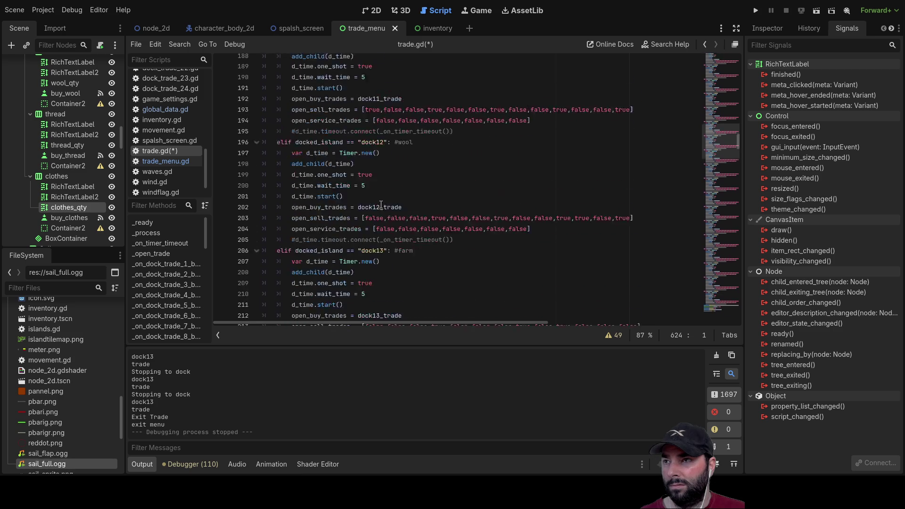
scroll(381, 205, "up", 20)
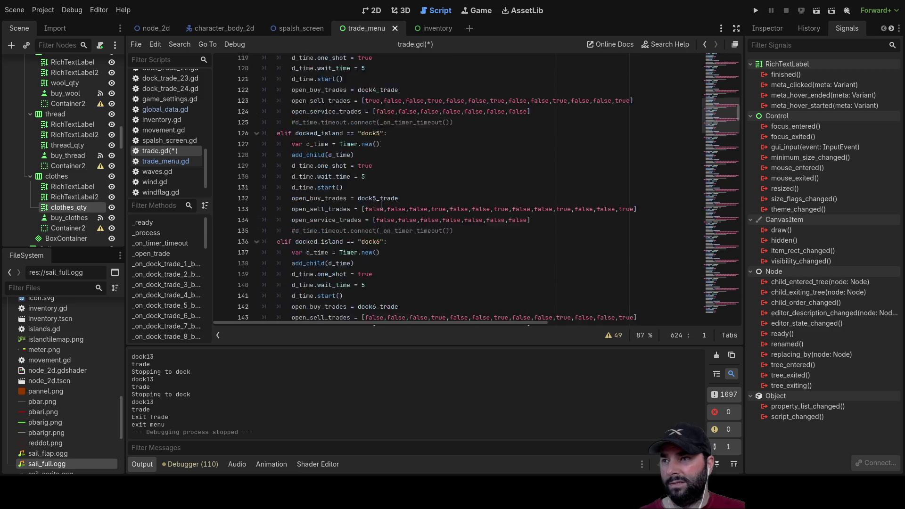
scroll(381, 205, "up", 2)
scroll(381, 205, "down", 4)
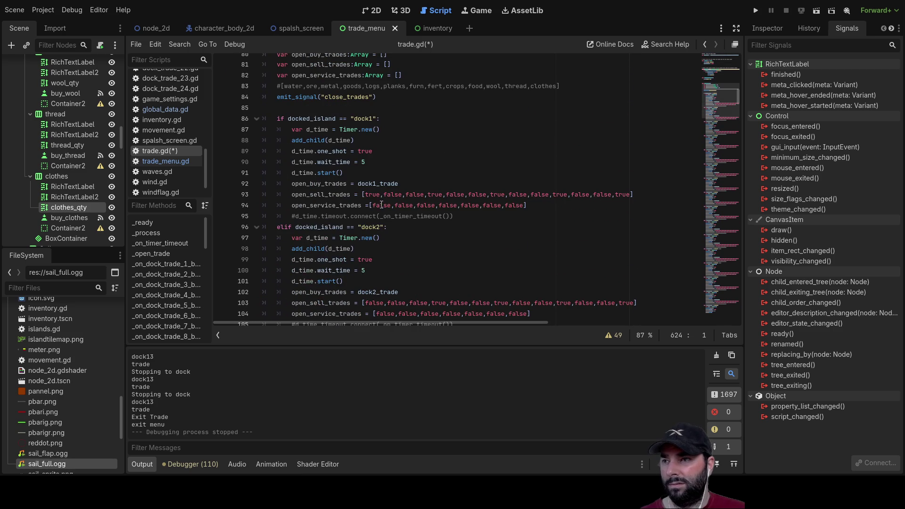
scroll(358, 218, "up", 3)
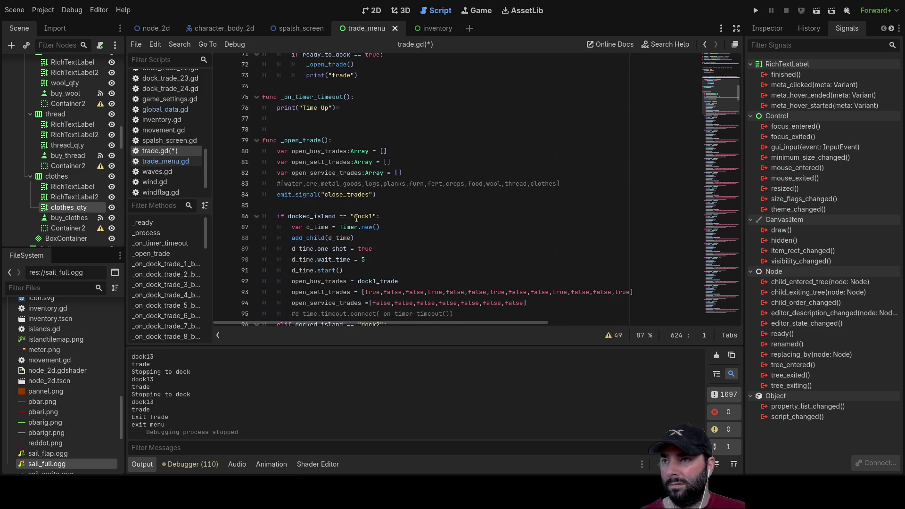
scroll(416, 231, "up", 3)
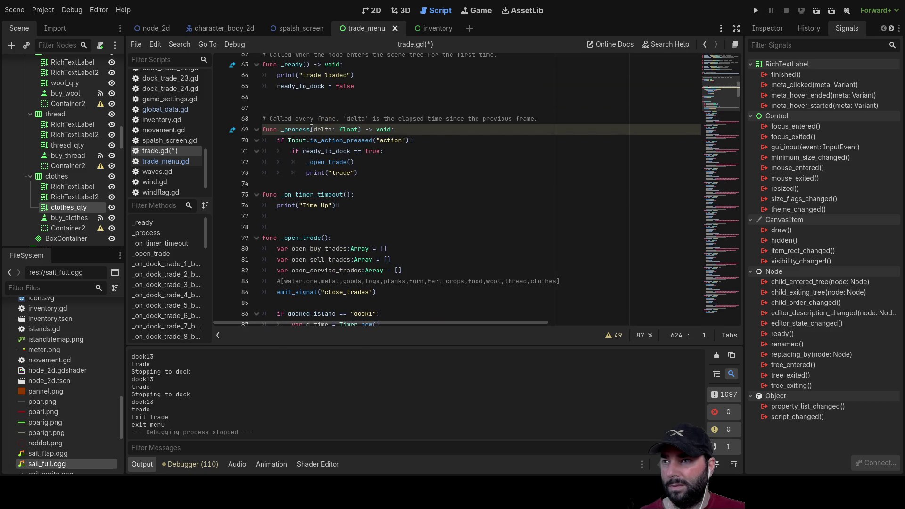
Add a dock1_restock line at the end of _process, surrounded by blank lines.
left_click(375, 183)
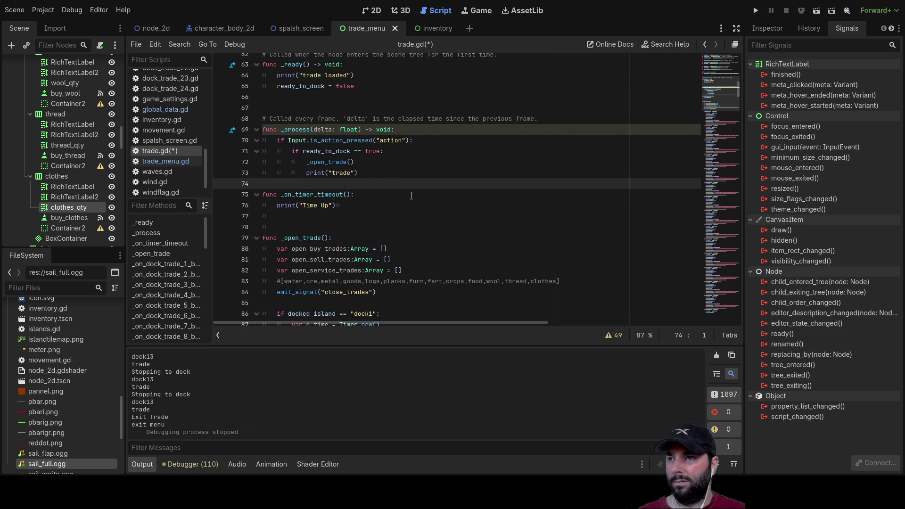
key("Return")
key("Return")
key("Return")
key("Up")
key("Up")
key("Up")
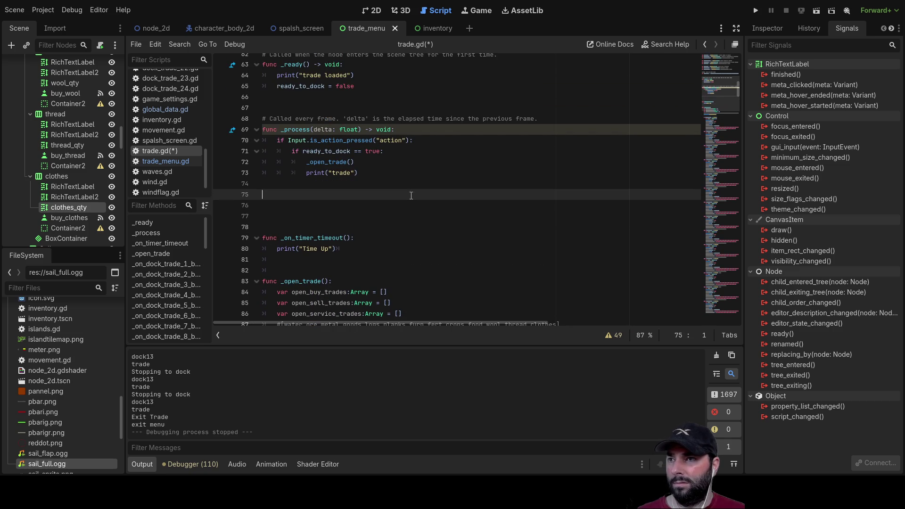
key("Up")
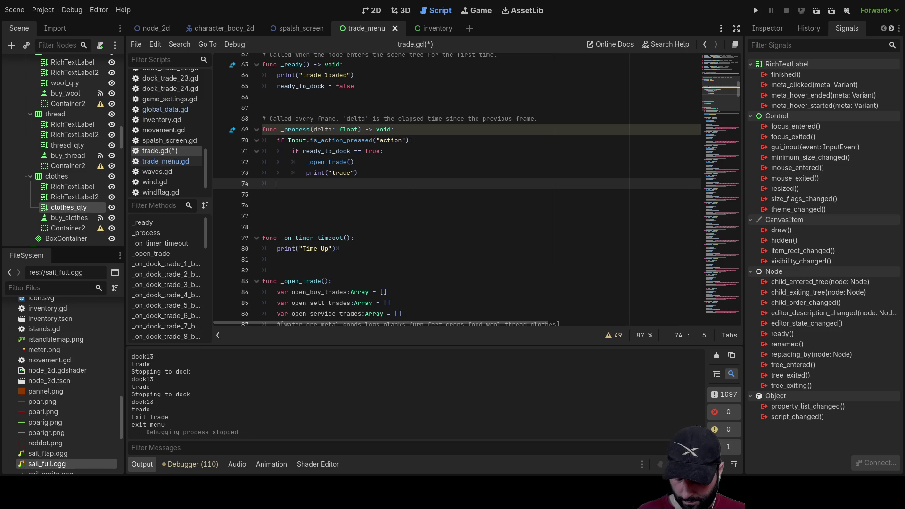
type("d")
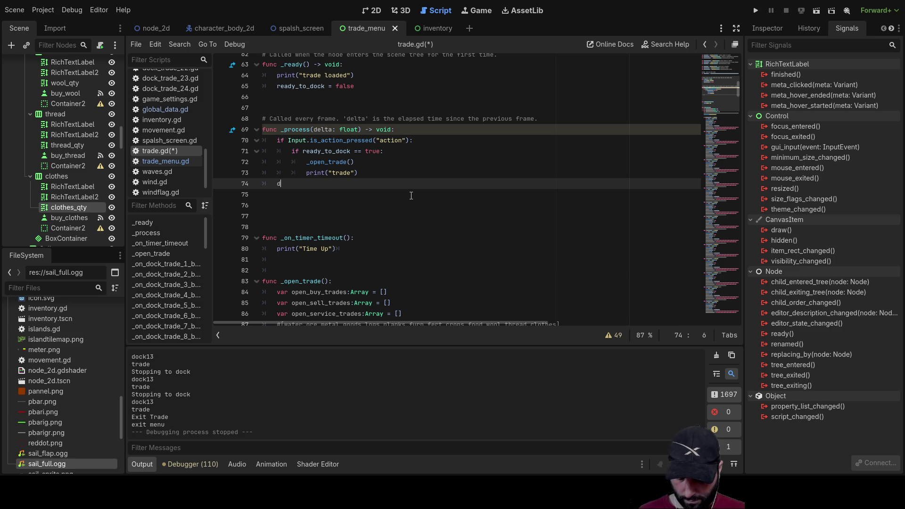
type("ock1_restock")
key("Left")
key("Left")
key("Left")
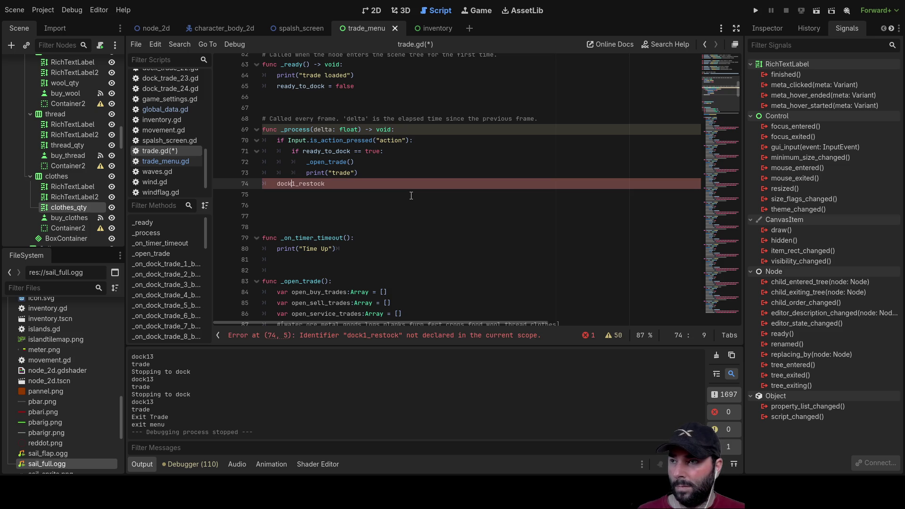
key("Return")
key("Up")
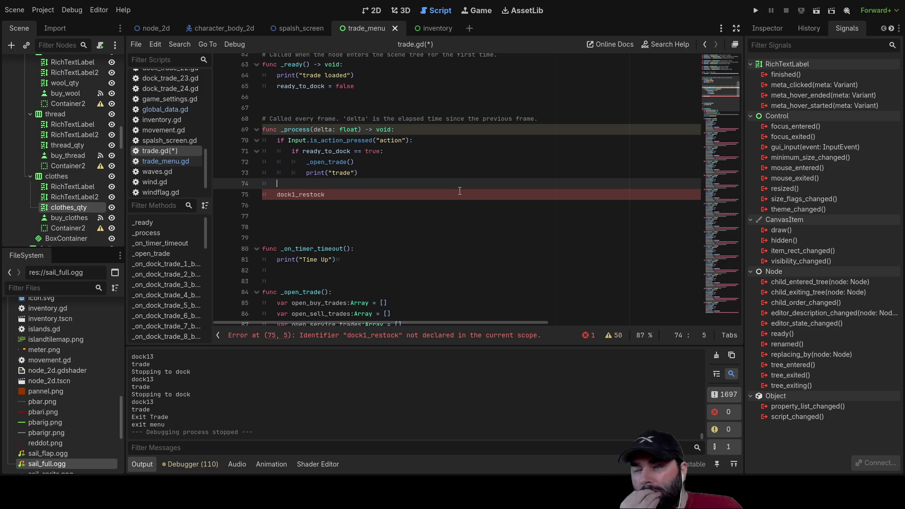
scroll(460, 191, "up", 7)
Jump to the end of trade.gd and scroll up to the dock22 and dock23 branches.
scroll(458, 222, "down", 6)
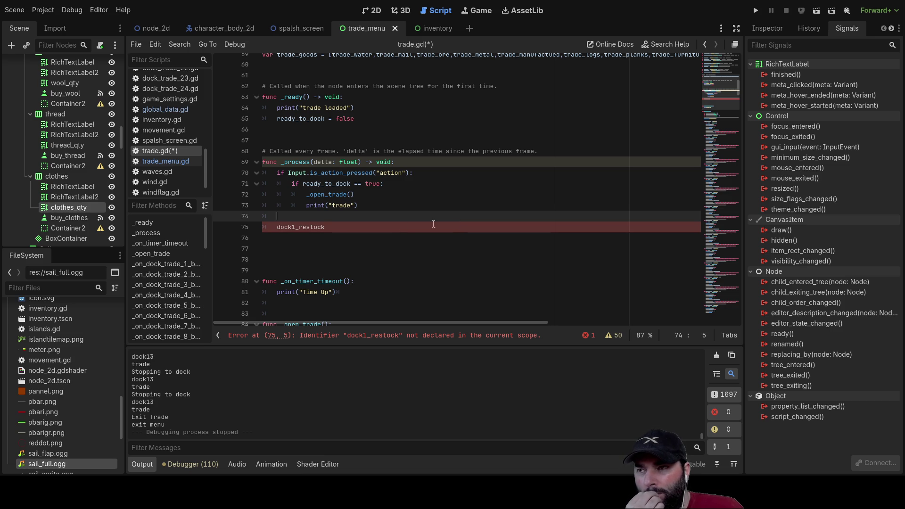
left_click_drag(738, 87, 736, 318)
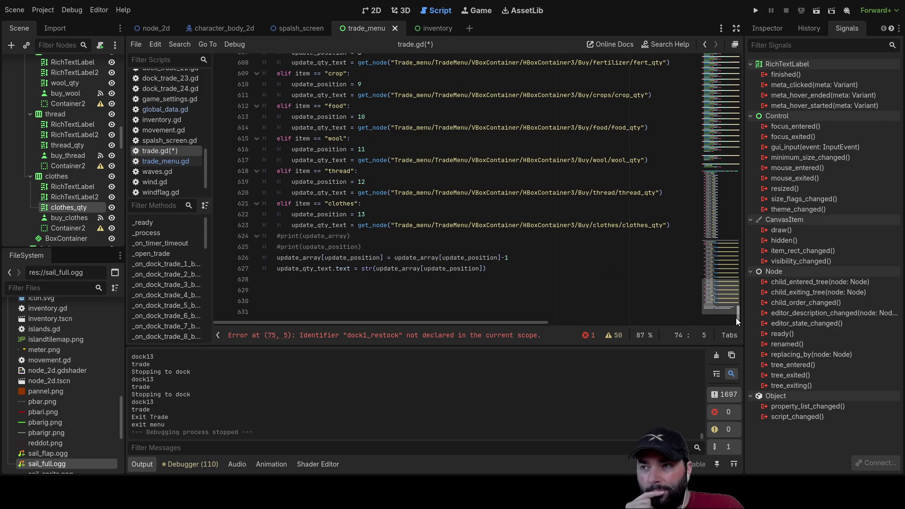
scroll(358, 231, "up", 20)
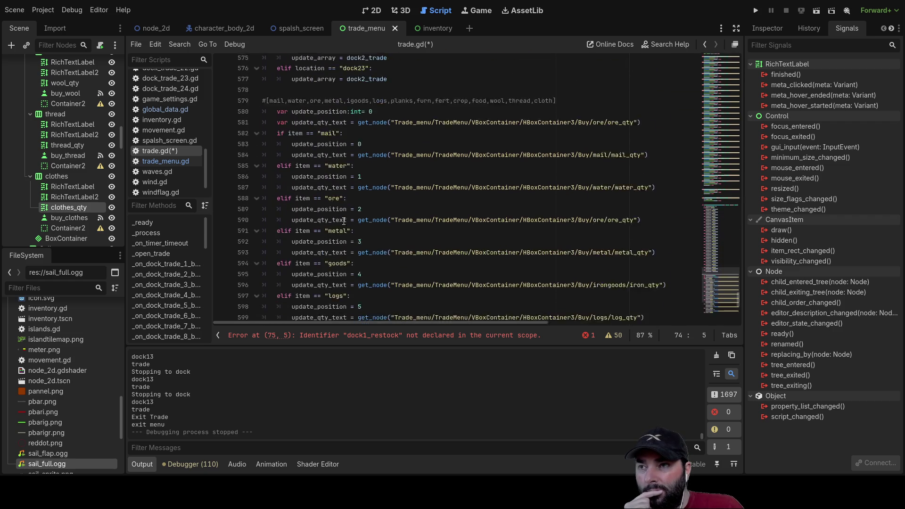
scroll(354, 226, "up", 19)
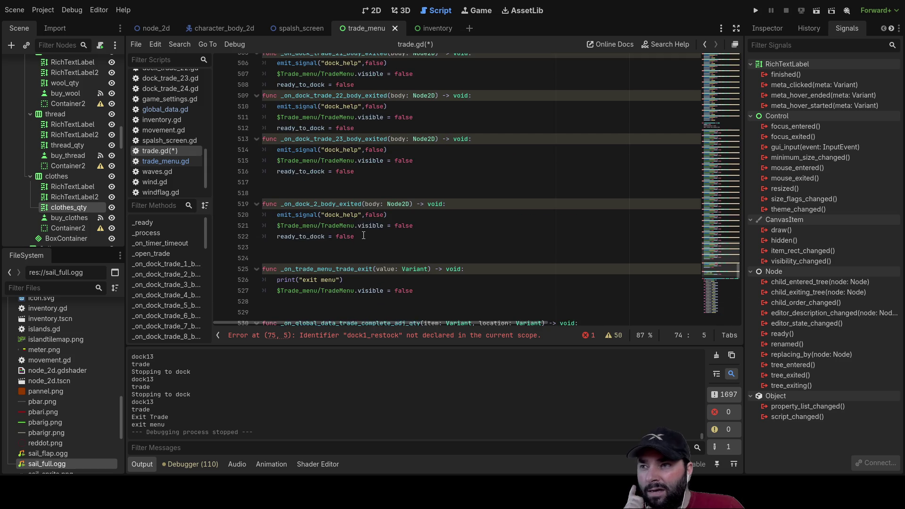
scroll(353, 233, "up", 1)
scroll(338, 227, "up", 9)
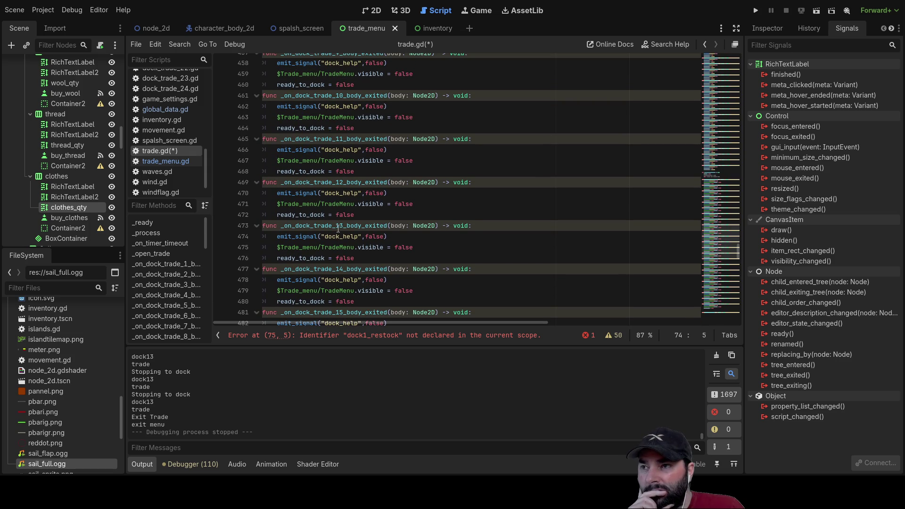
scroll(312, 215, "up", 20)
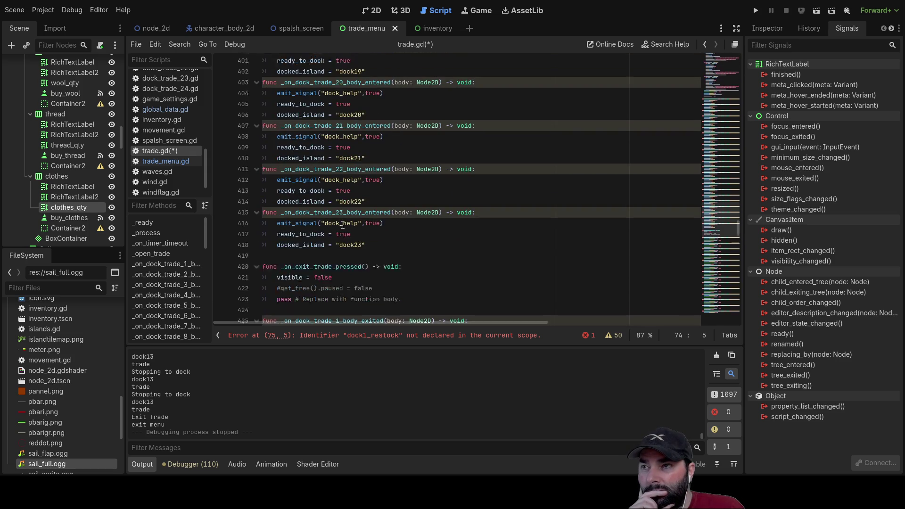
scroll(315, 282, "up", 20)
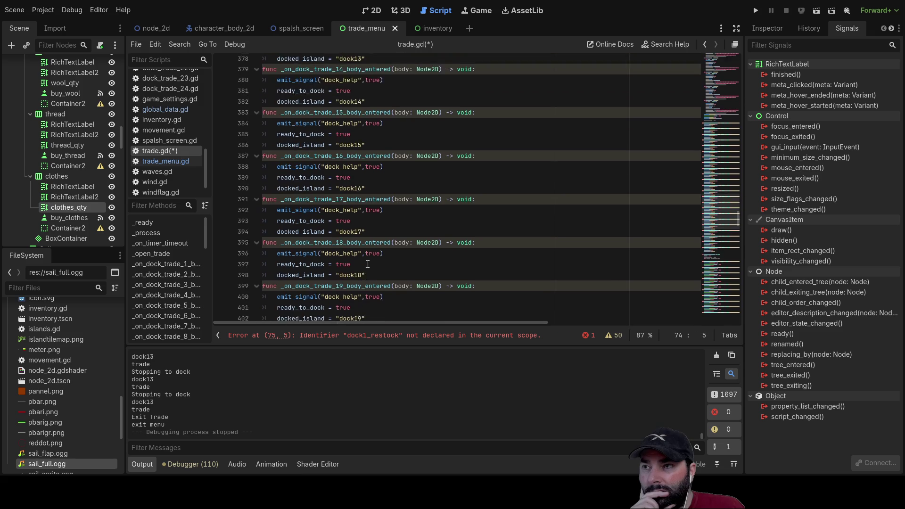
scroll(370, 235, "up", 1)
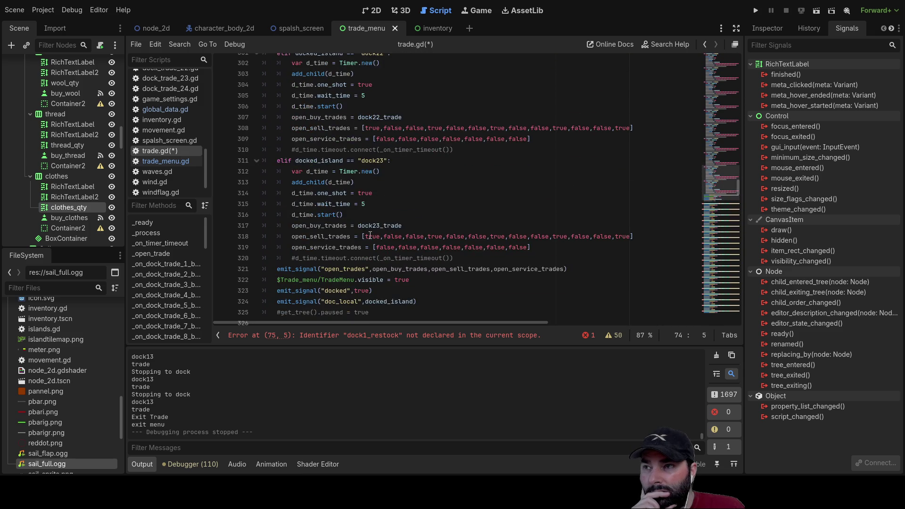
double_click(345, 225)
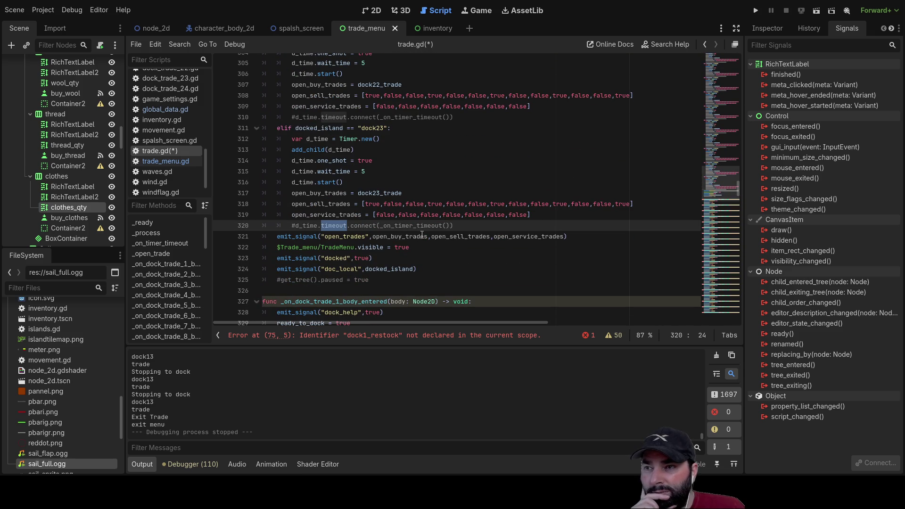
left_click_drag(453, 226, 291, 226)
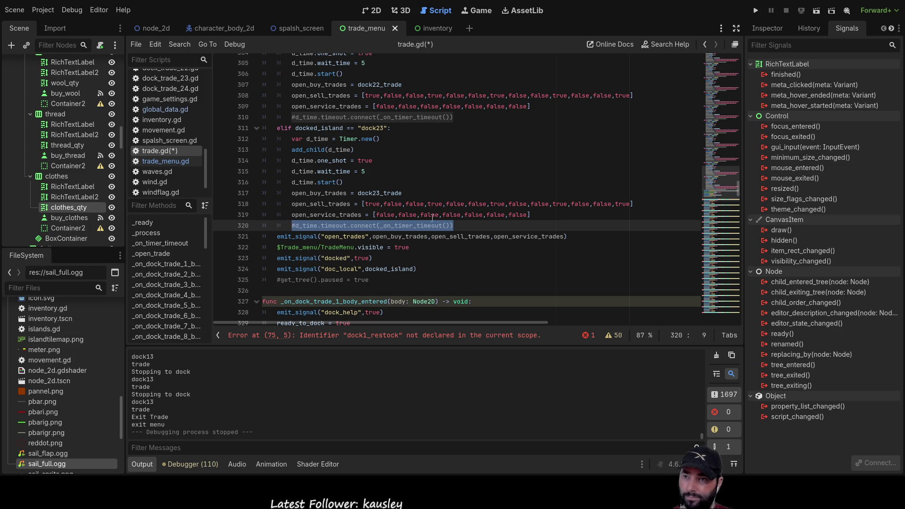
left_click_drag(461, 225, 268, 223)
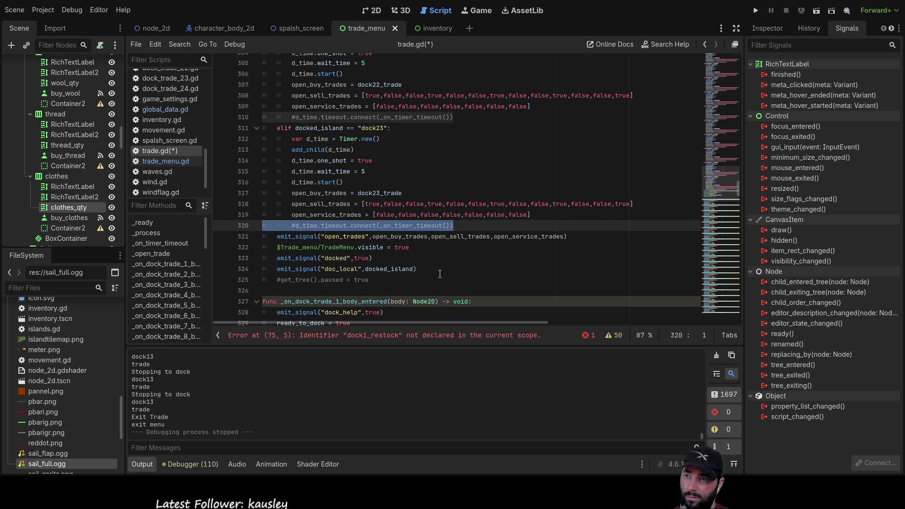
Delete dock23's Timer setup lines and commented timeout connections.
key("BackSpace")
key("BackSpace")
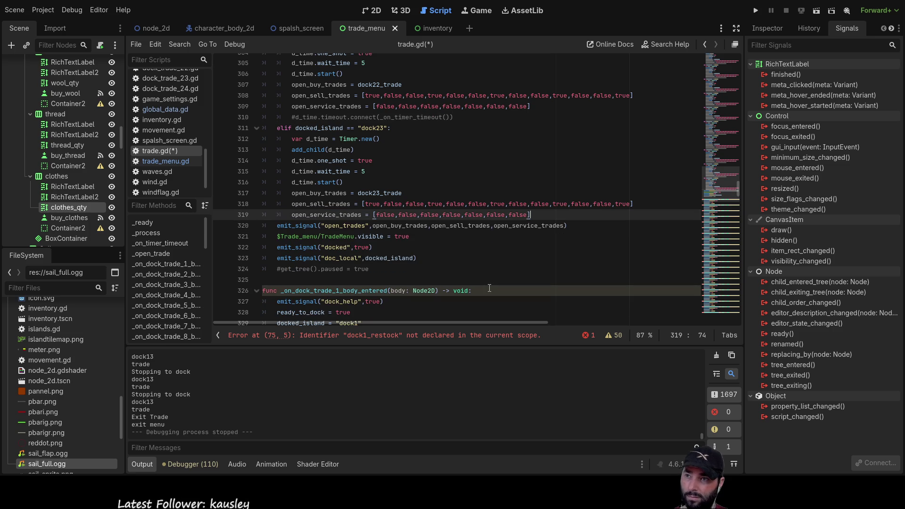
key("Up")
key("Up")
key("Up")
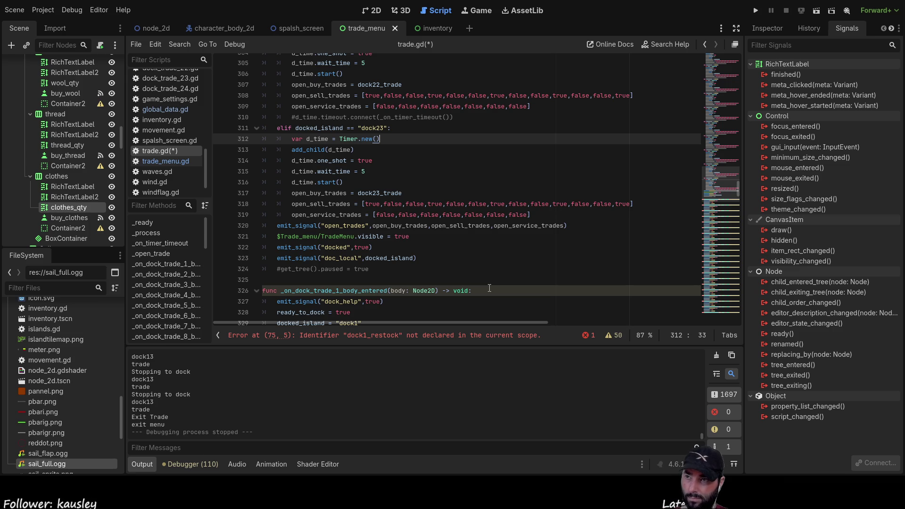
mouse_move(353, 182)
left_mouse_down()
mouse_move(282, 173)
mouse_move(263, 140)
left_mouse_up()
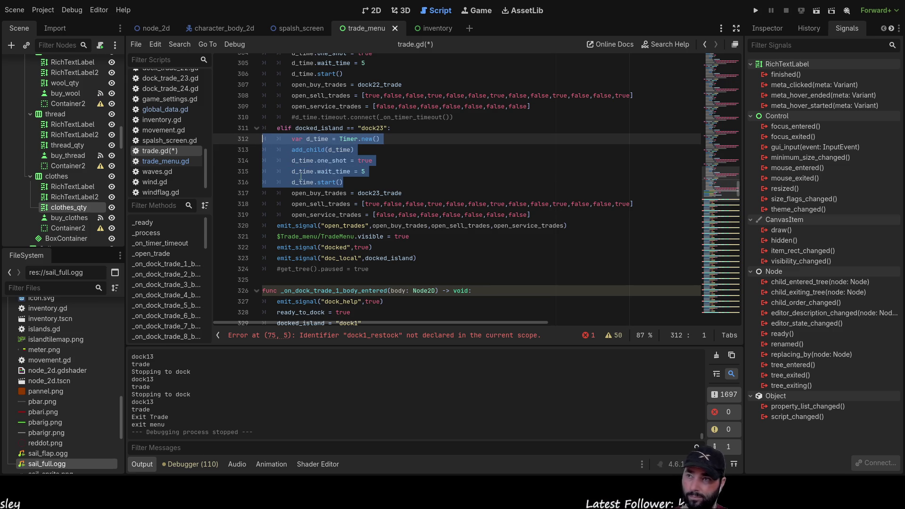
key("Delete")
key("Delete")
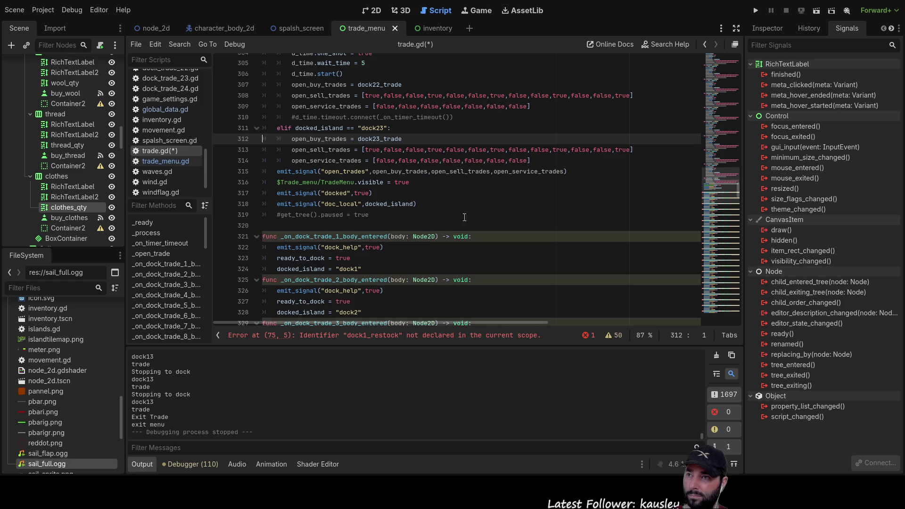
scroll(470, 219, "up", 2)
left_click_drag(454, 183, 273, 184)
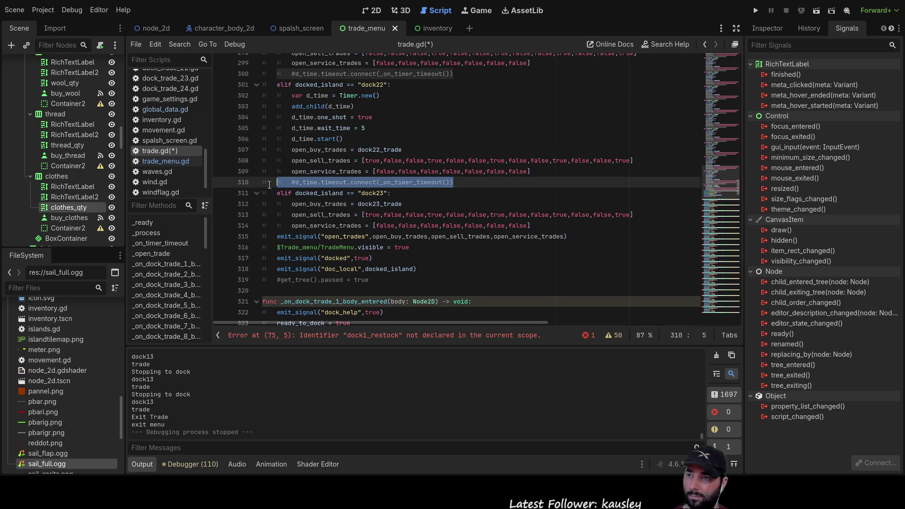
key("Delete")
key("ctrl+shift+k")
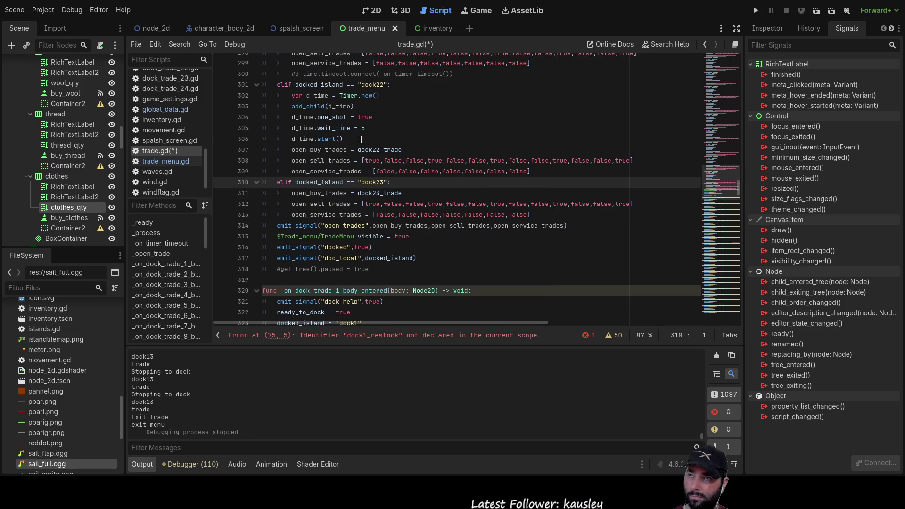
Remove the Timer setup and commented timeout connection lines from dock22 and dock21.
left_click_drag(405, 149, 299, 148)
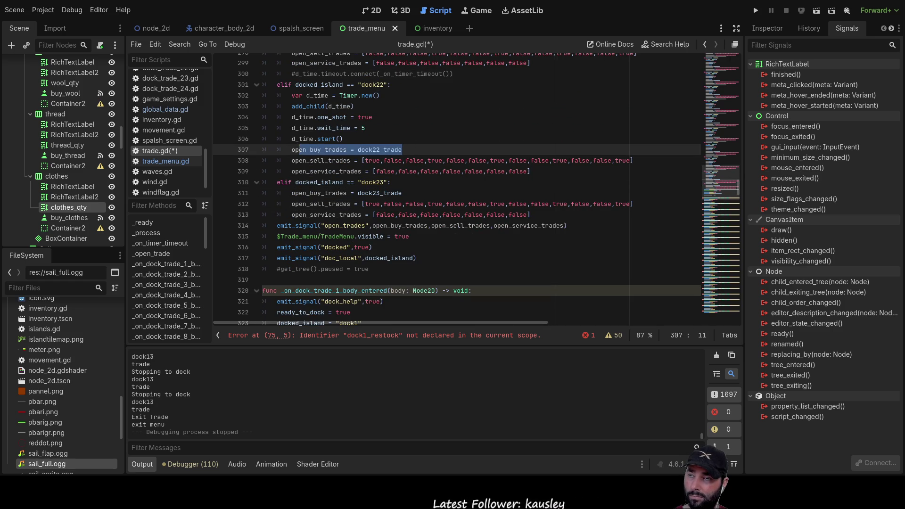
left_click(346, 139)
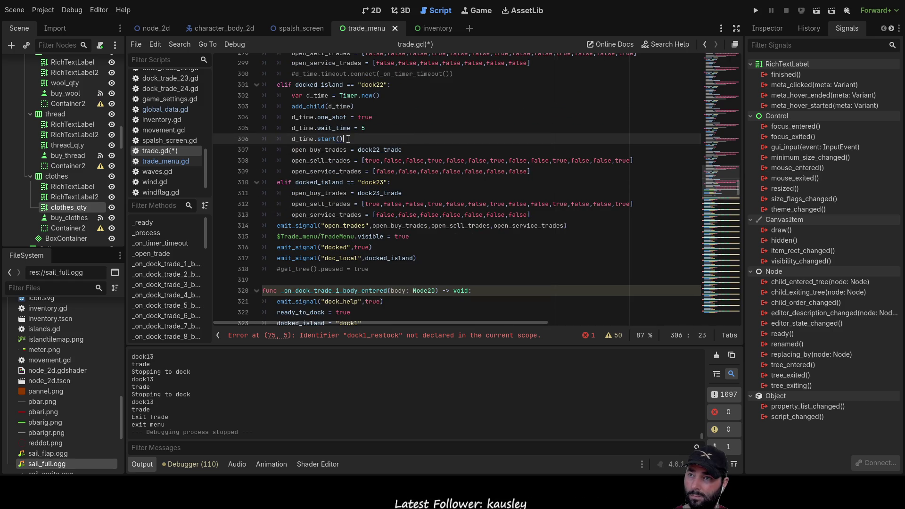
left_click_drag(347, 139, 226, 103)
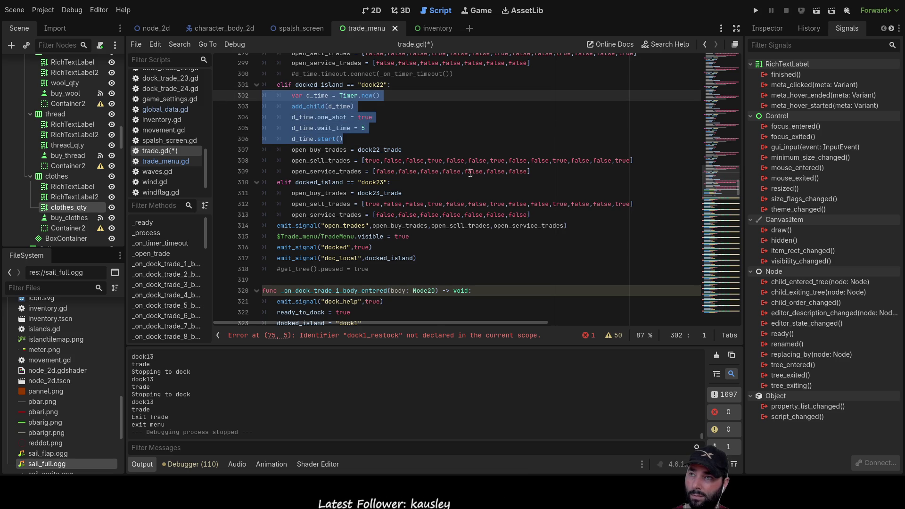
key("BackSpace")
key("Up")
key("ctrl+shift+k")
scroll(417, 188, "up", 3)
left_click_drag(462, 172, 262, 171)
key("ctrl+shift+k")
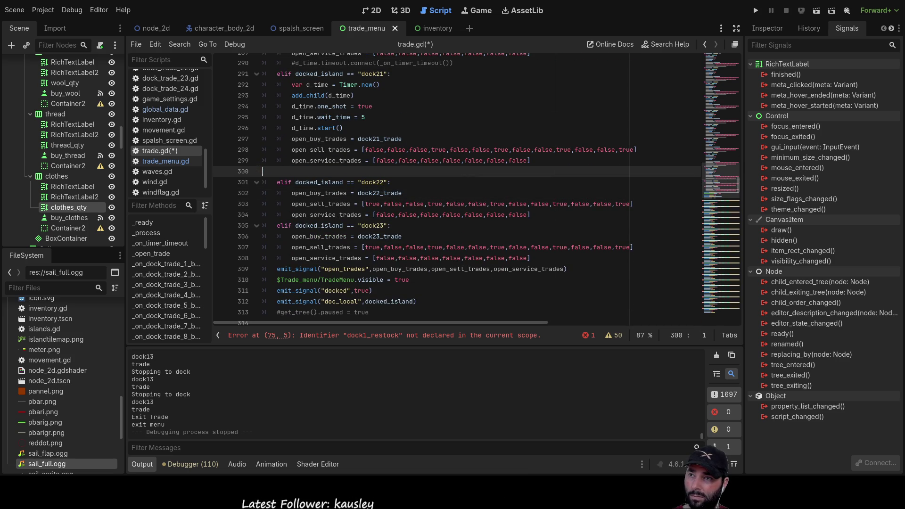
scroll(358, 170, "up", 1)
mouse_move(352, 156)
left_mouse_down()
mouse_move(292, 139)
mouse_move(261, 117)
left_mouse_up()
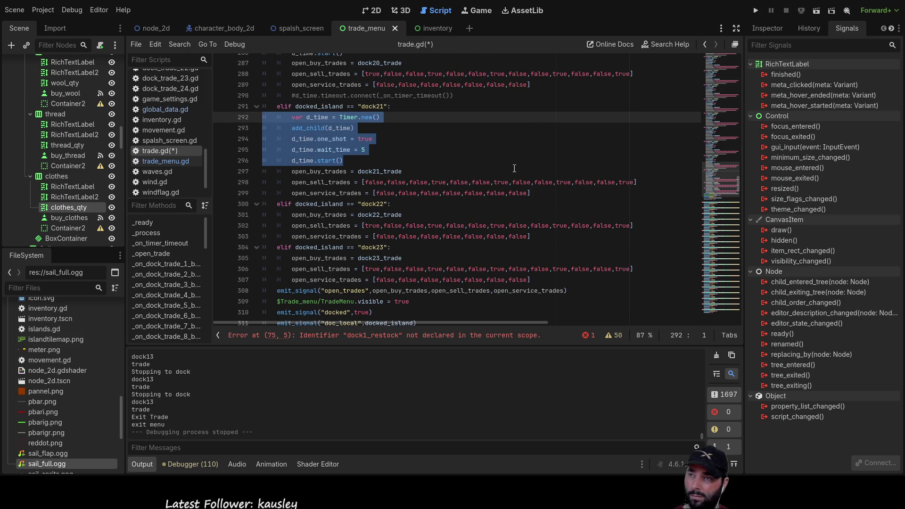
key("ctrl+shift+k")
Remove the Timer setup and commented timeout connection lines from dock20 and dock19.
scroll(466, 166, "up", 2)
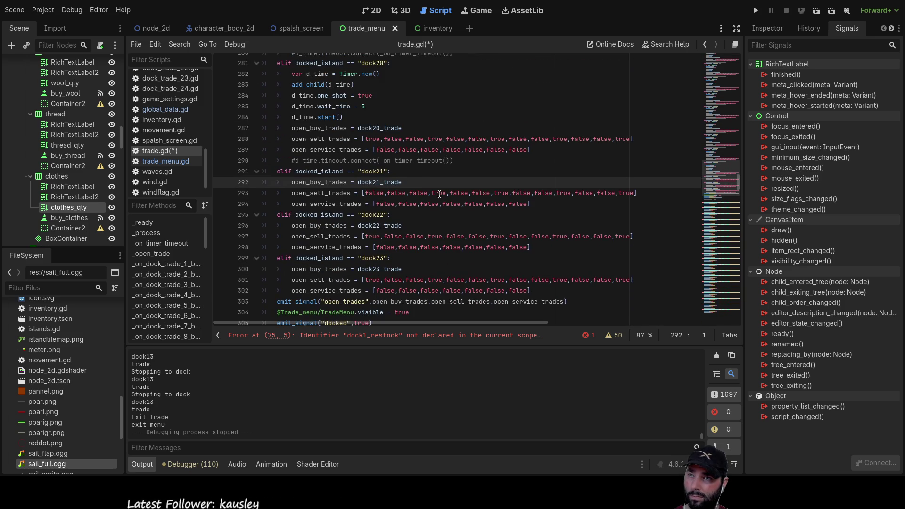
left_click_drag(464, 163, 250, 159)
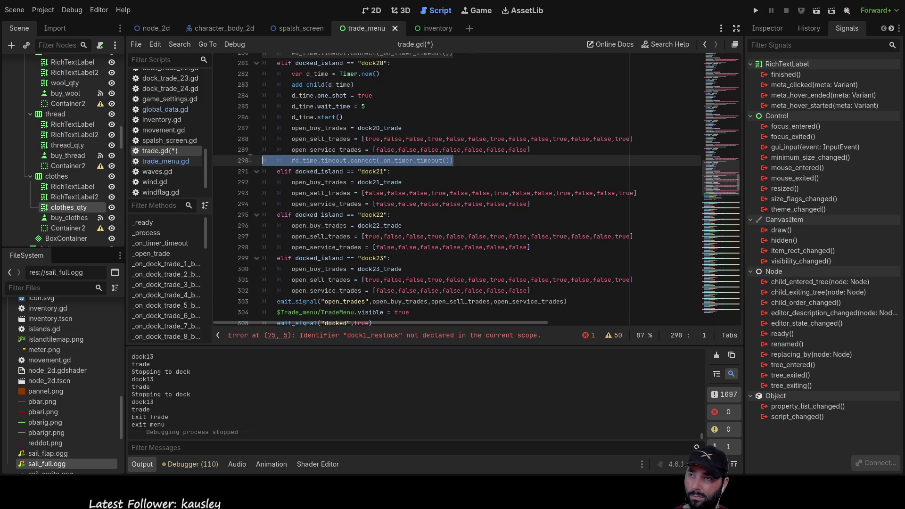
key("BackSpace")
key("Delete")
scroll(405, 179, "up", 1)
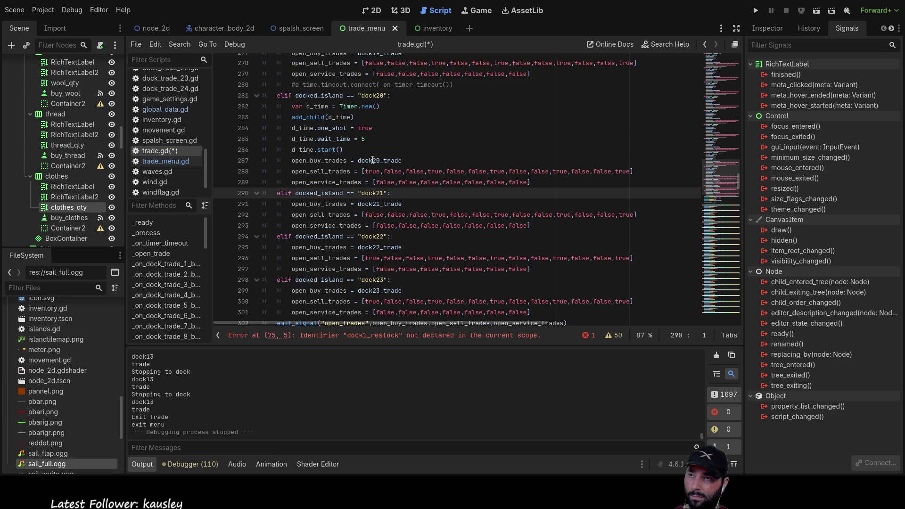
mouse_move(356, 150)
left_mouse_down()
mouse_move(292, 128)
mouse_move(262, 106)
left_mouse_up()
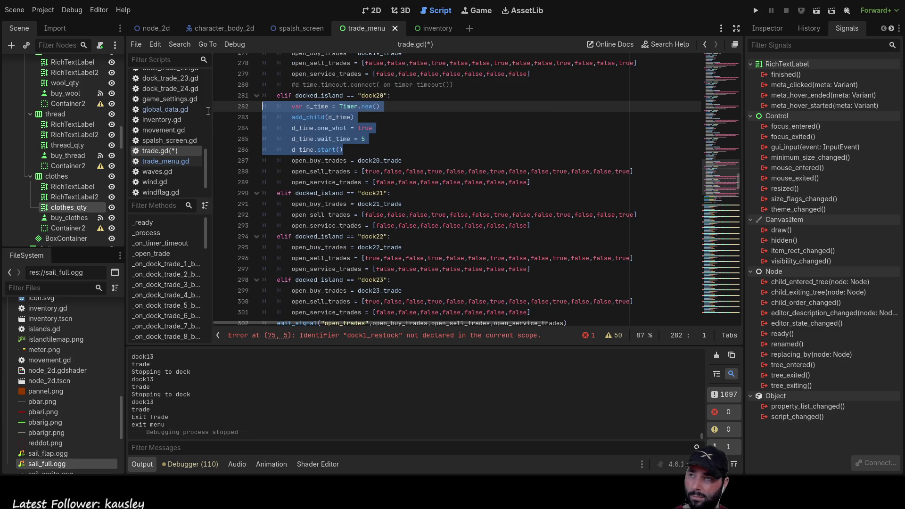
key("BackSpace")
key("Delete")
scroll(431, 182, "up", 2)
left_click_drag(464, 151, 263, 150)
key("BackSpace")
key("Delete")
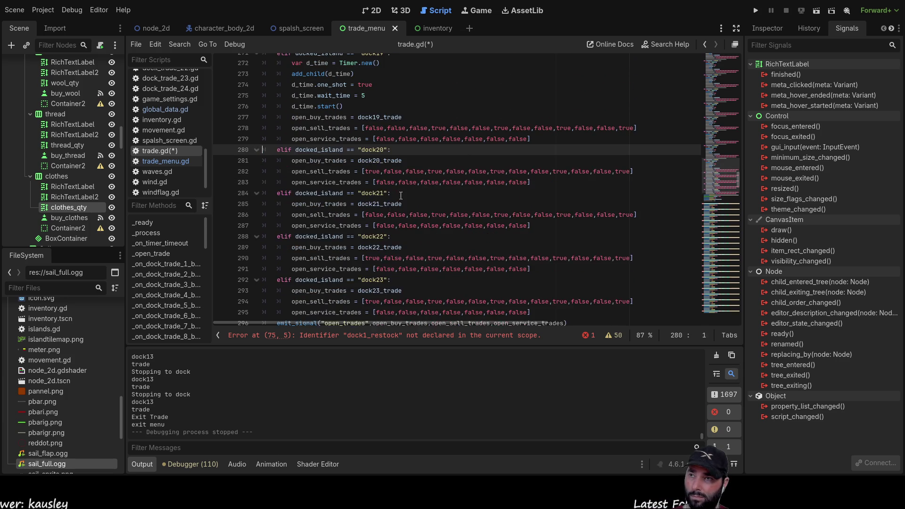
scroll(400, 195, "up", 1)
mouse_move(354, 139)
left_mouse_down()
mouse_move(268, 124)
mouse_move(230, 99)
left_mouse_up()
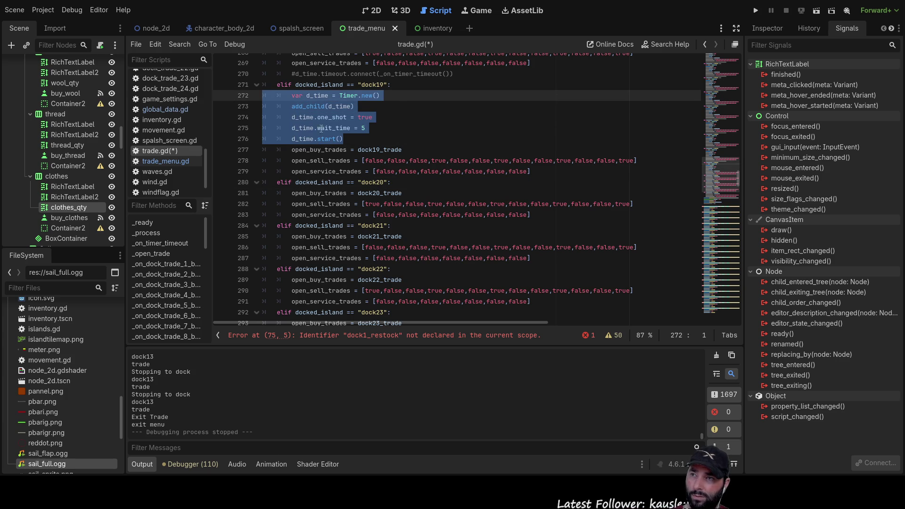
key("Delete")
Remove the Timer setup and commented timeout connection lines from dock18 and dock17.
scroll(403, 144, "up", 2)
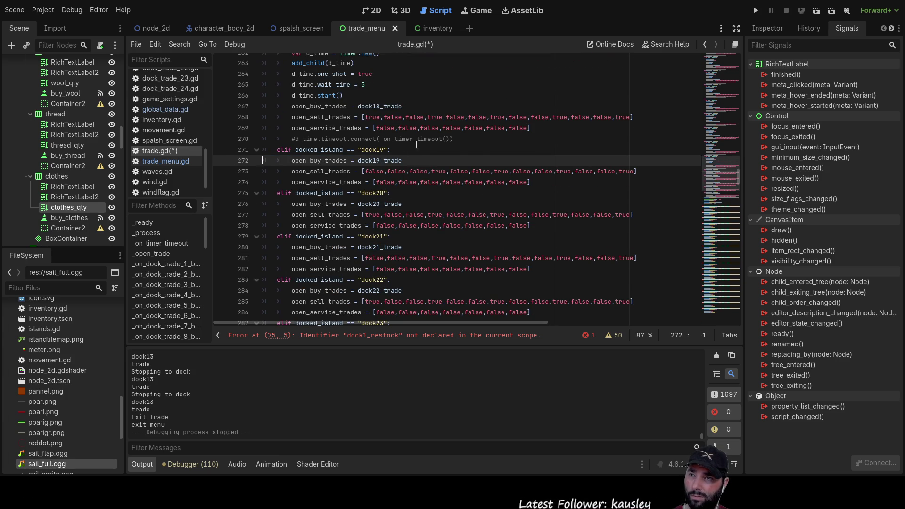
left_click_drag(463, 137, 262, 139)
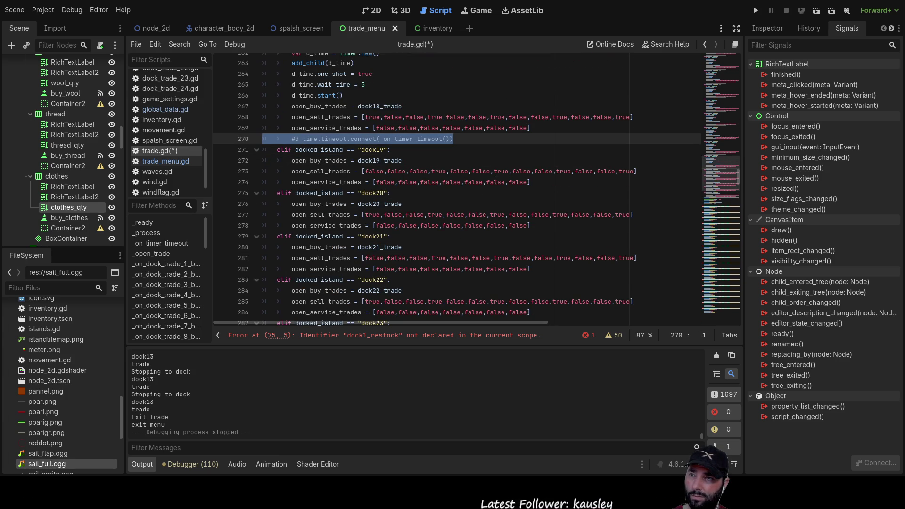
key("BackSpace")
scroll(496, 182, "up", 1)
mouse_move(349, 127)
left_mouse_down()
mouse_move(207, 105)
mouse_move(213, 89)
left_mouse_up()
key("BackSpace")
scroll(478, 161, "up", 3)
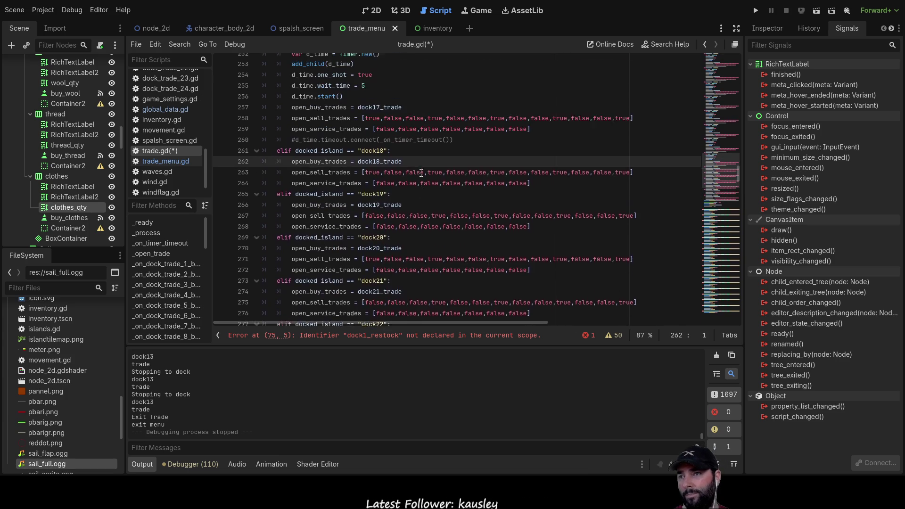
left_click_drag(478, 161, 262, 160)
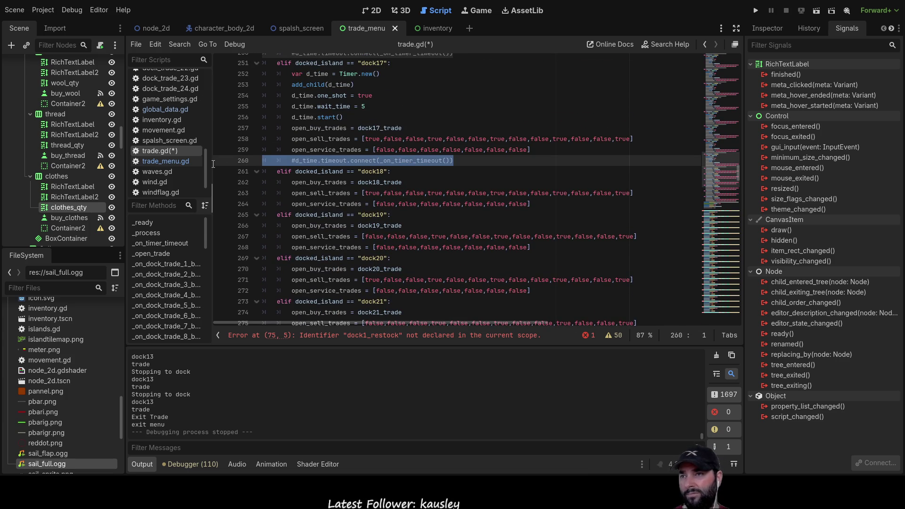
key("BackSpace")
mouse_move(344, 118)
left_mouse_down()
mouse_move(283, 116)
mouse_move(213, 89)
left_mouse_up()
key("shift+Up")
key("shift+Up")
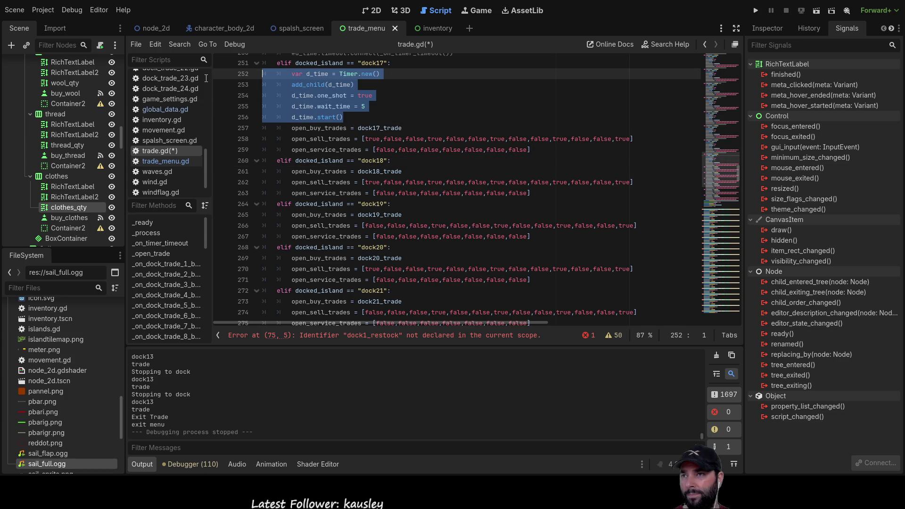
key("BackSpace")
Remove the Timer setup and commented timeout connection lines from dock16 and dock15.
scroll(376, 164, "up", 4)
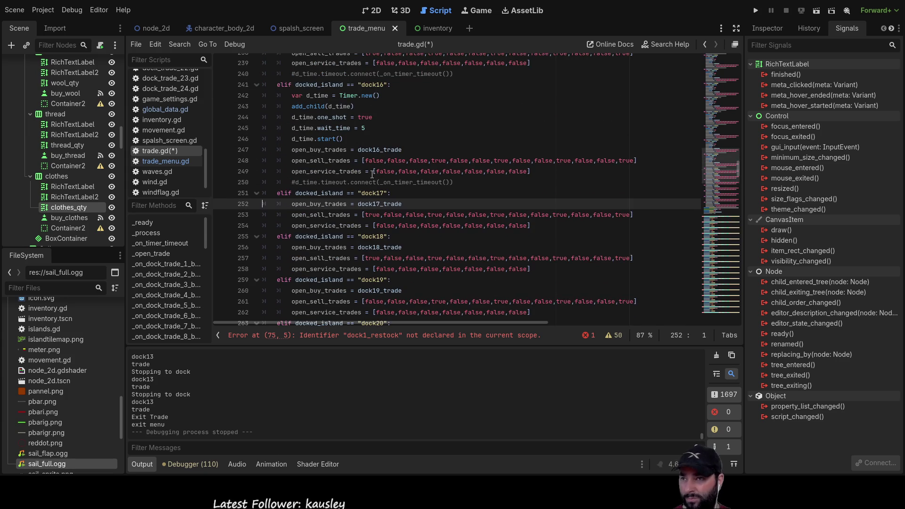
left_click_drag(453, 182, 244, 182)
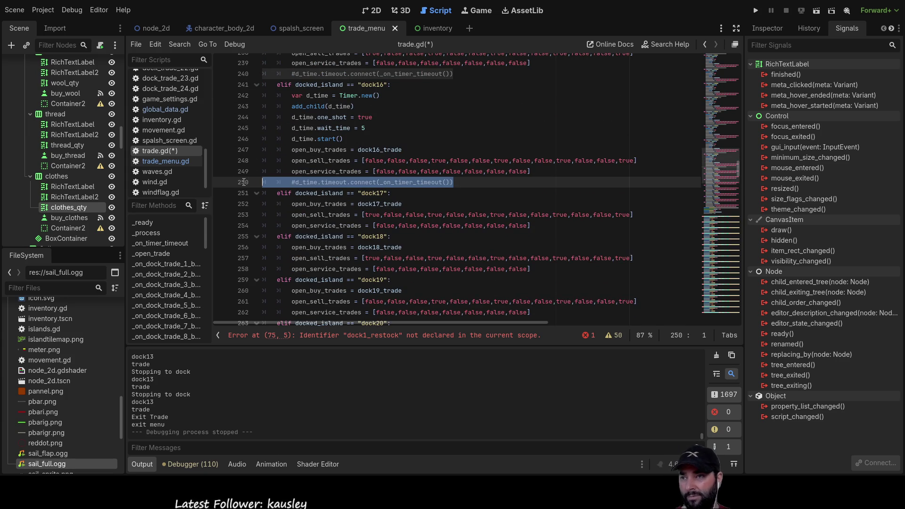
key("BackSpace")
key("BackSpace")
mouse_move(344, 138)
left_mouse_down()
mouse_move(237, 105)
mouse_move(238, 95)
left_mouse_up()
key("BackSpace")
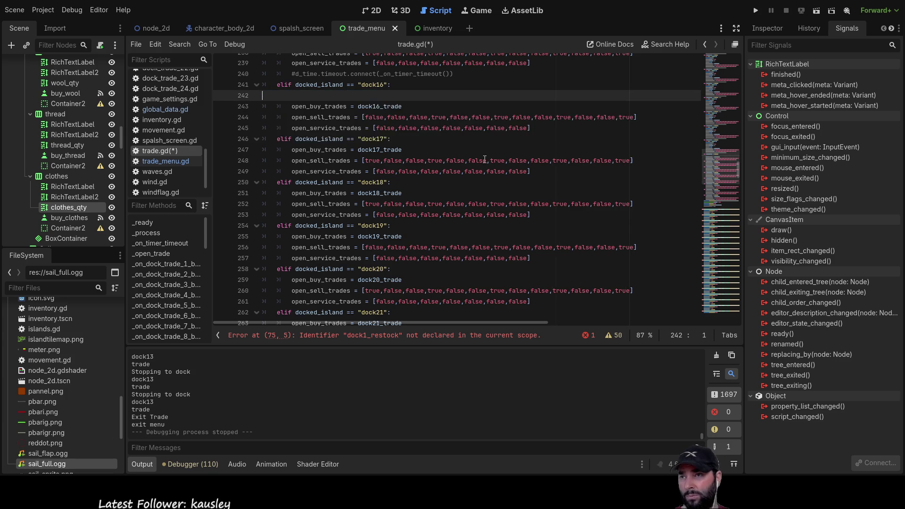
scroll(325, 162, "up", 1)
scroll(325, 161, "up", 4)
left_click_drag(453, 204, 235, 201)
key("BackSpace")
key("BackSpace")
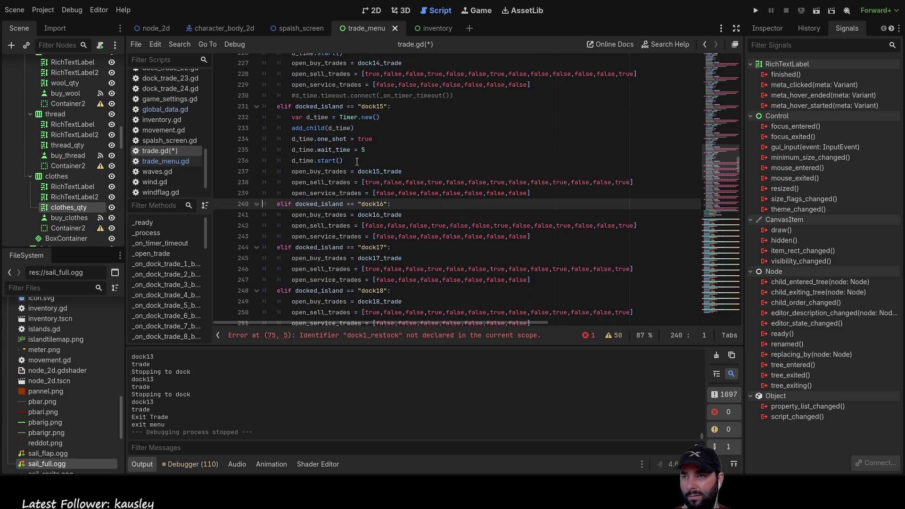
left_click_drag(343, 160, 236, 125)
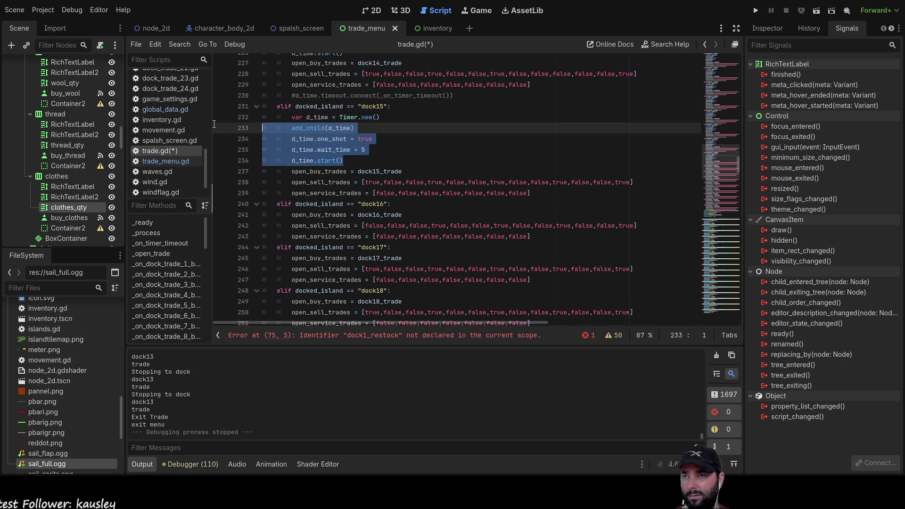
key("shift+Up")
key("BackSpace")
key("Delete")
scroll(381, 193, "up", 2)
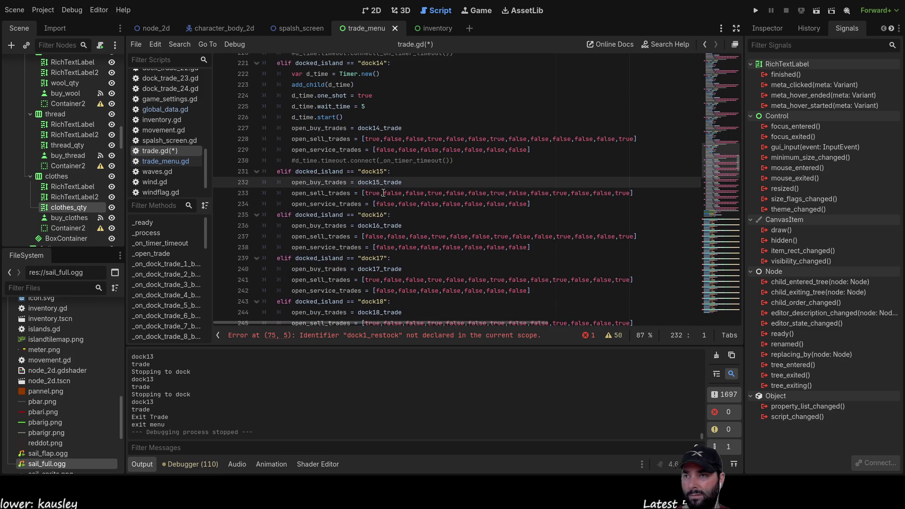
Delete the Timer setup lines and commented timeout-connect lines under dock14 and dock13.
left_click_drag(461, 160, 242, 161)
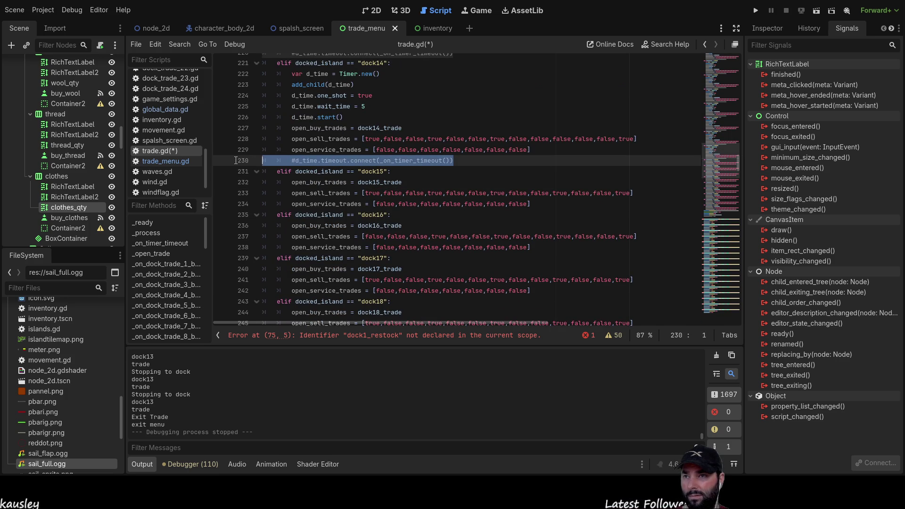
key("BackSpace")
key("Delete")
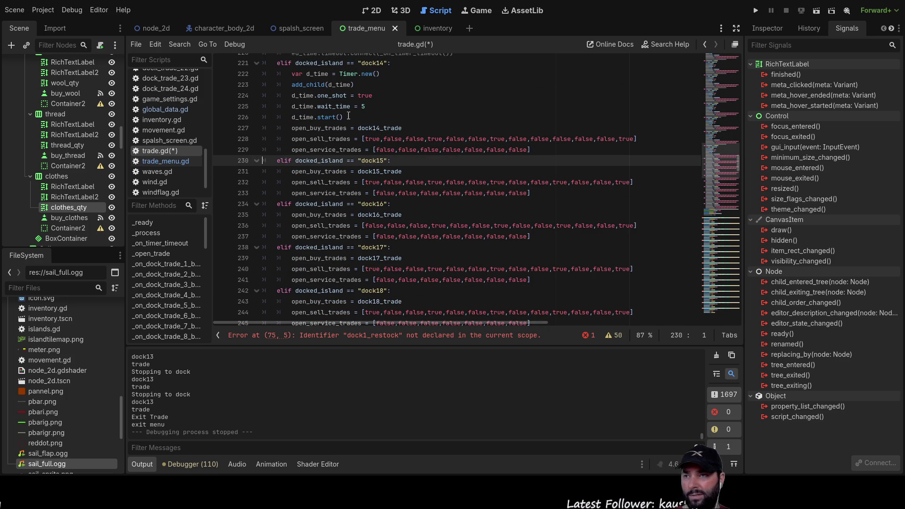
mouse_move(354, 117)
left_mouse_down()
mouse_move(288, 75)
mouse_move(209, 77)
left_mouse_up()
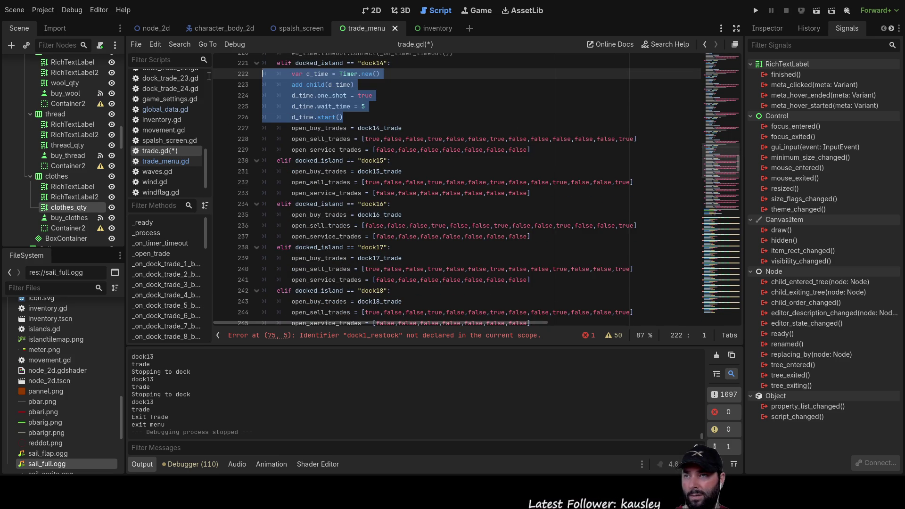
key("BackSpace")
scroll(336, 181, "up", 3)
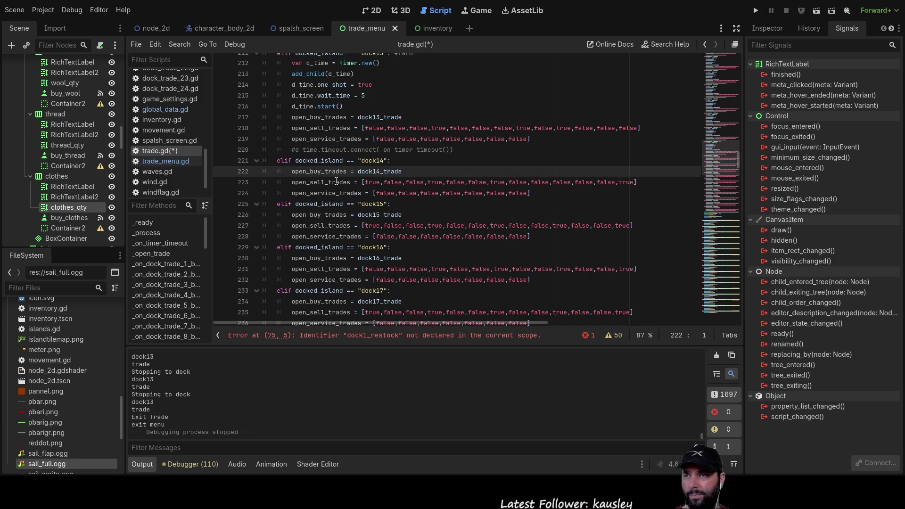
left_click(477, 154)
key("shift+Home")
key("shift+Home")
key("BackSpace")
key("Delete")
left_click_drag(356, 112, 212, 74)
key("BackSpace")
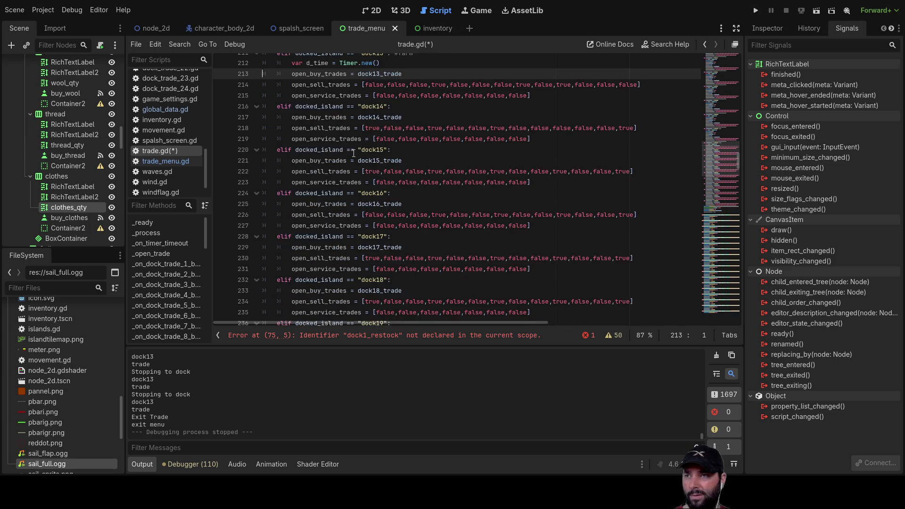
Remove dock12's Timer setup block and its commented timeout-connect line, plus the leftover empty line.
scroll(354, 151, "up", 3)
left_click_drag(462, 135, 247, 137)
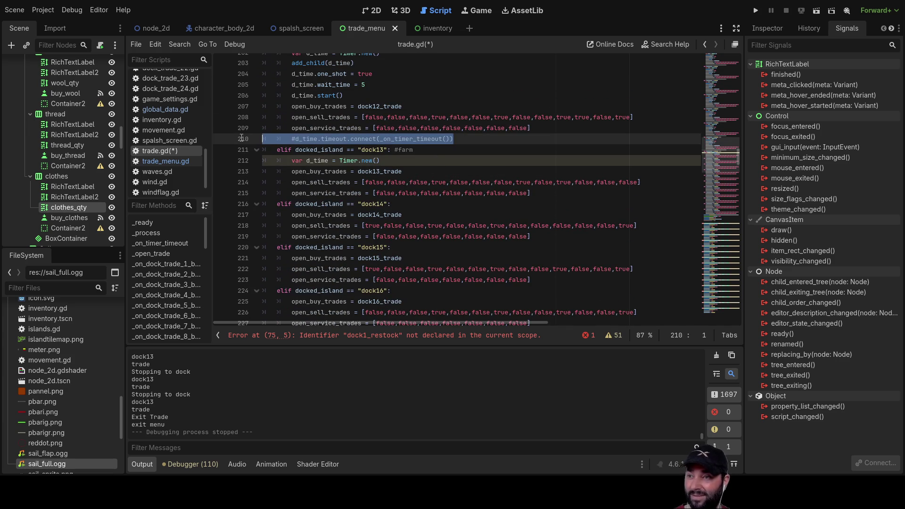
key("BackSpace")
key("BackSpace")
mouse_move(344, 96)
left_mouse_down()
mouse_move(237, 75)
mouse_move(220, 61)
left_mouse_up()
scroll(342, 170, "up", 3)
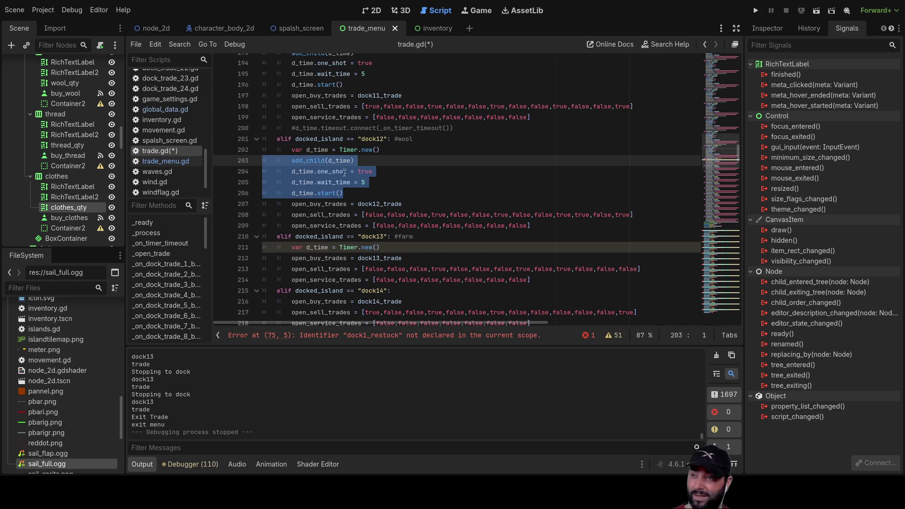
left_click_drag(346, 193, 238, 150)
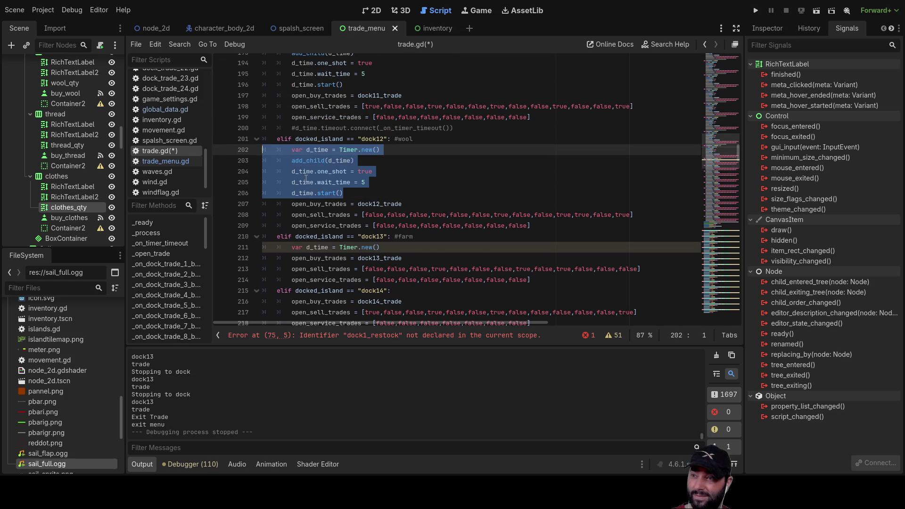
key("BackSpace")
key("Delete")
left_click_drag(467, 128, 254, 127)
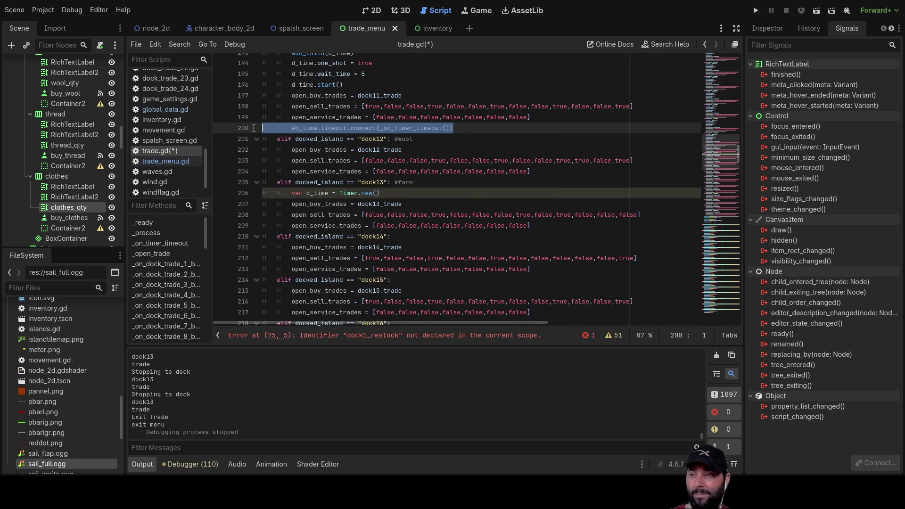
key("BackSpace")
key("Delete")
Strip the Timer blocks and commented connect lines from the dock11 and dock10 branches.
scroll(362, 134, "up", 2)
mouse_move(353, 149)
left_mouse_down()
mouse_move(279, 111)
mouse_move(216, 109)
left_mouse_up()
key("BackSpace")
scroll(424, 165, "up", 3)
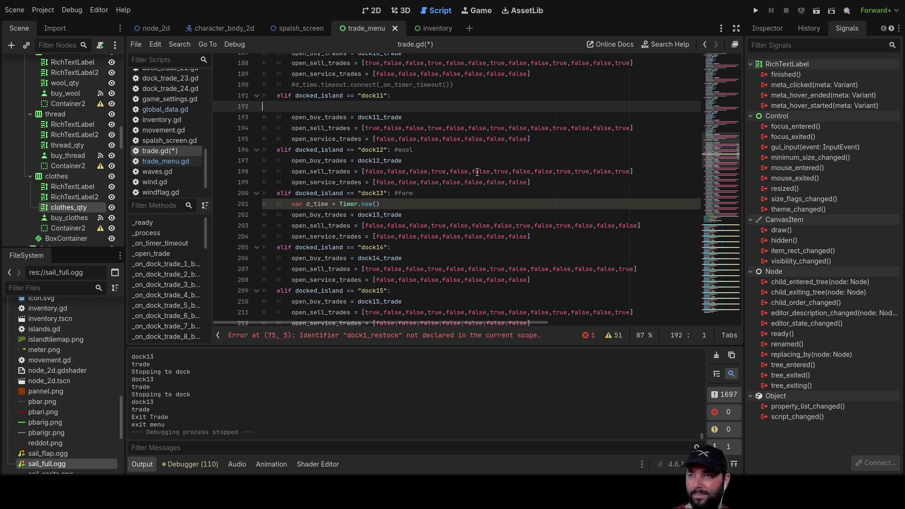
left_click_drag(476, 184, 258, 183)
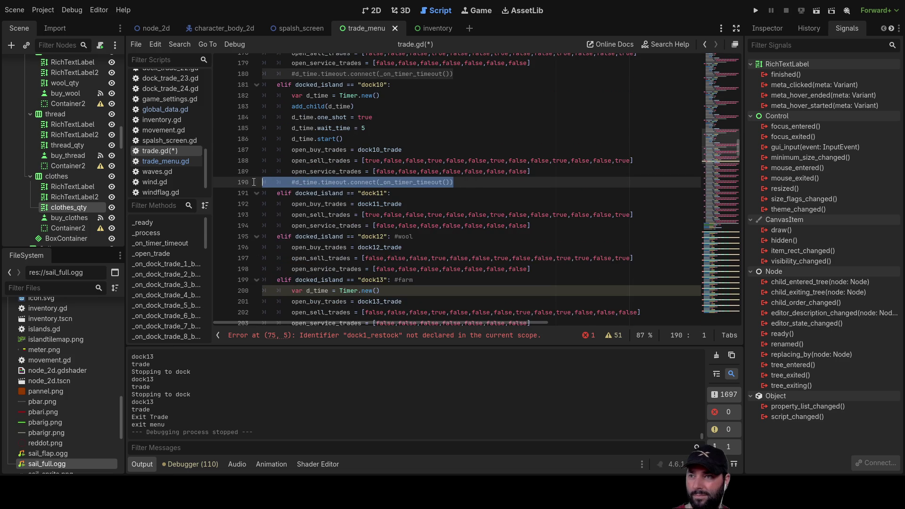
key("Delete")
key("Delete")
left_click_drag(351, 138, 212, 97)
key("Delete")
key("Delete")
scroll(370, 148, "up", 2)
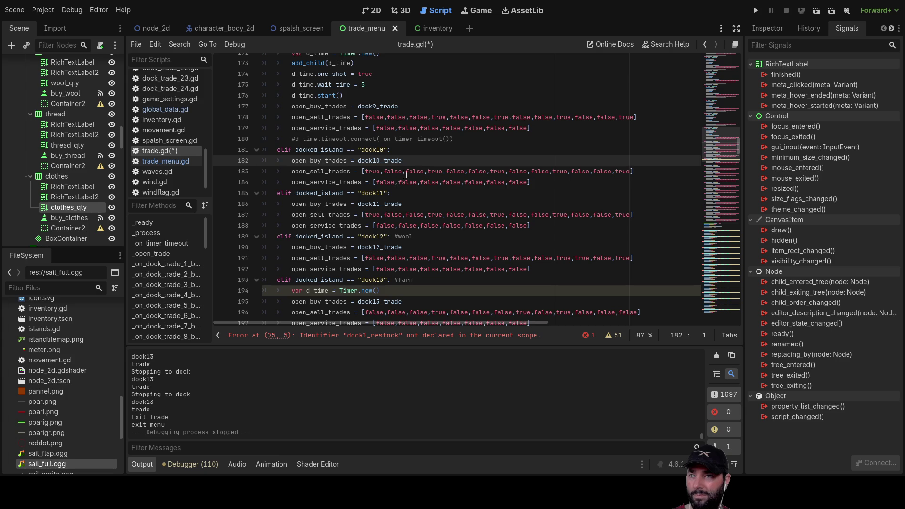
left_click_drag(457, 141, 262, 139)
key("Delete")
key("Delete")
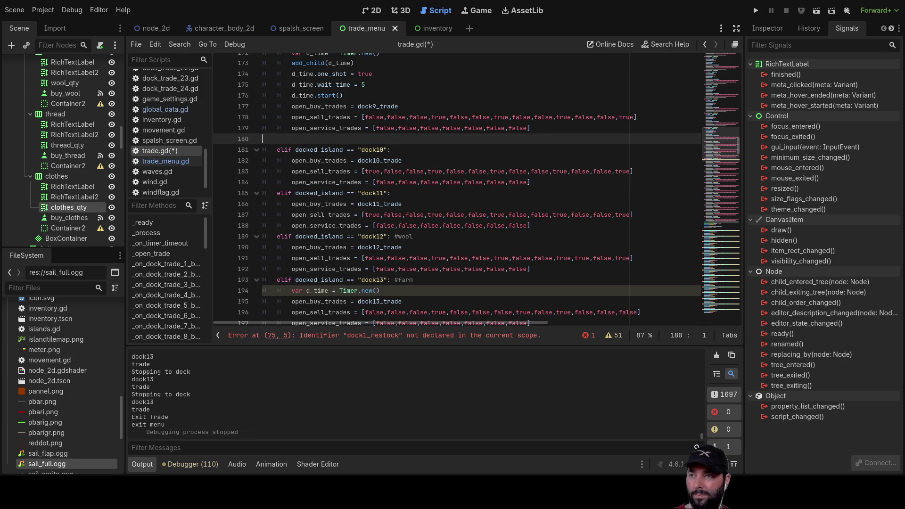
Strip the Timer blocks and commented connect lines from the dock9 and dock8 branches.
scroll(370, 136, "up", 1)
scroll(370, 136, "up", 1)
mouse_move(481, 161)
left_mouse_down()
mouse_move(330, 141)
mouse_move(263, 118)
left_mouse_up()
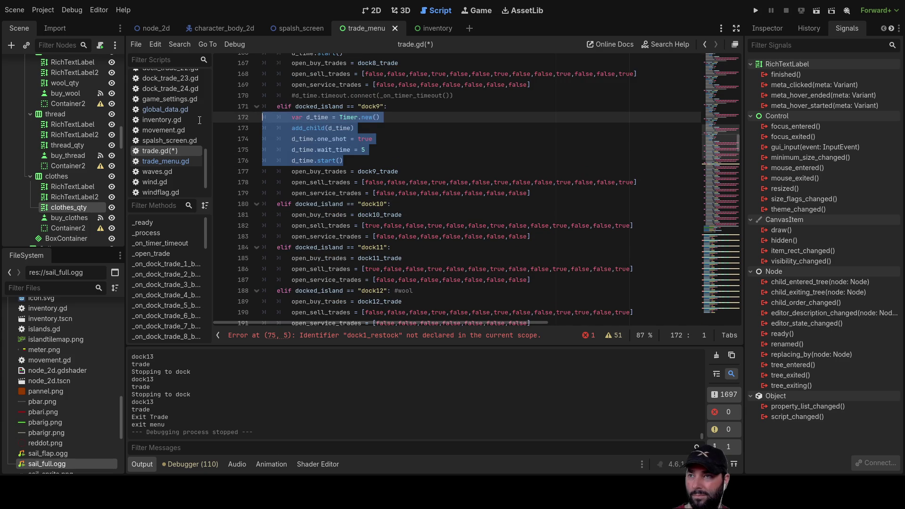
key("Delete")
key("Delete")
scroll(481, 175, "up", 2)
left_click_drag(454, 161, 248, 161)
key("Delete")
scroll(379, 185, "up", 2)
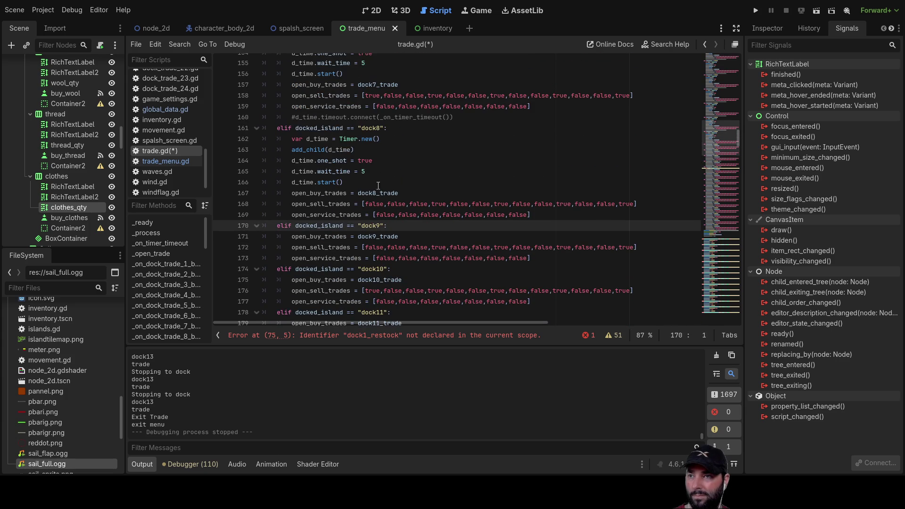
left_click_drag(355, 184, 221, 144)
key("Delete")
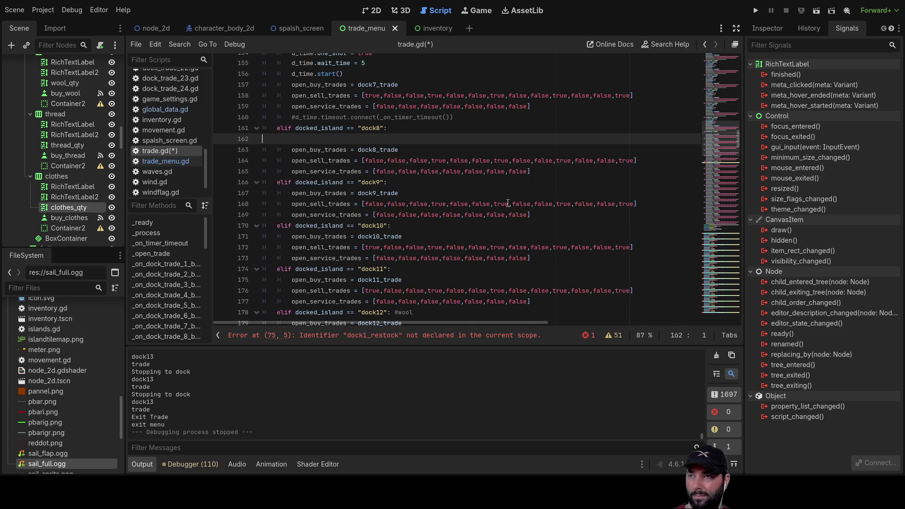
scroll(401, 185, "up", 1)
left_click_drag(466, 150, 213, 150)
key("Delete")
key("Delete")
Strip the Timer blocks and commented connect lines from the dock7 and dock6 branches.
scroll(402, 175, "up", 2)
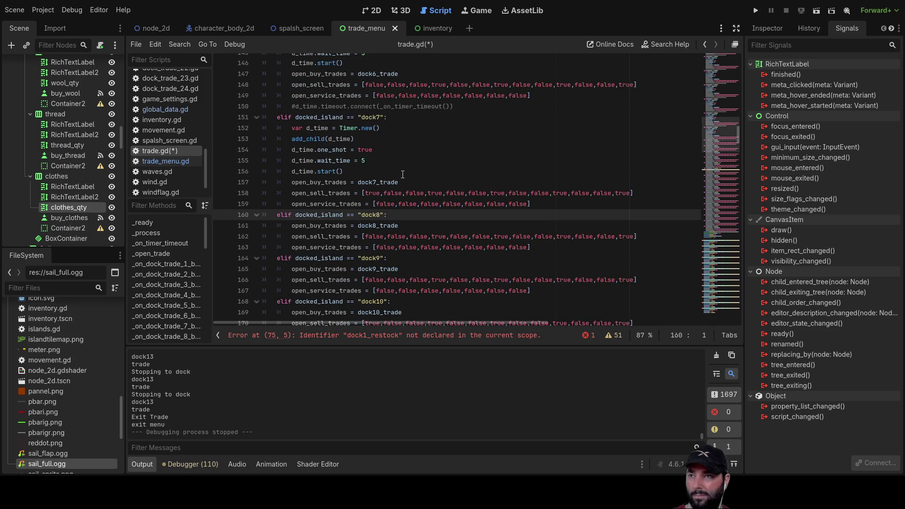
mouse_move(359, 168)
left_mouse_down()
mouse_move(345, 150)
mouse_move(263, 128)
left_mouse_up()
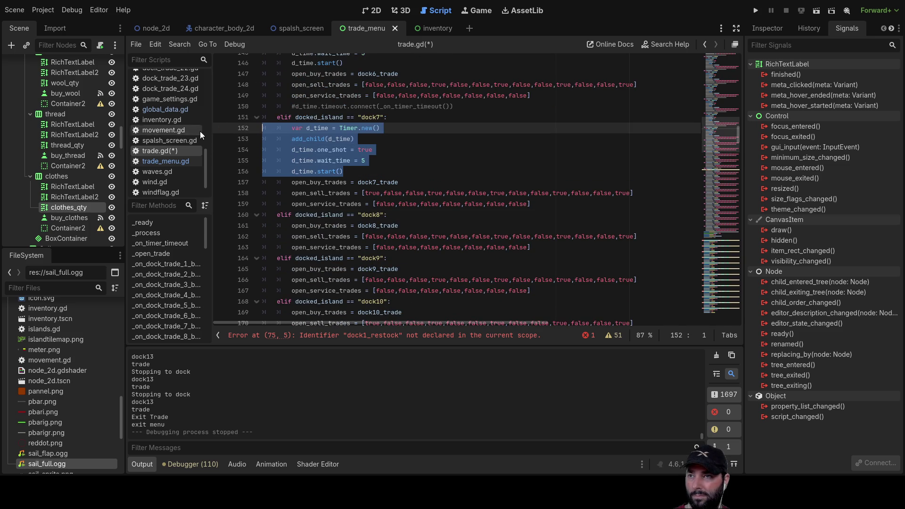
key("Delete")
key("Delete")
scroll(474, 182, "up", 2)
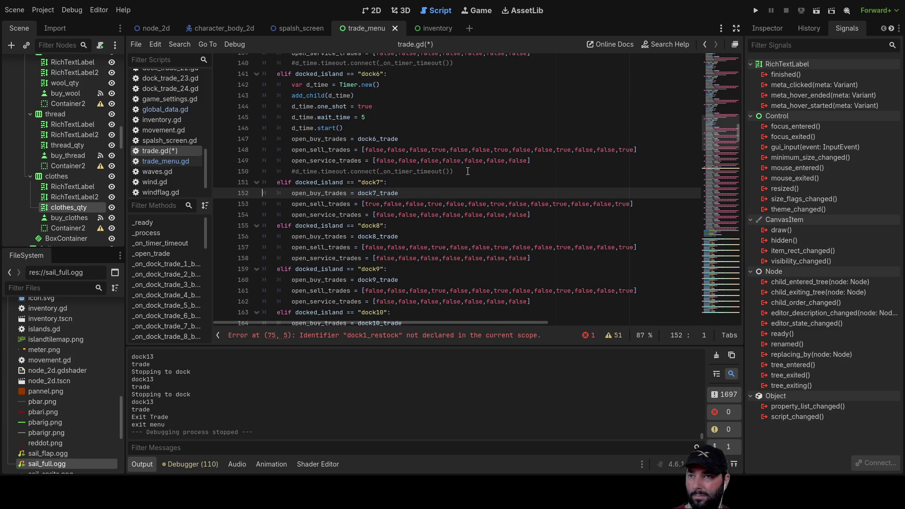
left_click_drag(468, 171, 253, 174)
key("Delete")
key("Delete")
scroll(358, 165, "up", 1)
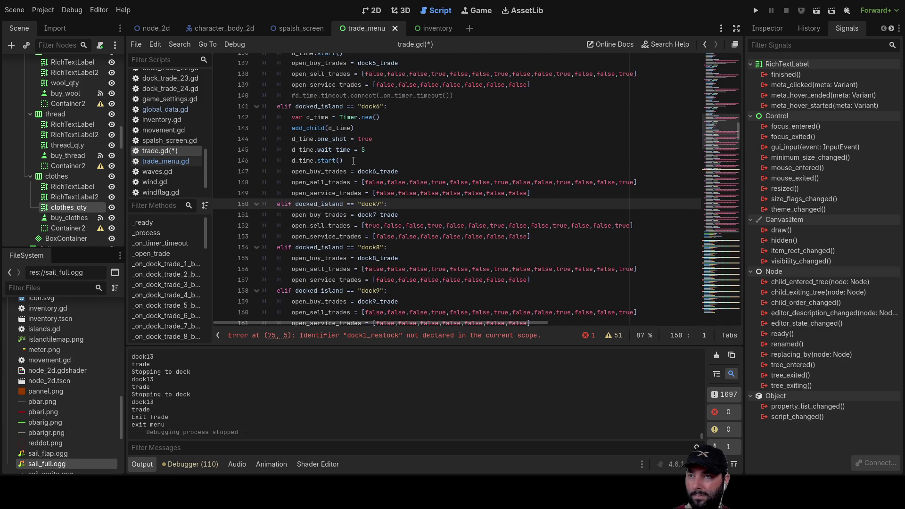
mouse_move(352, 162)
left_mouse_down()
mouse_move(283, 119)
mouse_move(263, 118)
left_mouse_up()
key("Delete")
key("Delete")
scroll(401, 157, "up", 1)
left_click_drag(453, 127, 262, 128)
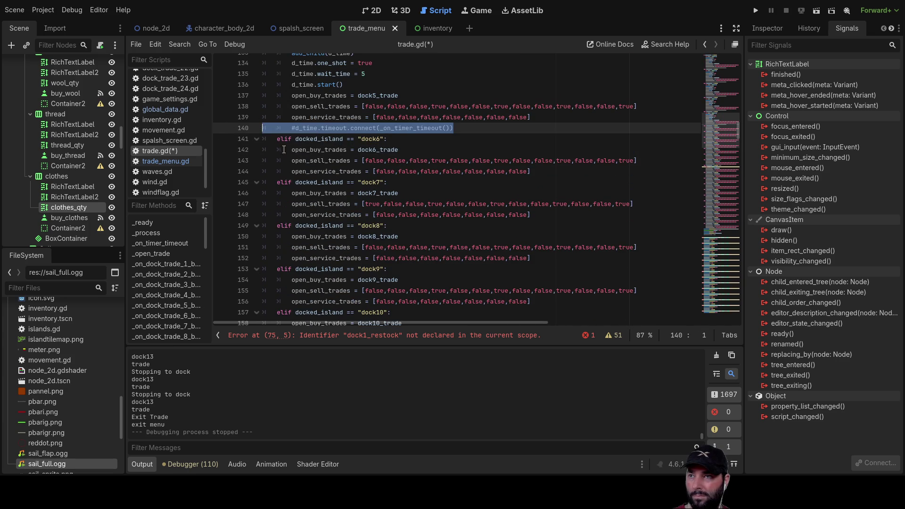
key("Delete")
key("Delete")
Strip the Timer blocks and commented connect lines from the dock5 and dock4 branches.
scroll(342, 135, "up", 1)
mouse_move(351, 117)
left_mouse_down()
mouse_move(283, 74)
mouse_move(262, 73)
left_mouse_up()
key("Delete")
key("Delete")
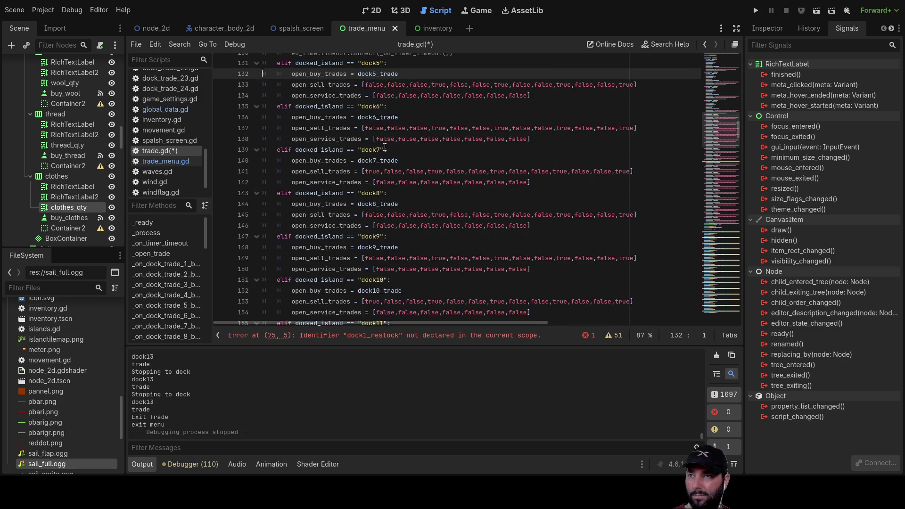
scroll(403, 148, "up", 3)
triple_click(473, 149)
key("Delete")
key("Delete")
scroll(355, 173, "up", 2)
left_click_drag(356, 174, 175, 129)
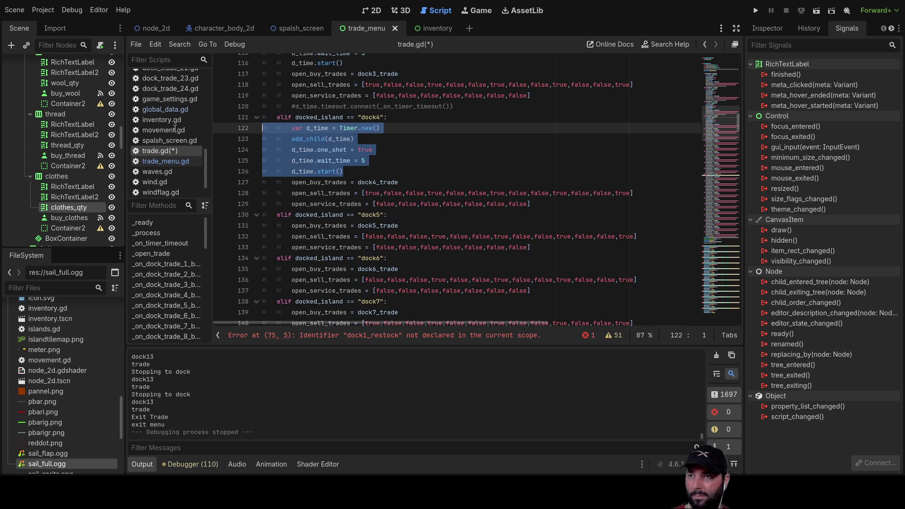
key("Delete")
scroll(473, 186, "up", 2)
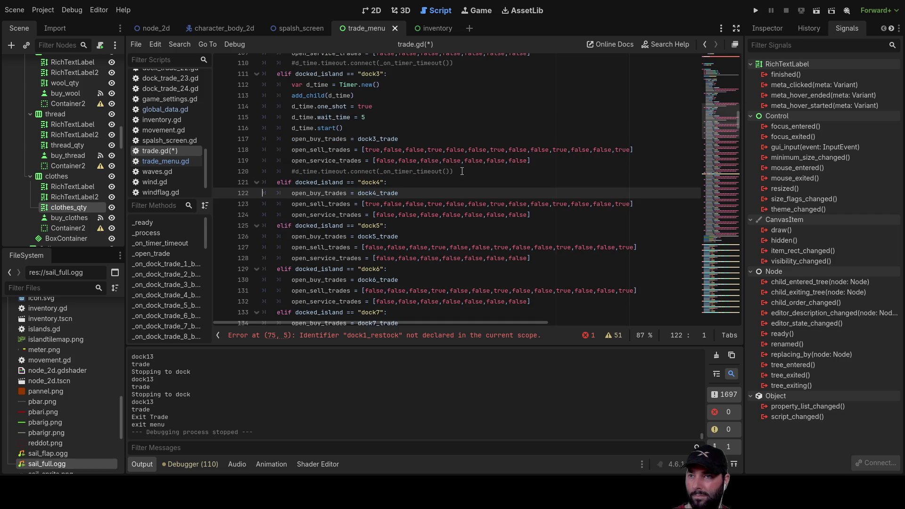
left_click_drag(460, 172, 265, 161)
key("Delete")
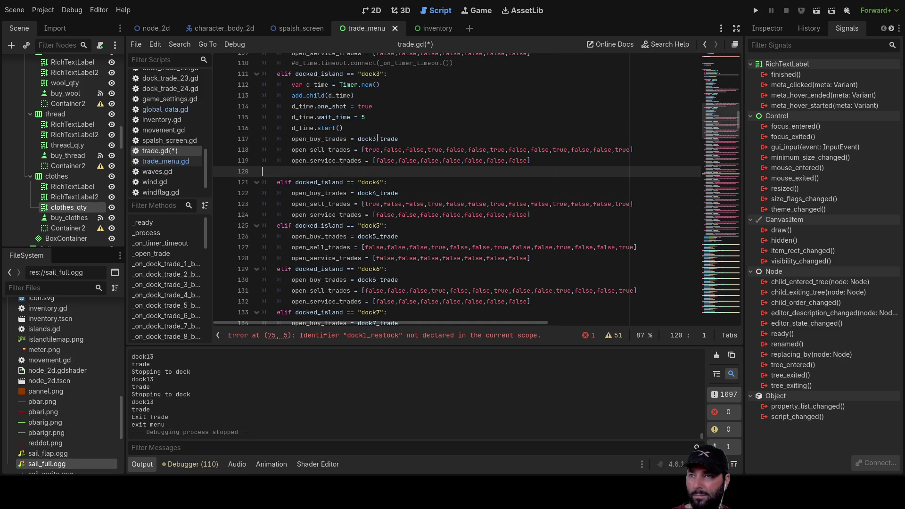
Strip the dock3 and dock2 Timer blocks and connect lines, then save trade.gd.
mouse_move(352, 128)
left_mouse_down()
mouse_move(307, 117)
mouse_move(263, 85)
left_mouse_up()
key("Delete")
key("Delete")
scroll(388, 178, "up", 2)
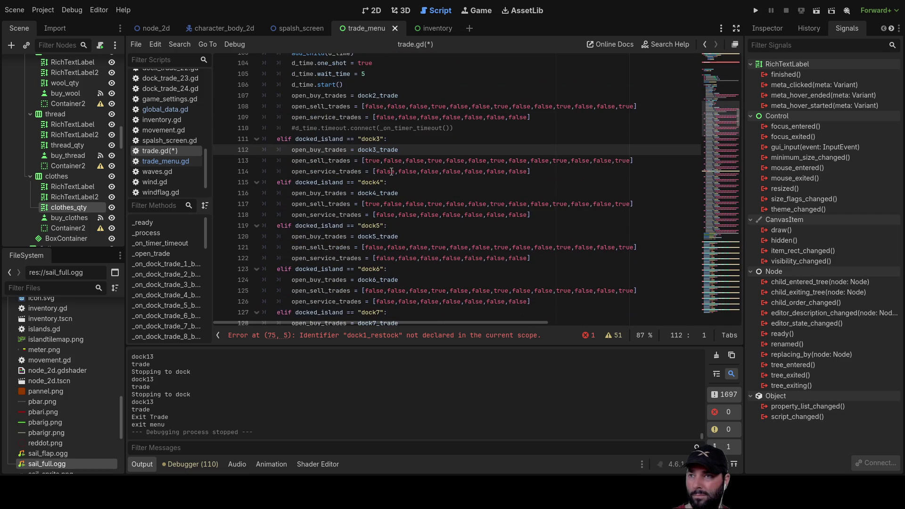
left_click_drag(454, 128, 311, 132)
key("BackSpace")
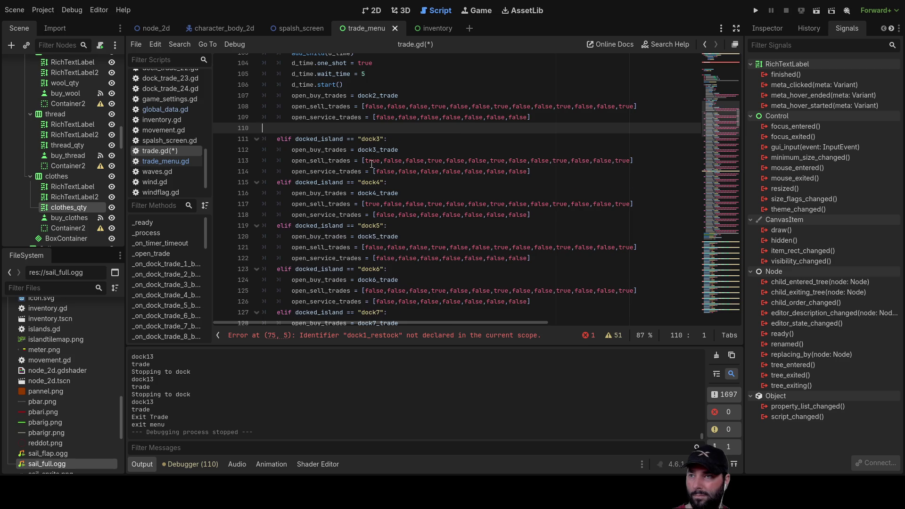
scroll(335, 158, "up", 2)
left_click_drag(351, 150, 196, 110)
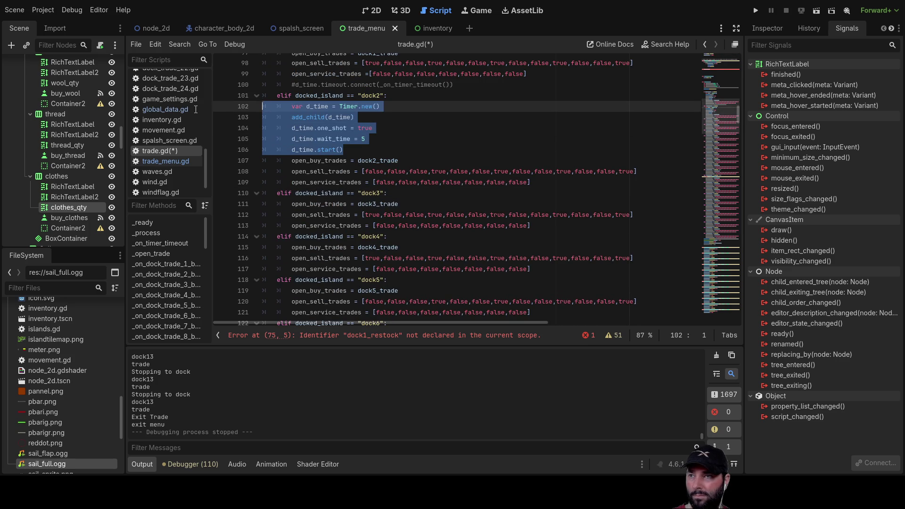
key("BackSpace")
key("Delete")
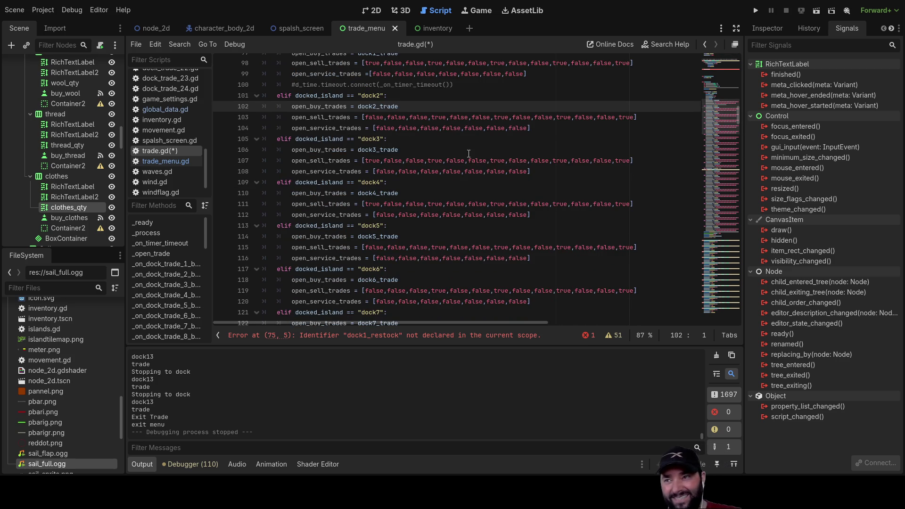
scroll(474, 150, "up", 2)
left_click_drag(463, 149, 237, 152)
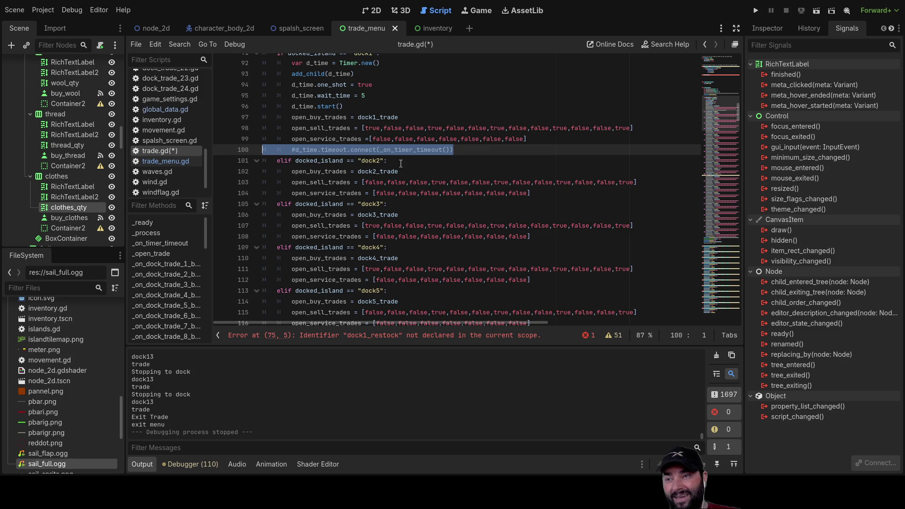
key("BackSpace")
key("BackSpace")
key("ctrl+s")
scroll(375, 166, "up", 15)
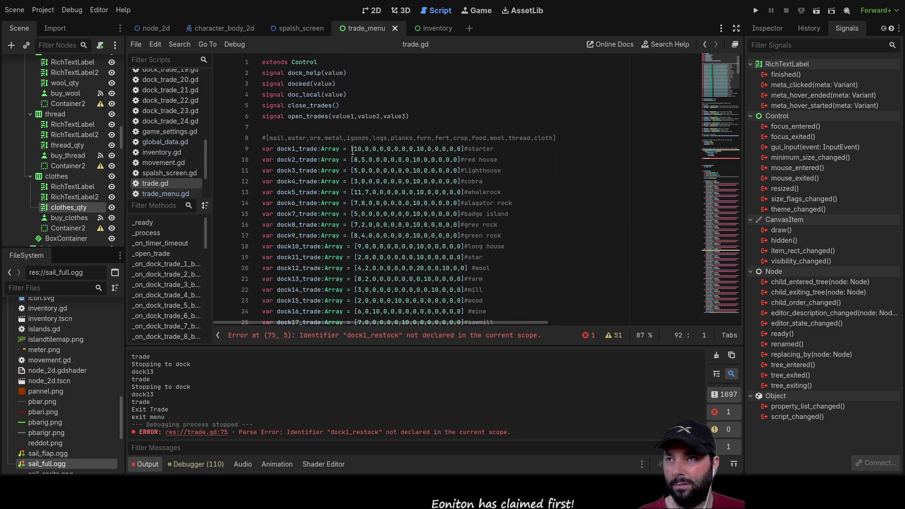
Open comments.gd from the top of the Scripts list.
scroll(175, 159, "up", 8)
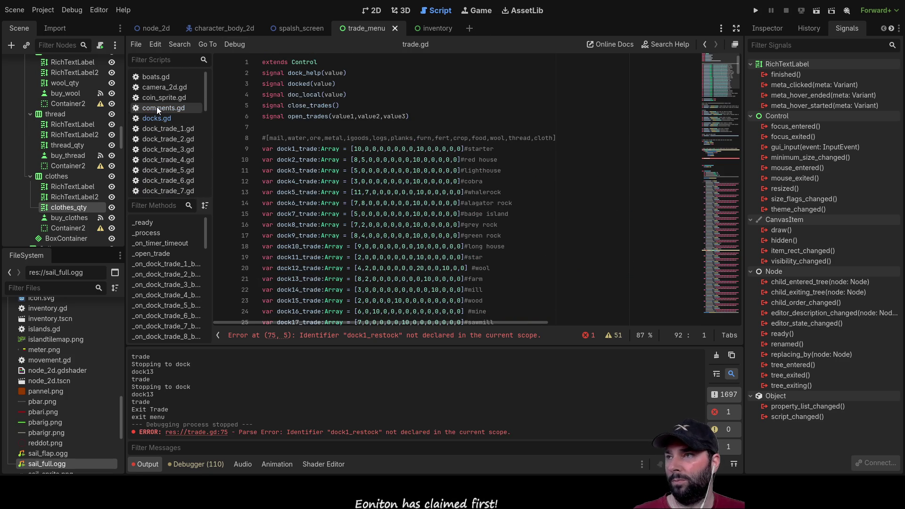
left_click(156, 107)
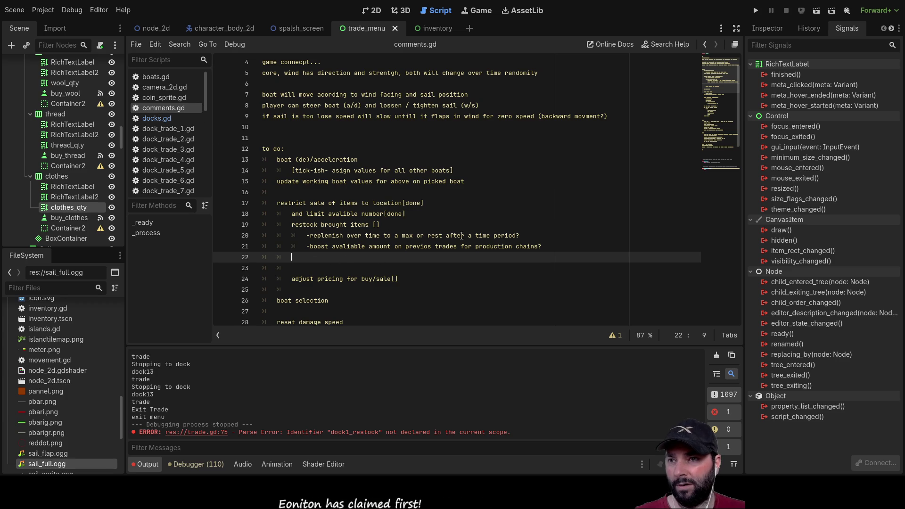
Reword the replenish note to read 'rest to random amount'.
double_click(429, 236)
type("rest to random amount")
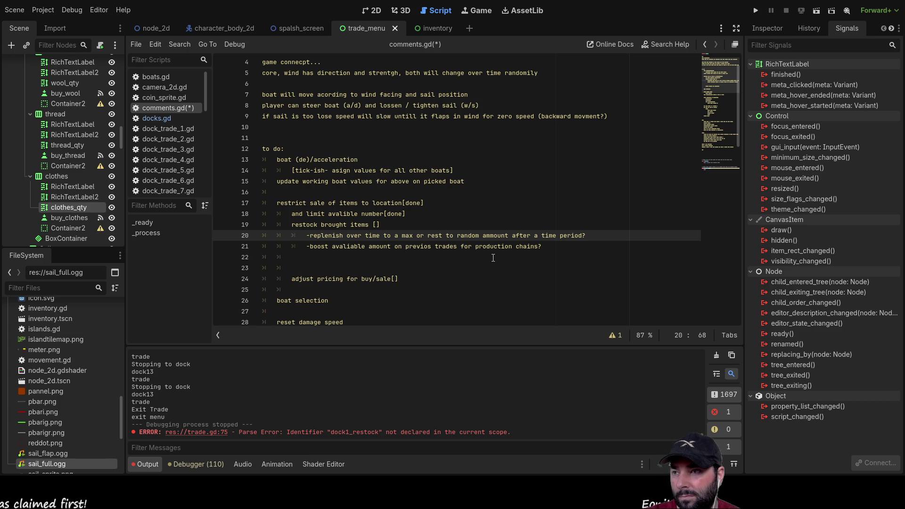
left_click(395, 262)
key("Down")
key("Down")
key("Down")
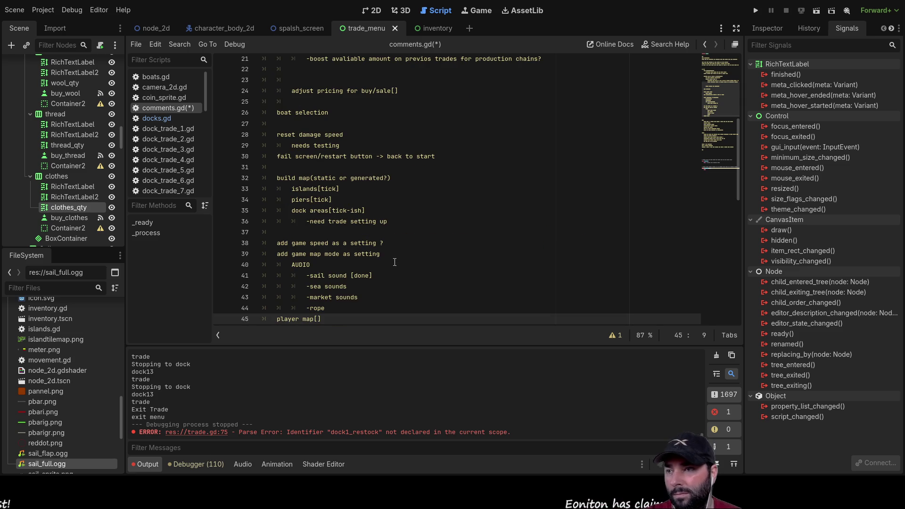
Pull 'adjust pricing for buy/sale[]' up under the restock notes, removing blank lines and extra indentation.
scroll(395, 262, "up", 4)
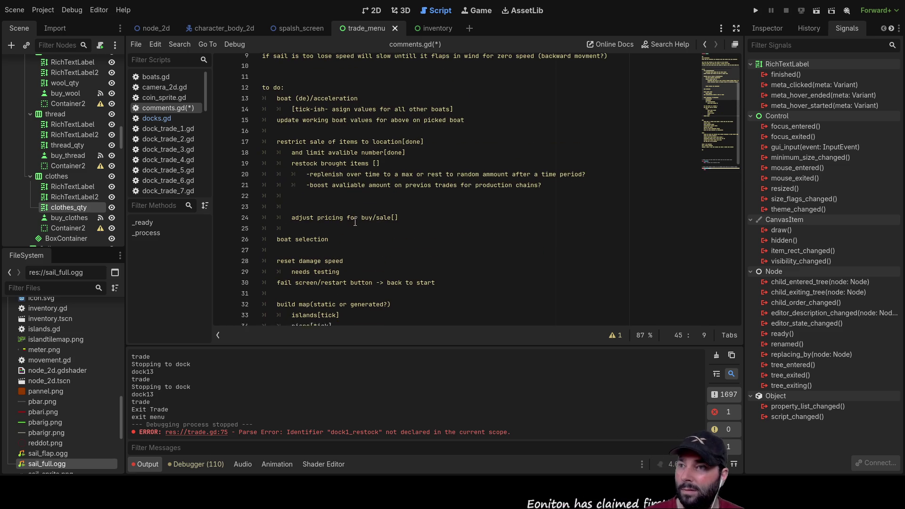
left_click(338, 202)
key("Delete")
key("Delete")
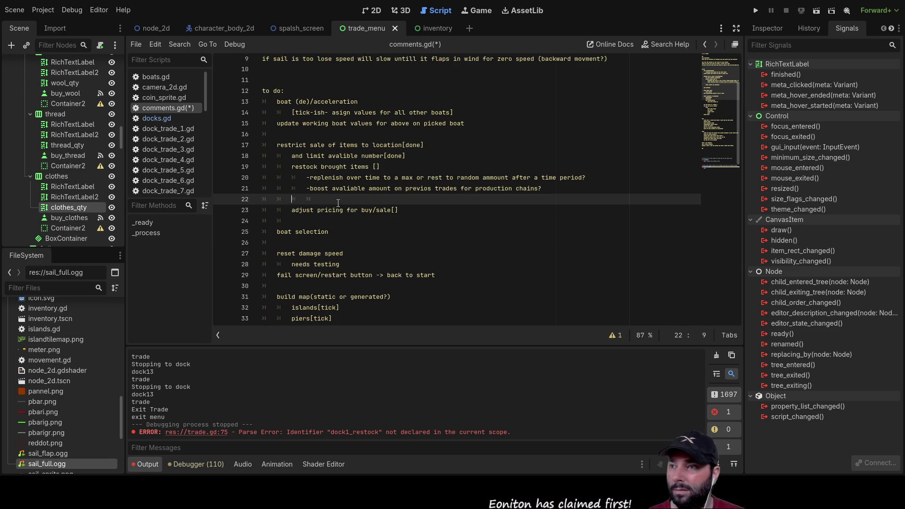
key("Delete")
key("Delete")
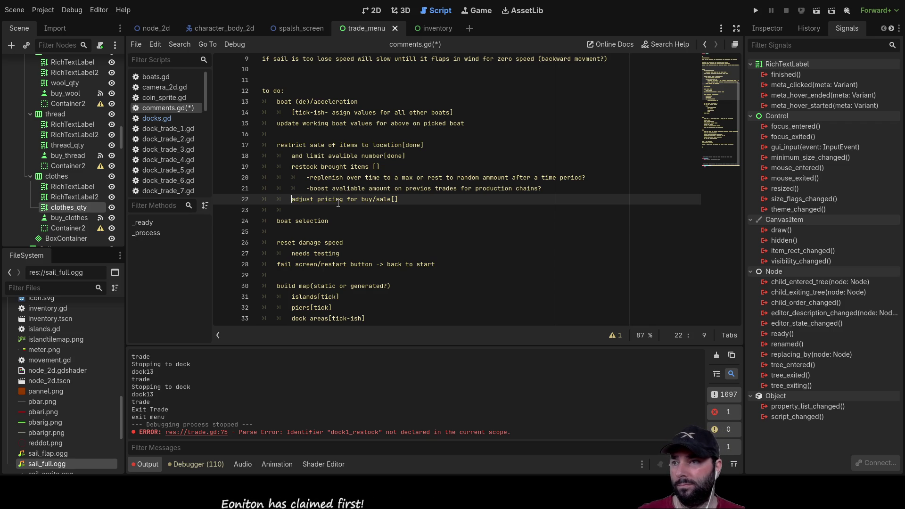
key("Down")
key("Down")
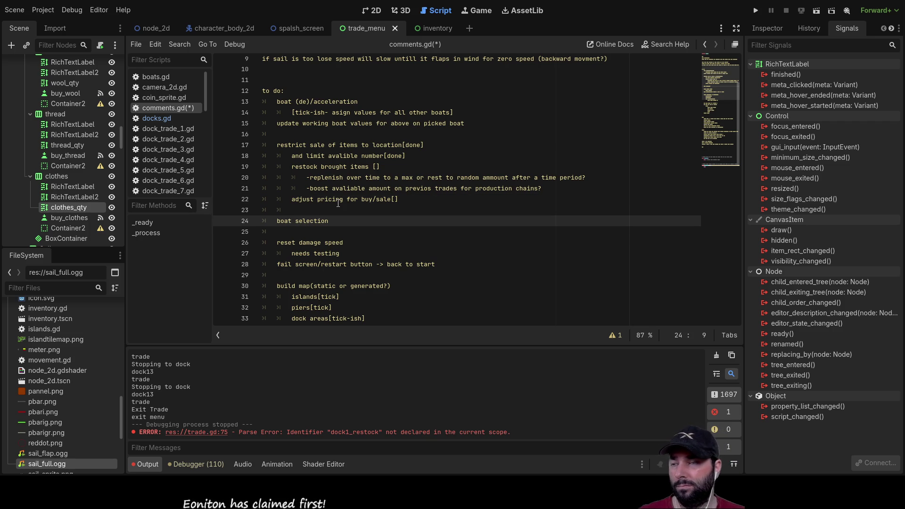
key("Down")
key("Down")
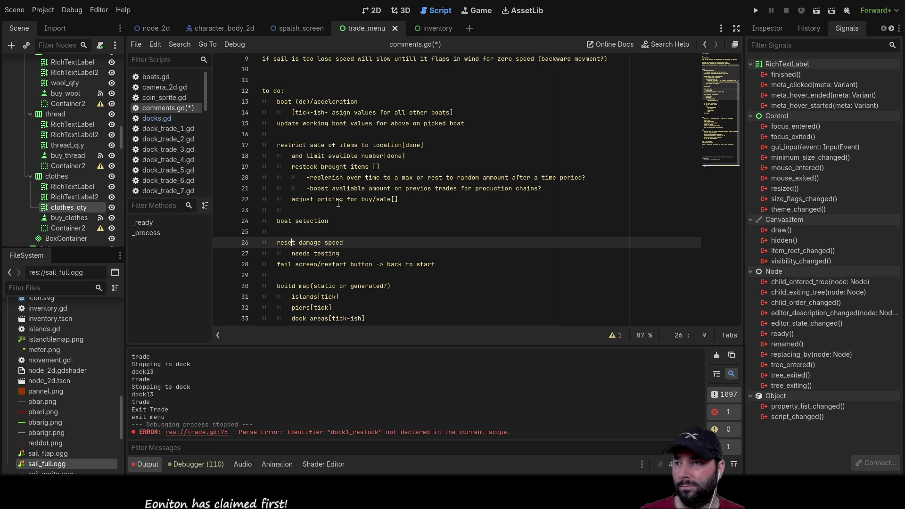
key("Down")
key("Down")
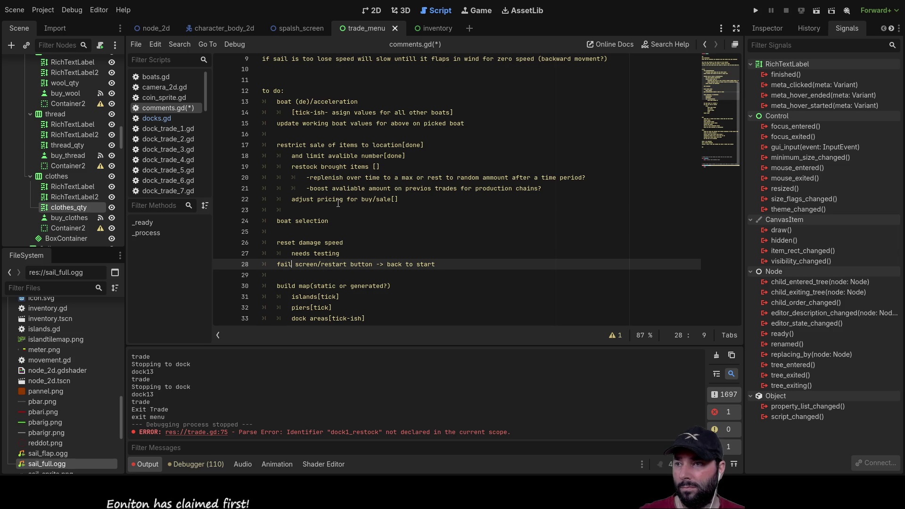
scroll(353, 210, "down", 2)
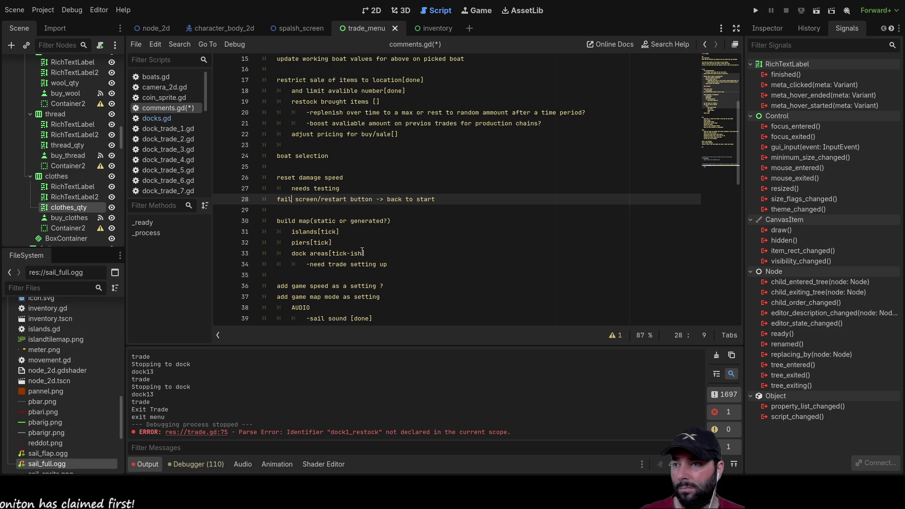
Mark 'need trade setting up' as done by copying the [tick] onto it.
left_click(382, 254)
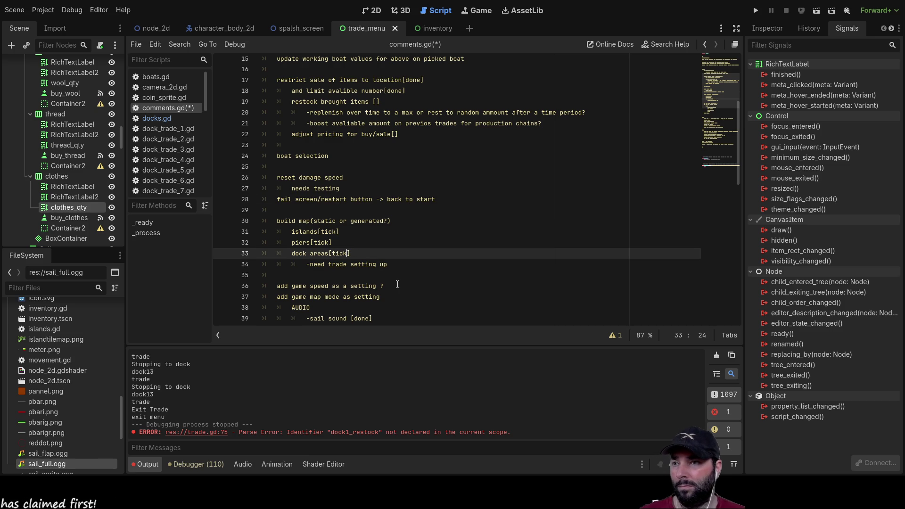
key("Down")
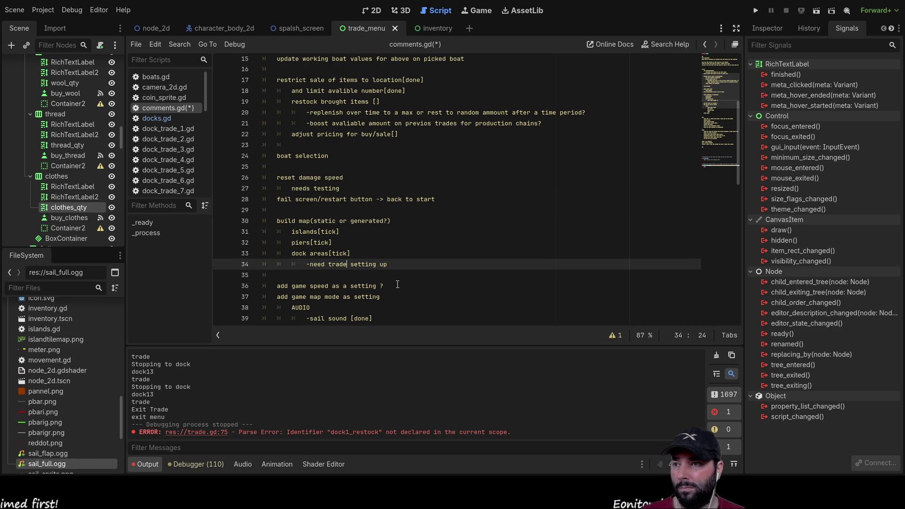
key("Up")
key("shift+Left")
key("shift+Left")
key("shift+Left")
key("ctrl+c")
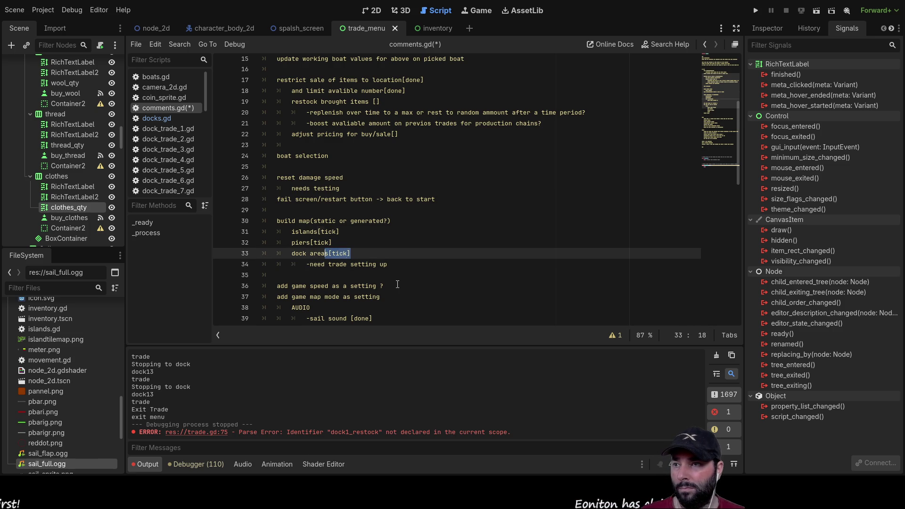
key("Down")
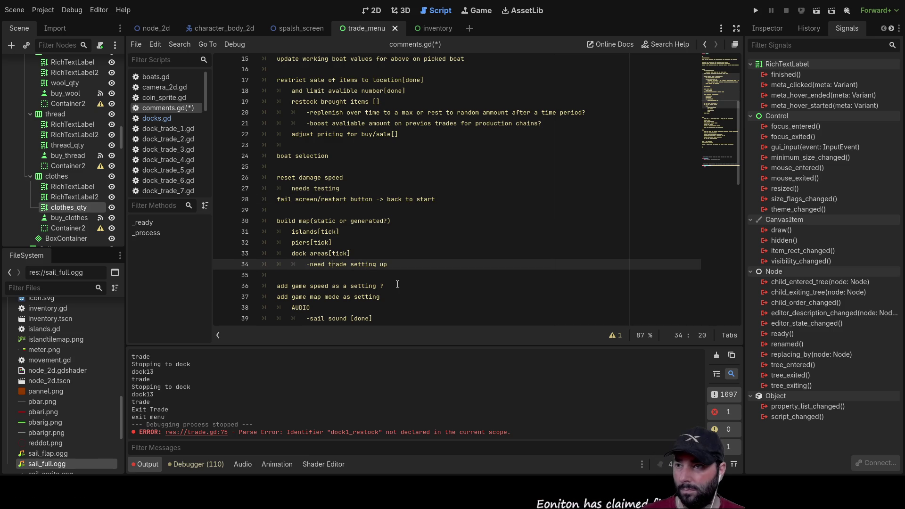
key("ctrl+v")
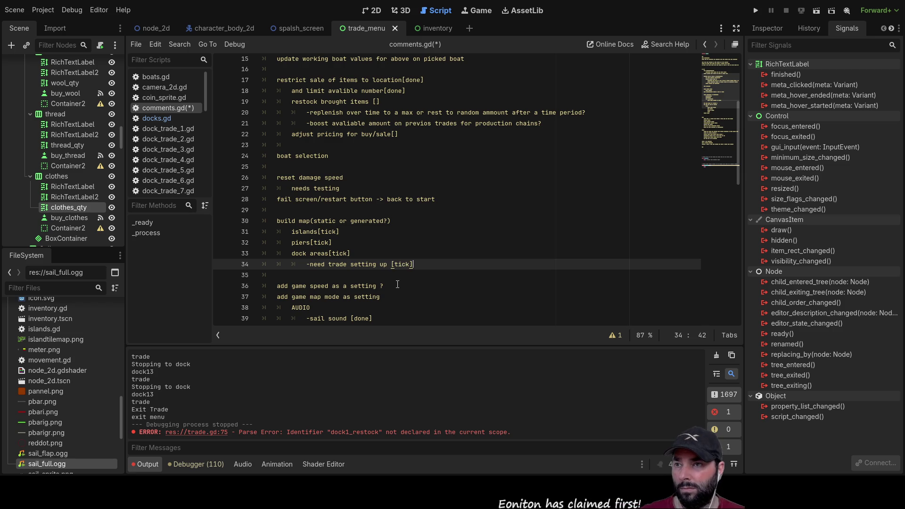
Cut the build map block from the to-do list and paste it under done.
key("shift+Up")
key("shift+Up")
key("shift+Up")
key("shift+Up")
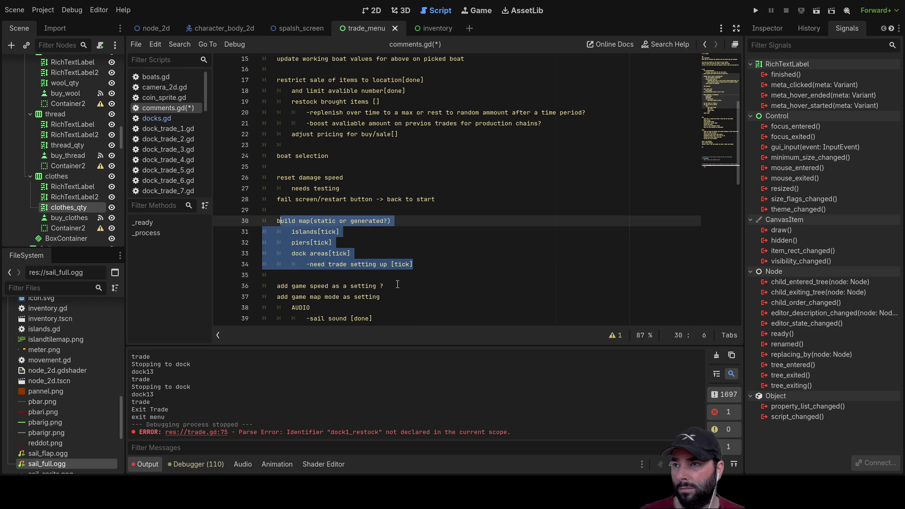
key("ctrl+x")
key("Down")
key("Down")
key("Down")
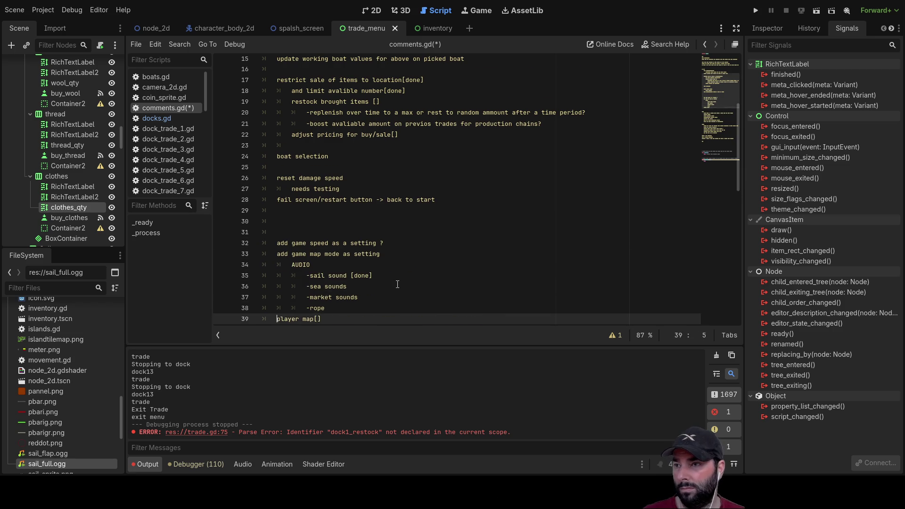
key("Up")
key("ctrl+x")
key("ctrl+x")
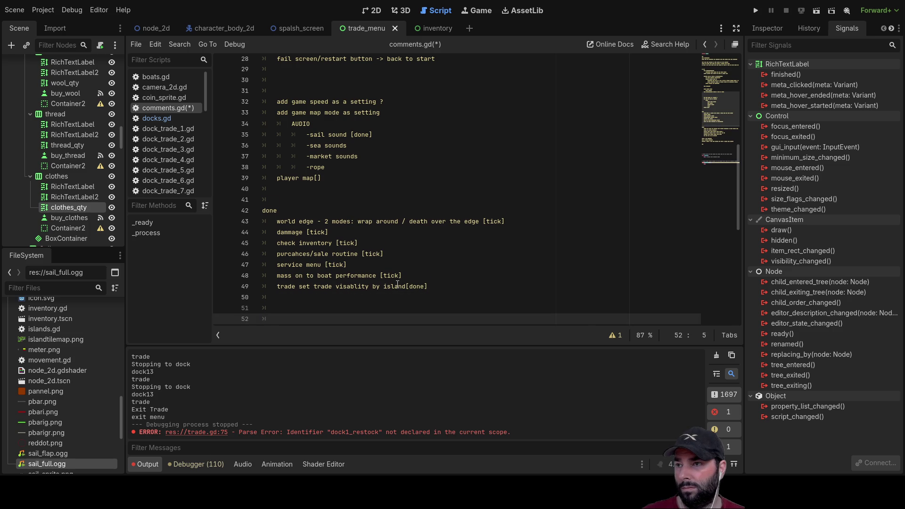
key("Up")
key("ctrl+v")
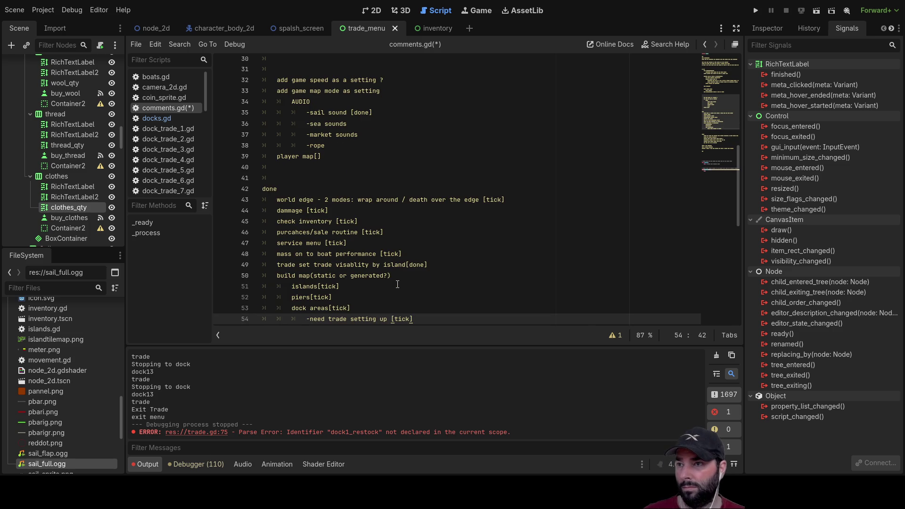
key("Up")
key("Up")
key("Up")
key("Down")
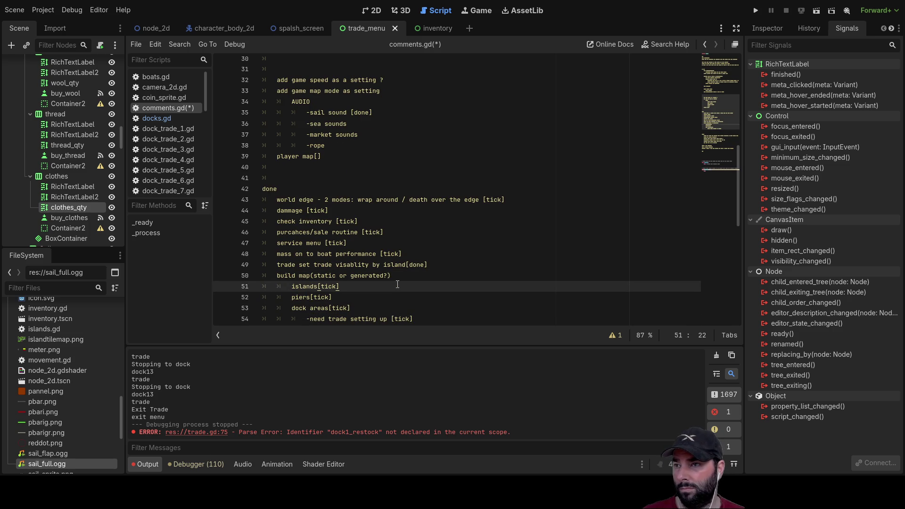
Trim the pasted block to 'build map [tick]', dropping the islands, piers and dock-area sub-items.
left_click_drag(311, 275, 358, 279)
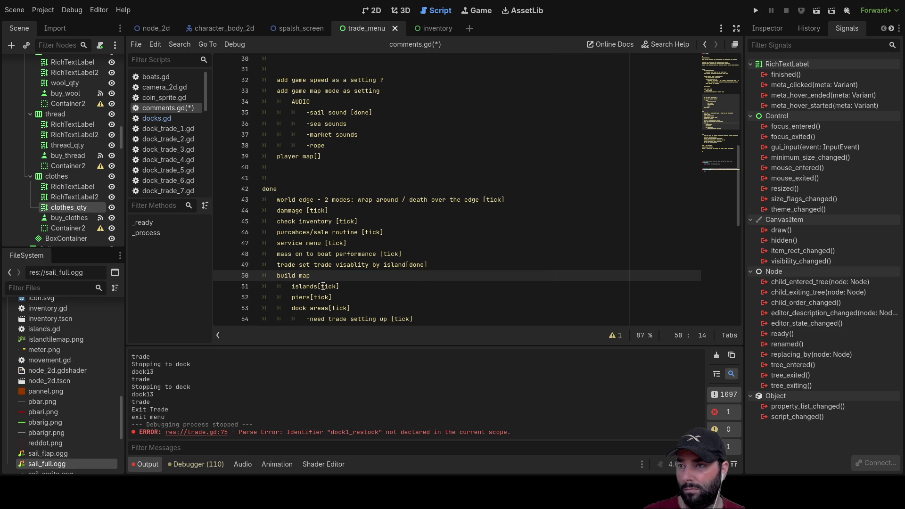
left_click_drag(348, 285, 319, 285)
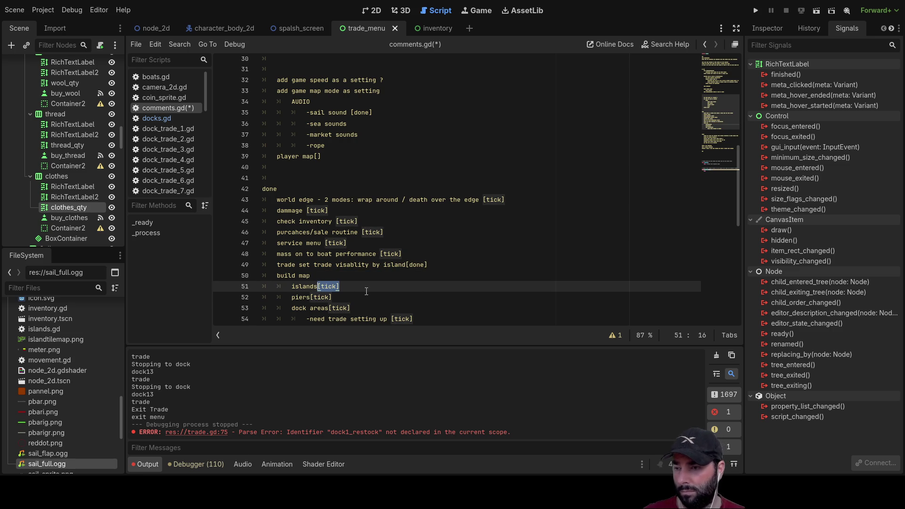
key("BackSpace")
key("Up")
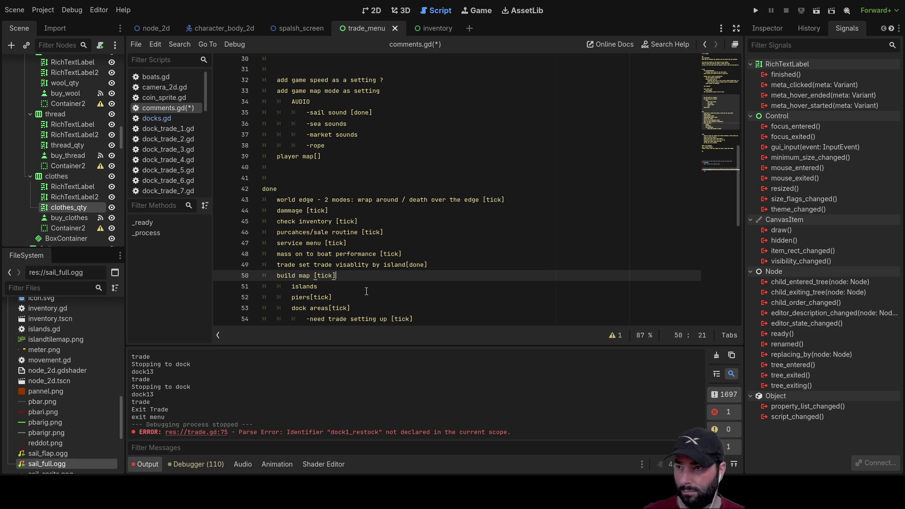
scroll(367, 291, "down", 3)
mouse_move(414, 221)
left_mouse_down()
mouse_move(293, 210)
mouse_move(263, 188)
left_mouse_up()
key("BackSpace")
key("Delete")
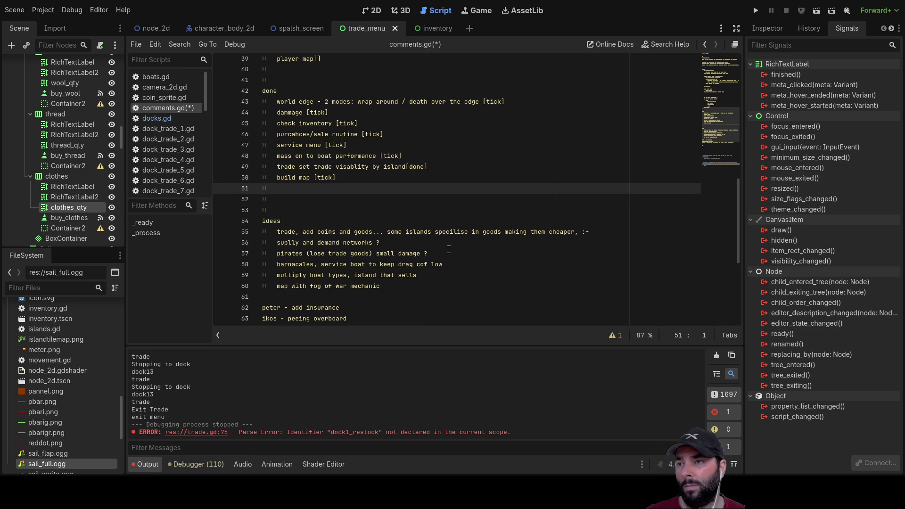
scroll(449, 250, "up", 11)
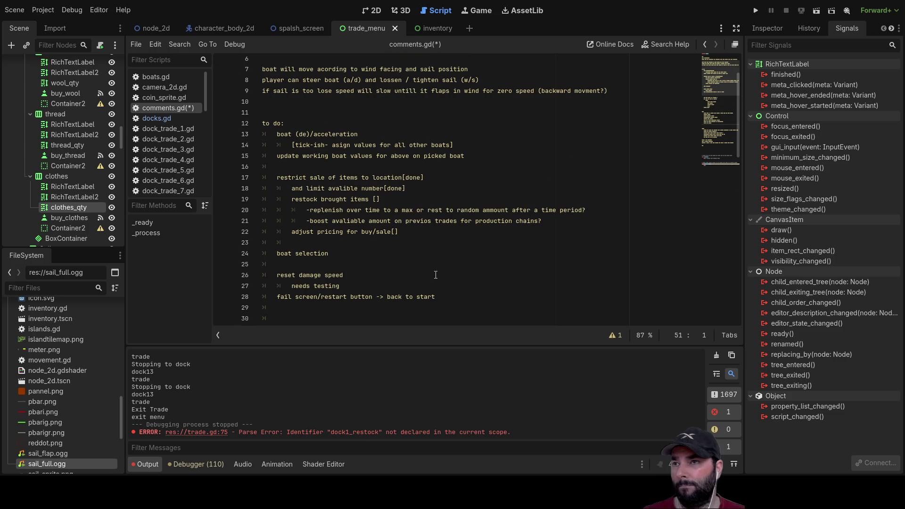
scroll(434, 283, "up", 2)
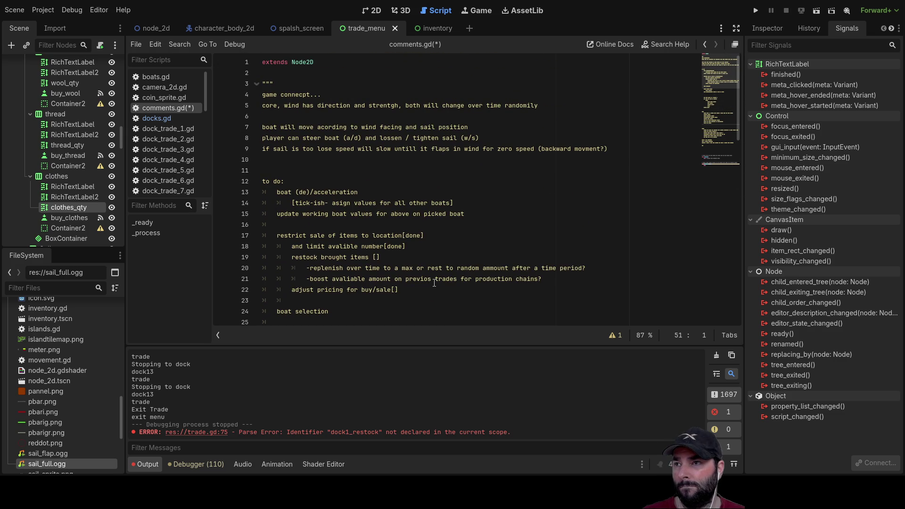
scroll(435, 284, "down", 2)
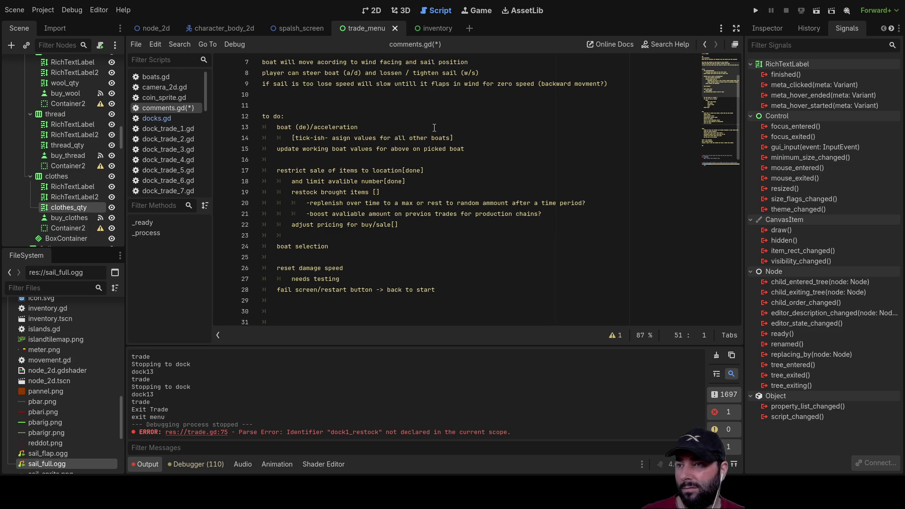
scroll(176, 158, "down", 10)
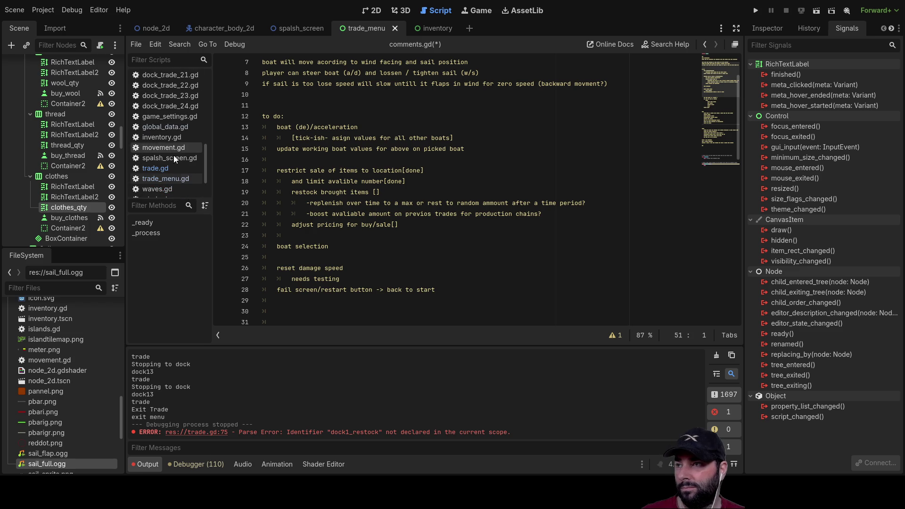
left_click(158, 169)
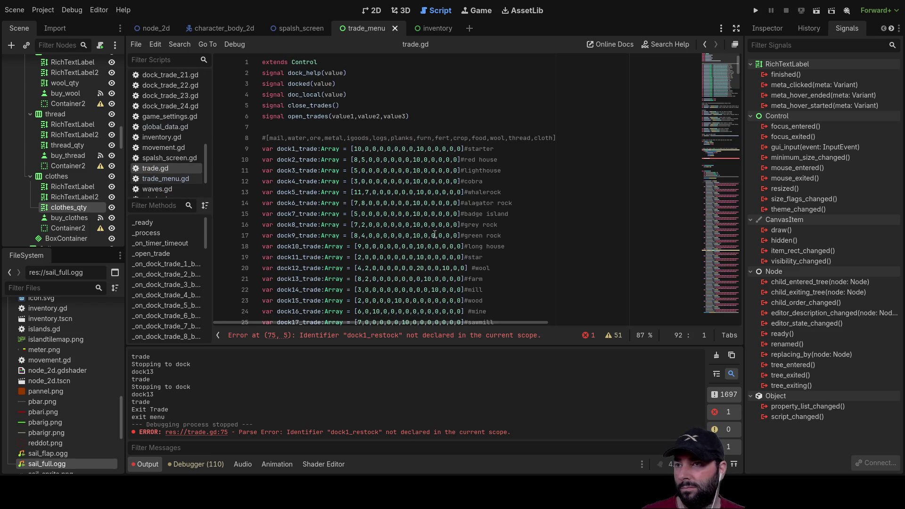
Scroll through trade.gd to review the dock1_trade and other dock trade arrays.
scroll(463, 231, "down", 5)
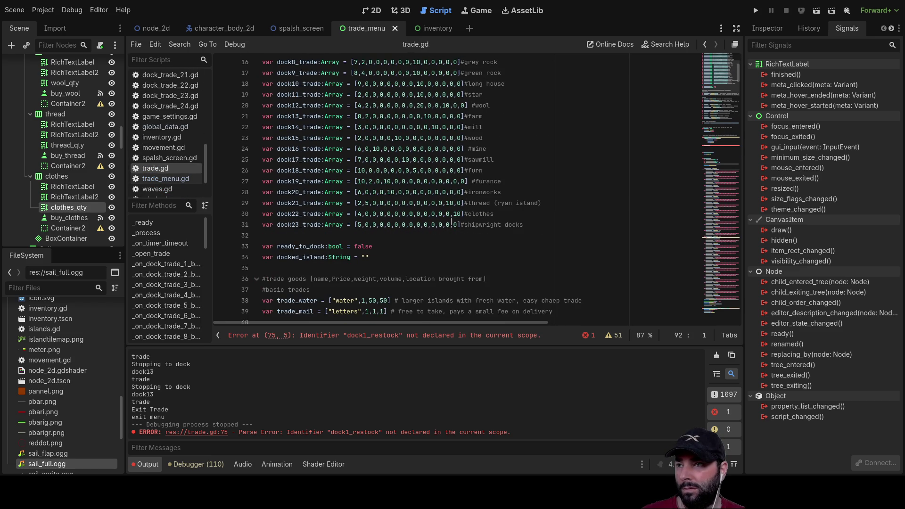
scroll(391, 228, "up", 4)
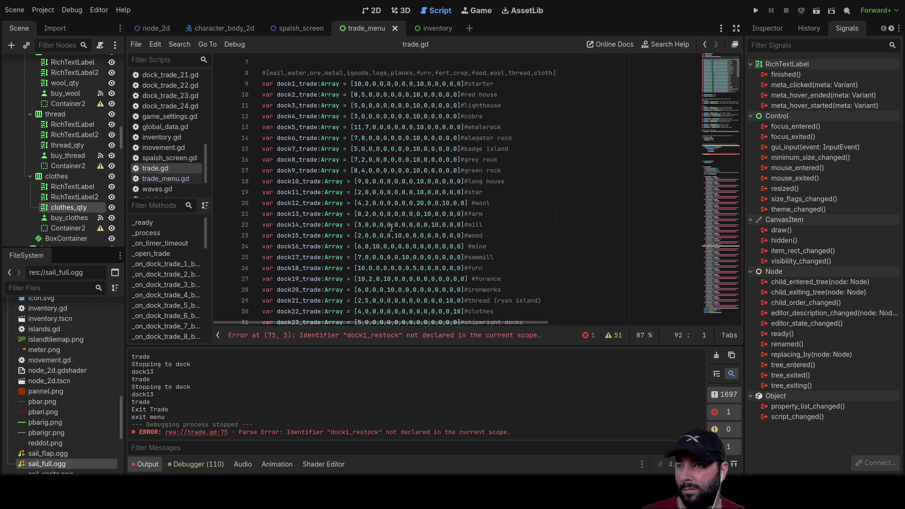
scroll(366, 129, "up", 1)
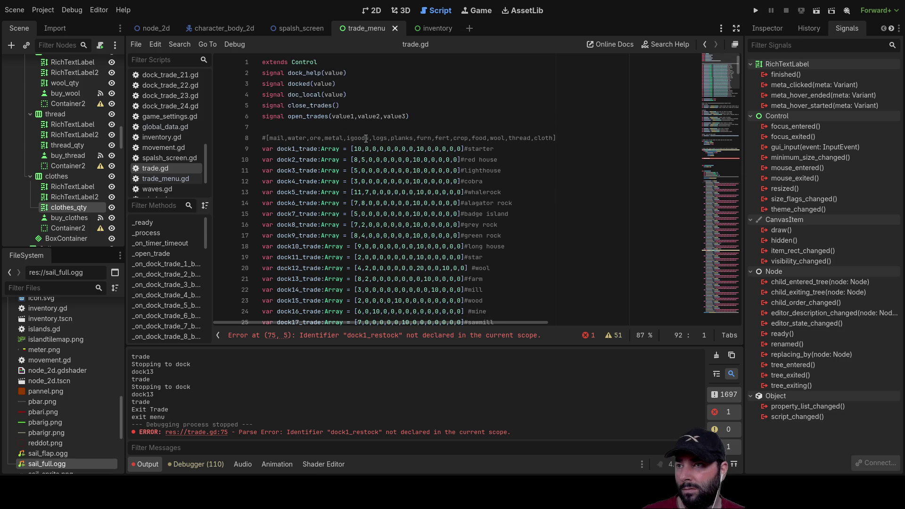
left_click(262, 148)
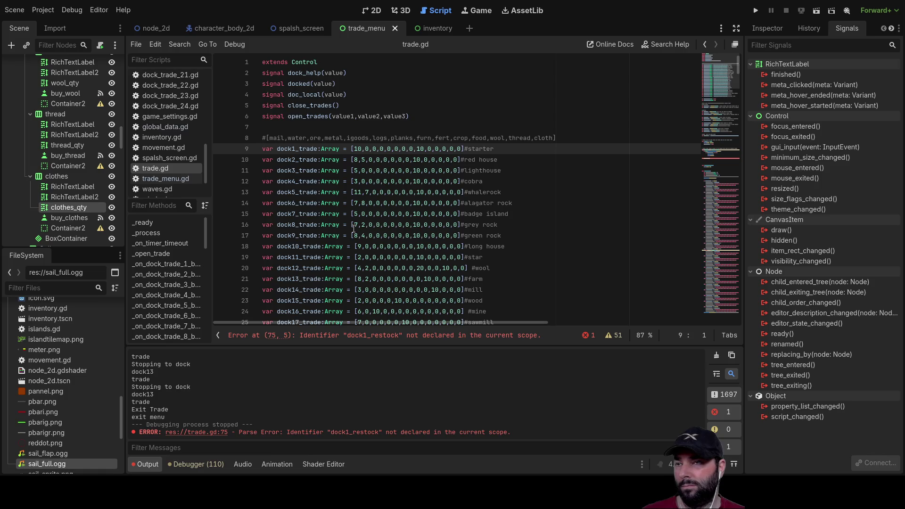
scroll(373, 191, "down", 4)
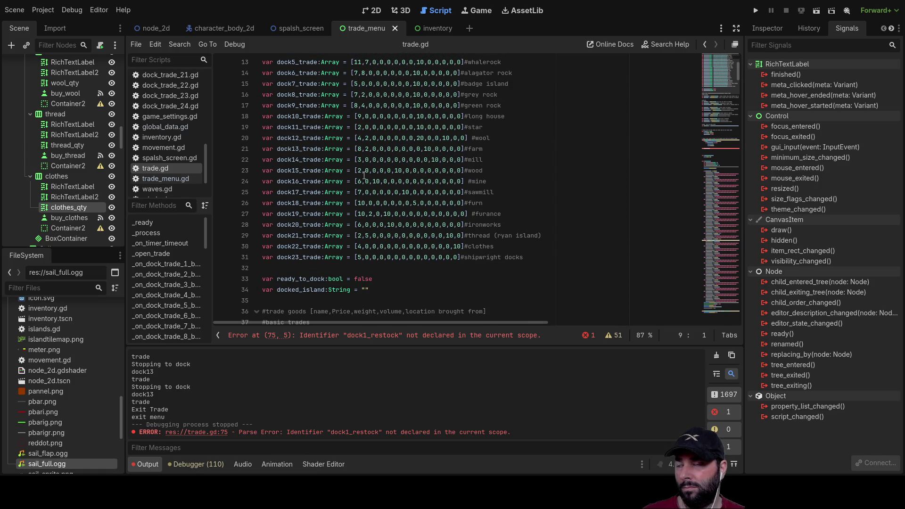
scroll(364, 175, "down", 5)
scroll(366, 176, "down", 5)
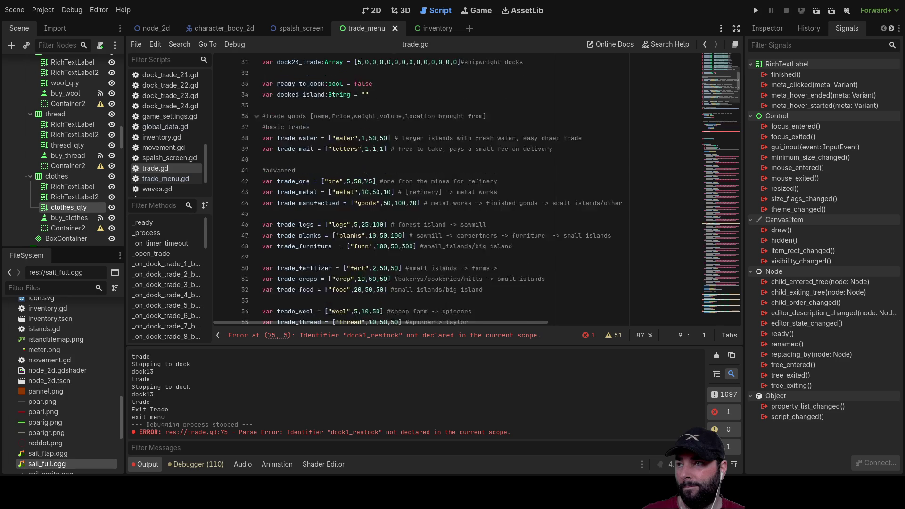
scroll(367, 177, "down", 4)
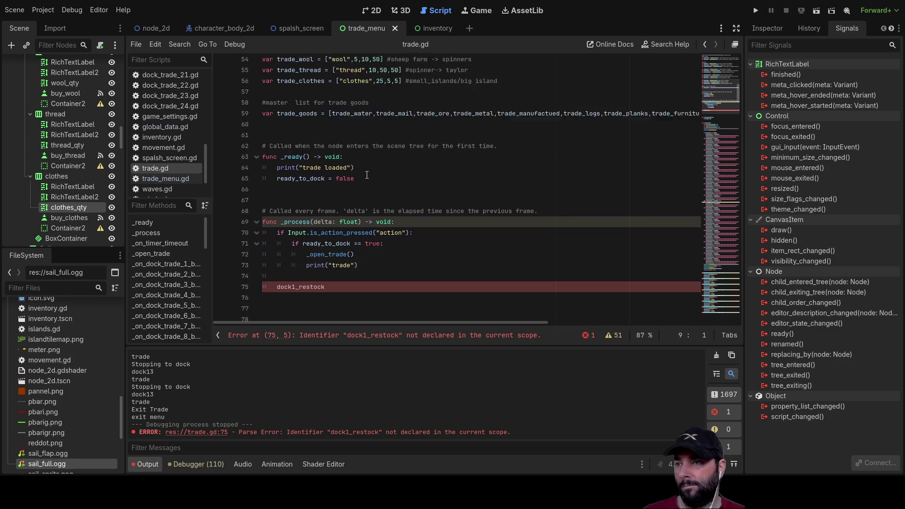
Place the caret at the end of the dock1_restock line (line 75) in _process.
left_click(302, 267)
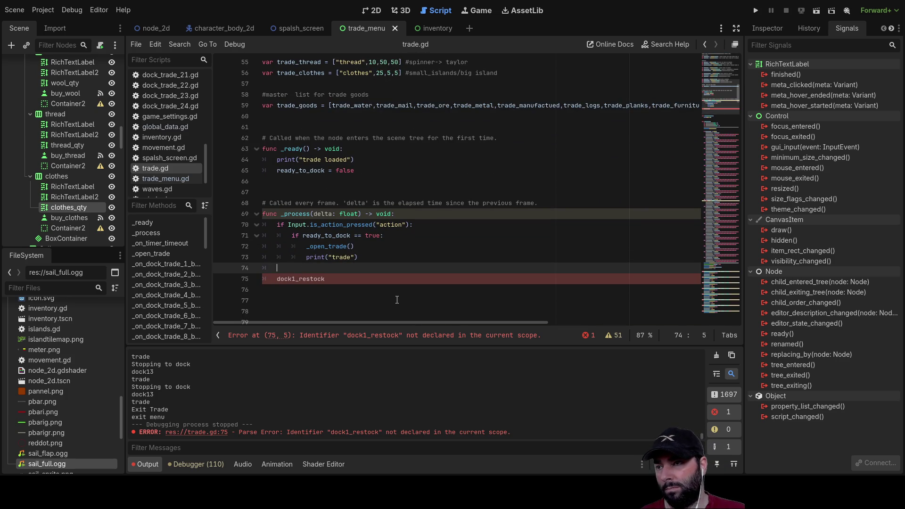
key("Down")
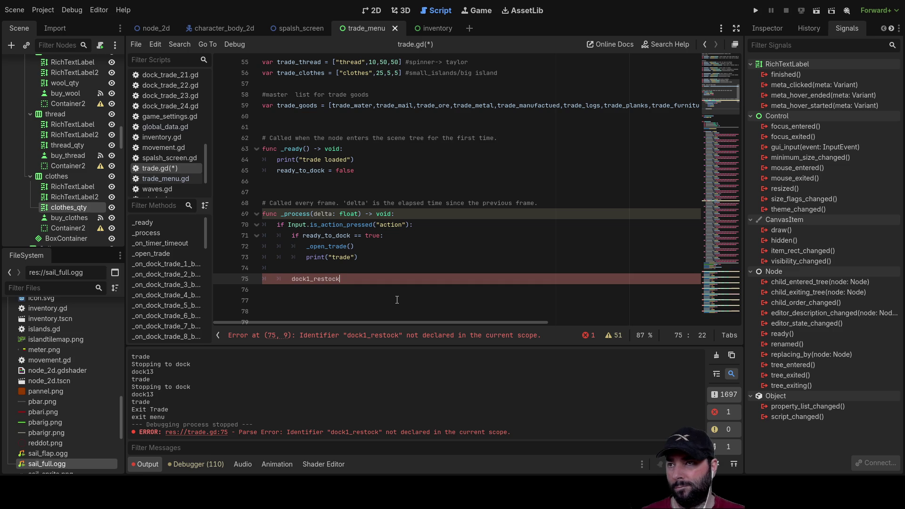
scroll(397, 300, "up", 15)
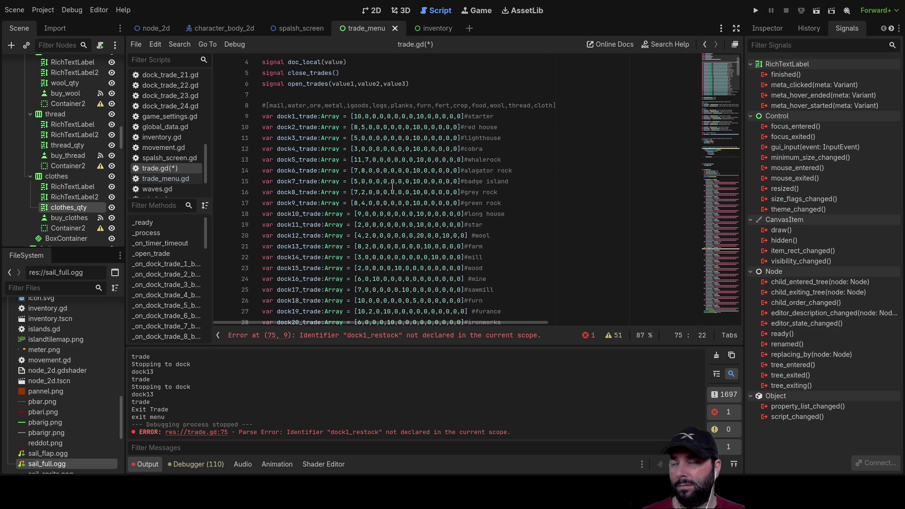
scroll(392, 187, "down", 4)
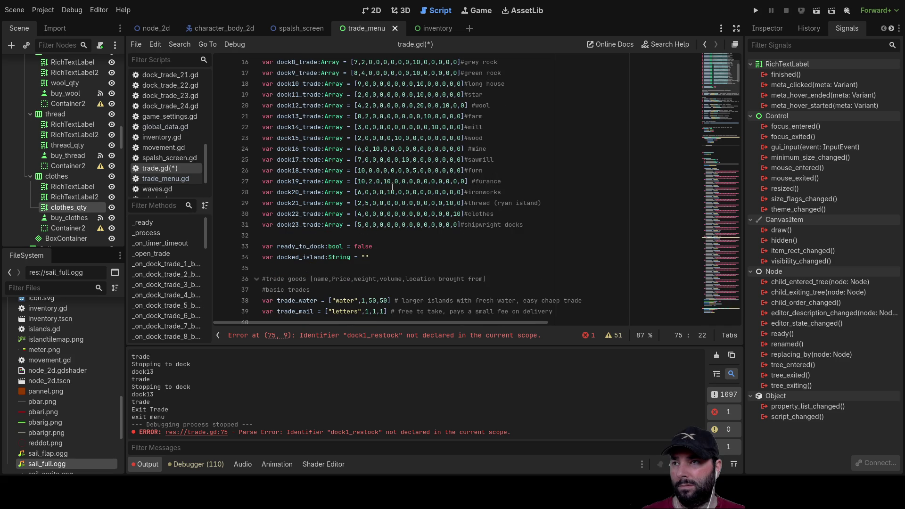
scroll(392, 187, "down", 12)
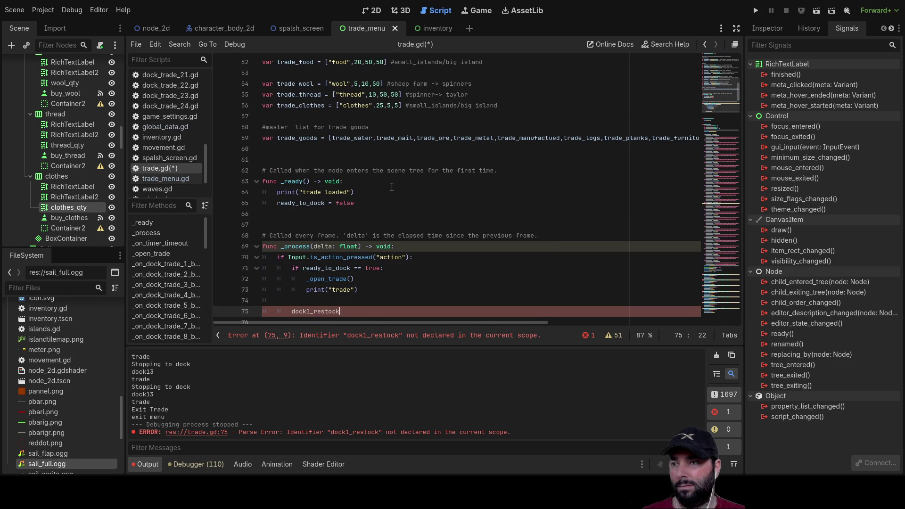
scroll(391, 187, "up", 16)
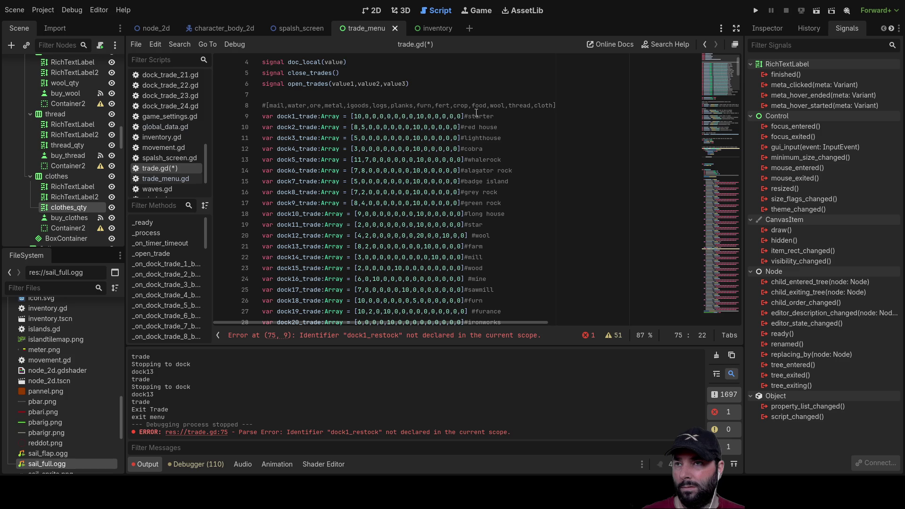
scroll(341, 280, "down", 15)
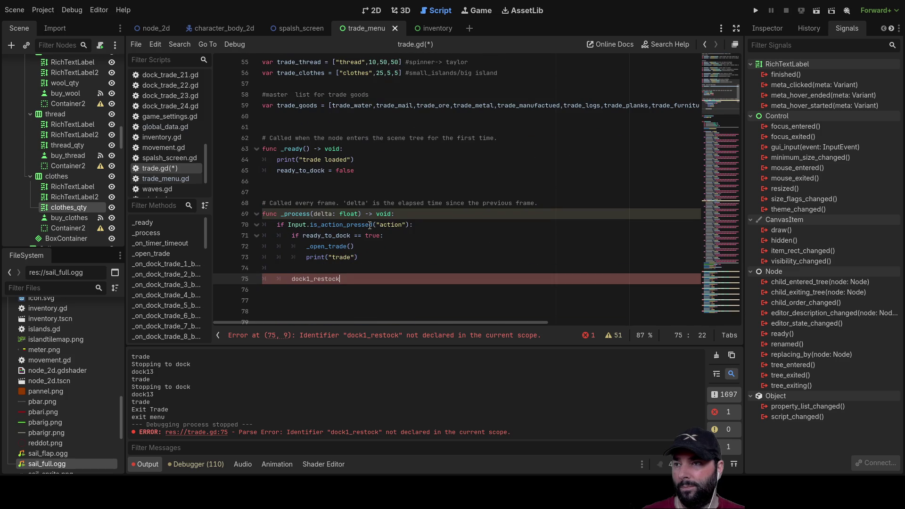
left_click(358, 281)
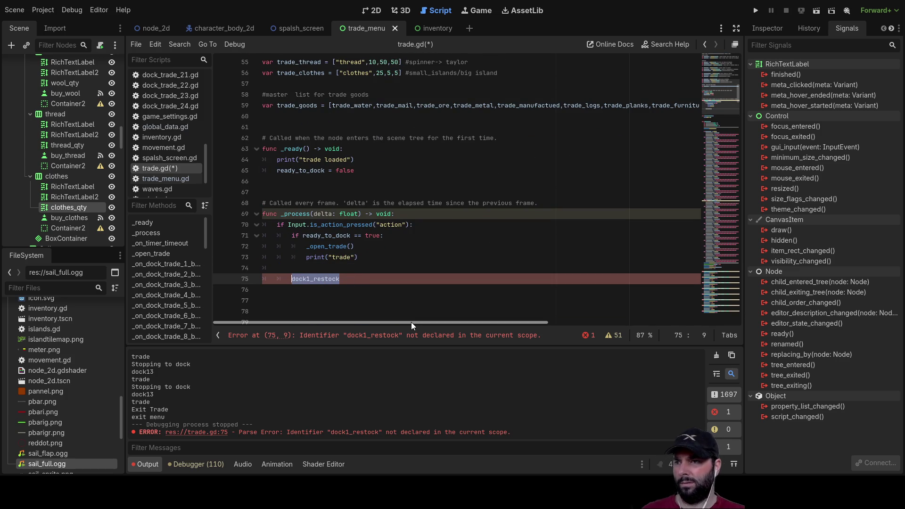
Replace dock1_restock with comments for small water island and small non-water island restocks.
key("BackSpace")
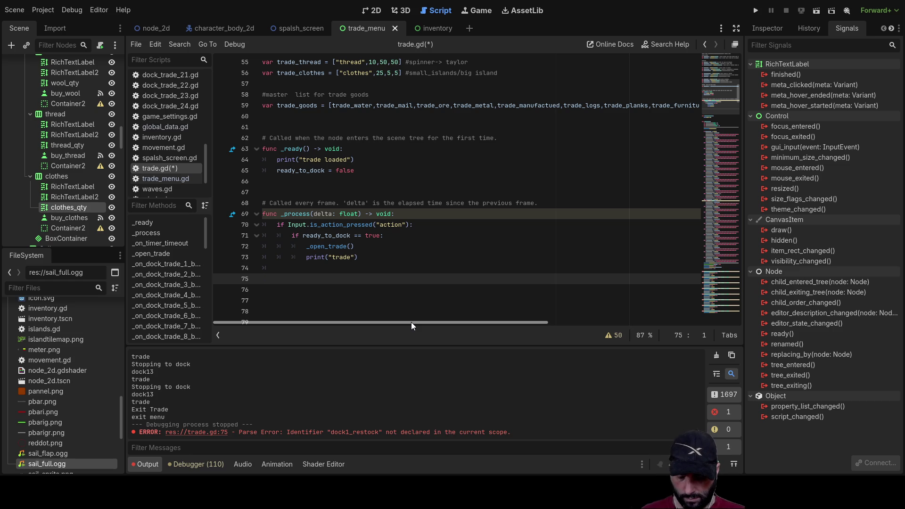
type("#small wa")
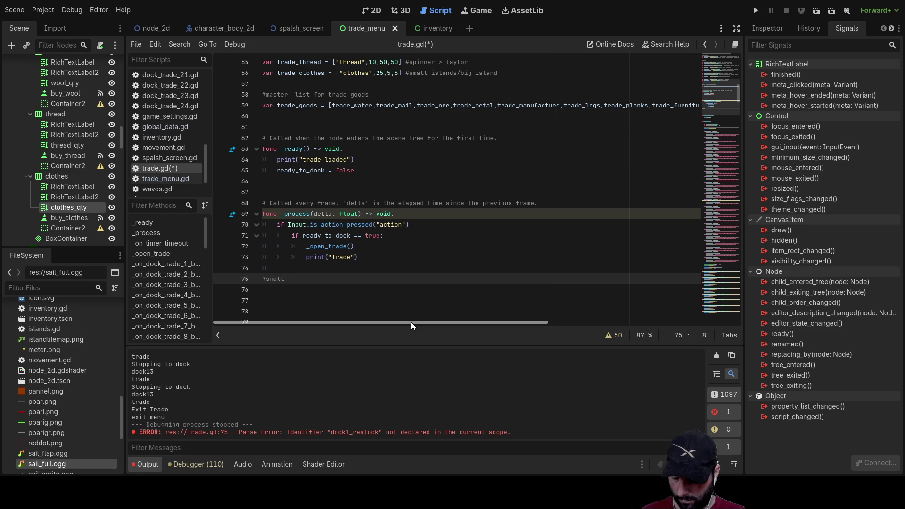
type("ter i")
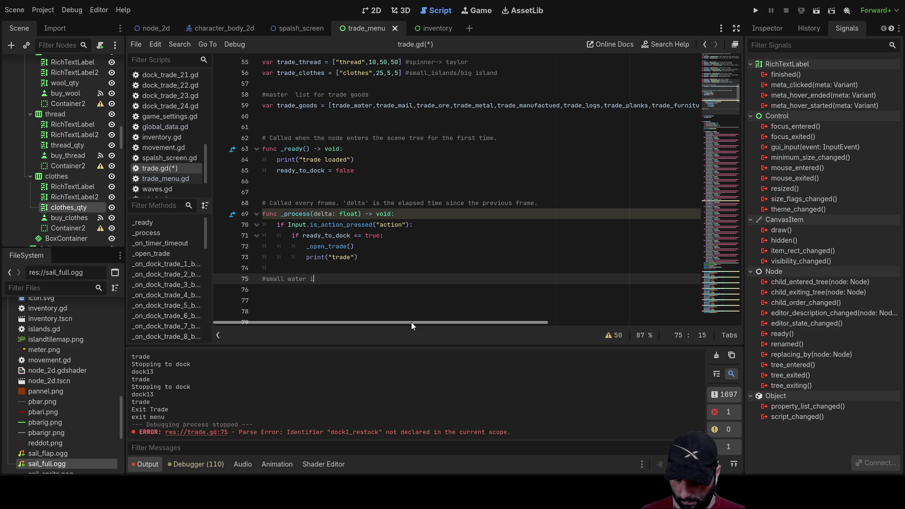
type("sland rest")
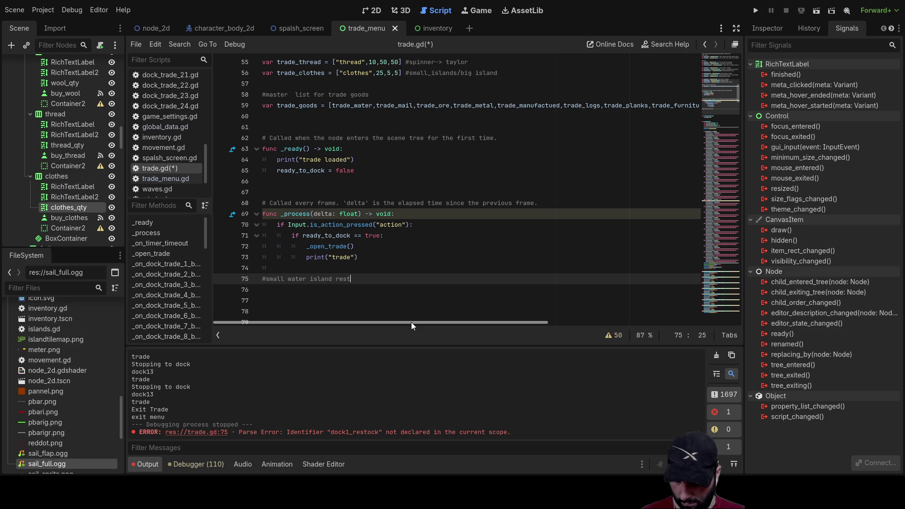
type("ock")
key("Return")
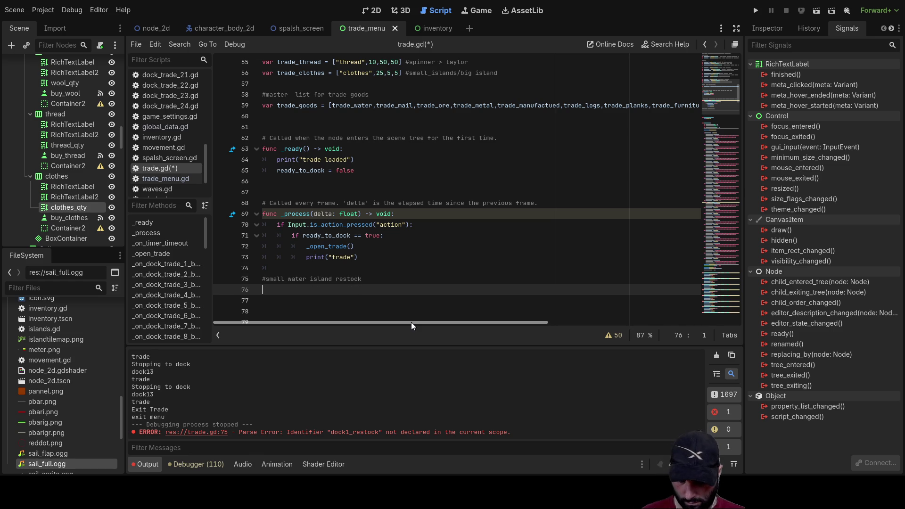
type("#small non")
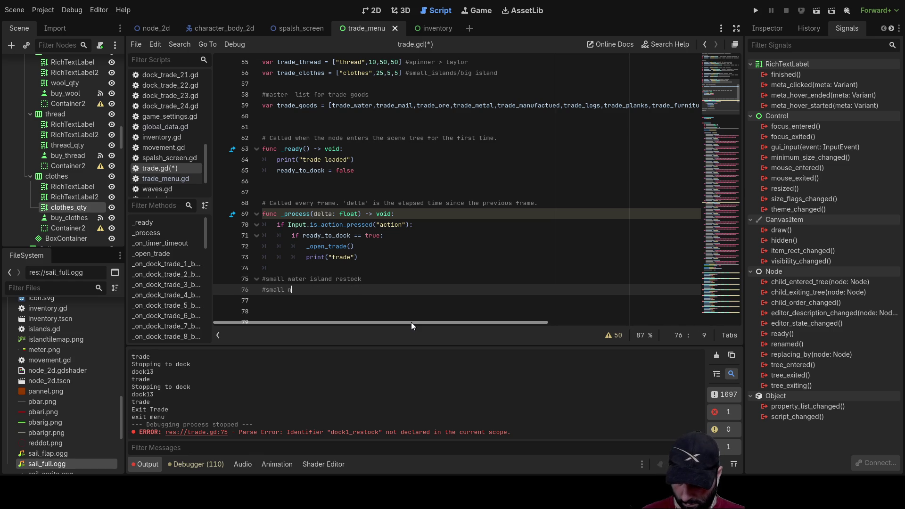
type("-water is")
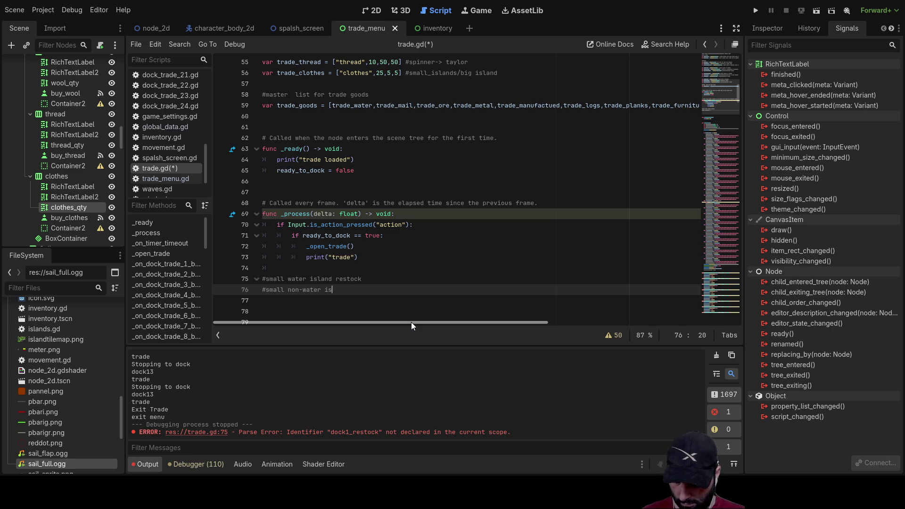
type("land restocks")
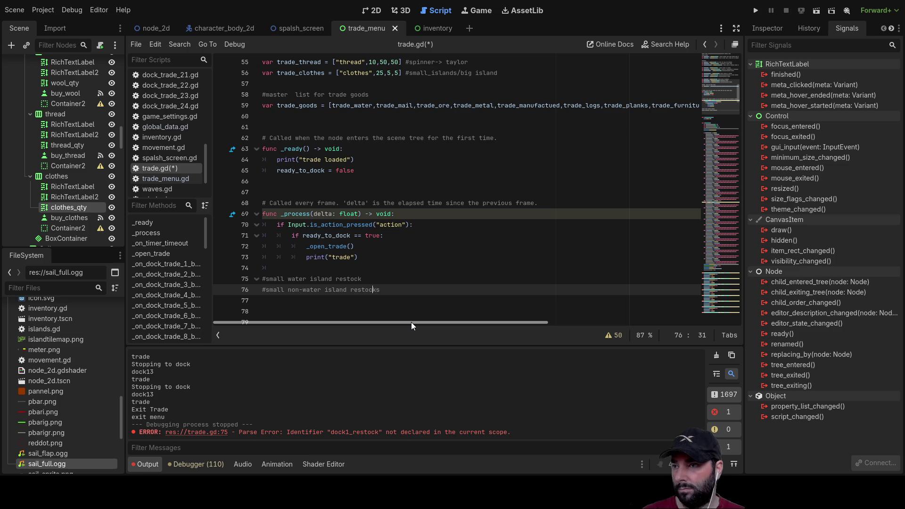
Add blank spacing lines and a '#larger island restocks' comment, plus an indented empty line under the water comment.
key("Home")
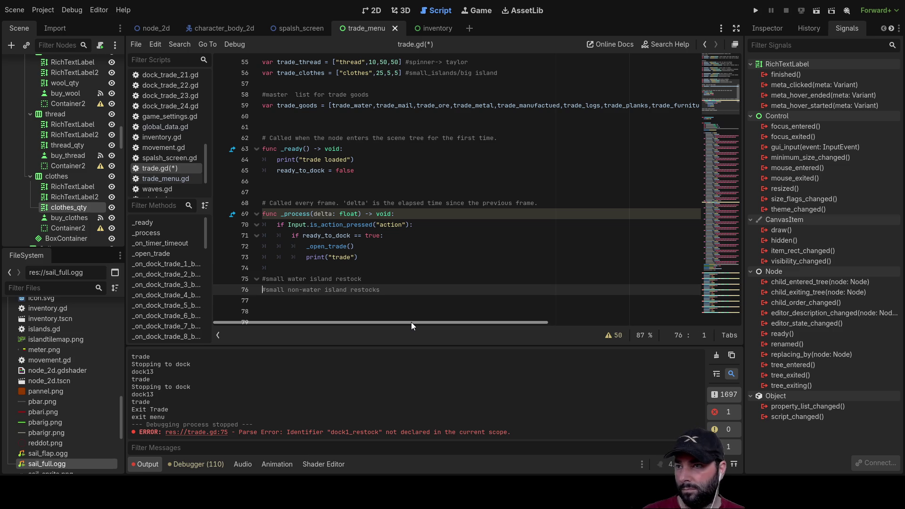
key("Return")
key("Down")
key("Down")
key("Up")
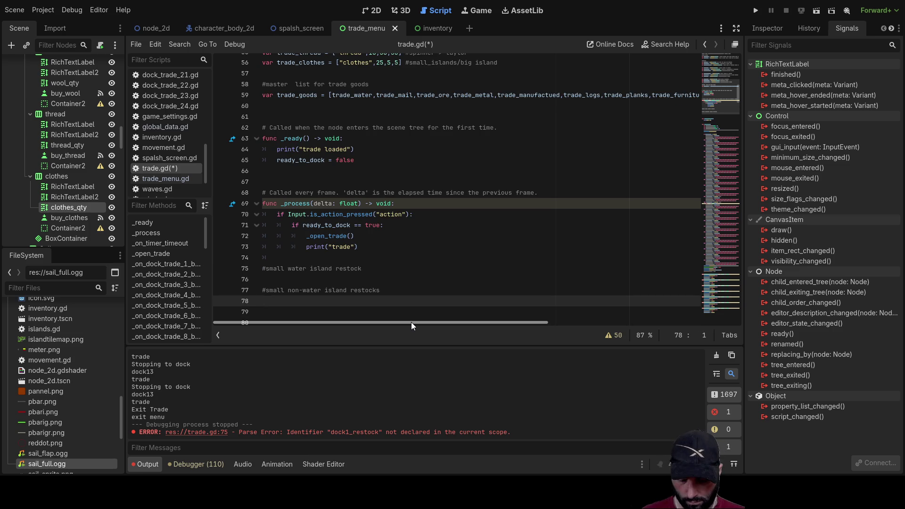
key("Down")
type("#larger island res")
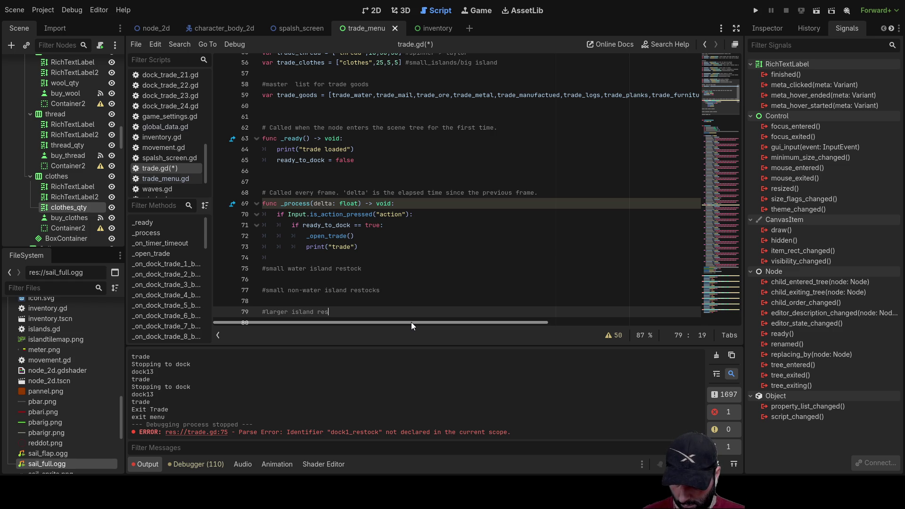
type("tocks")
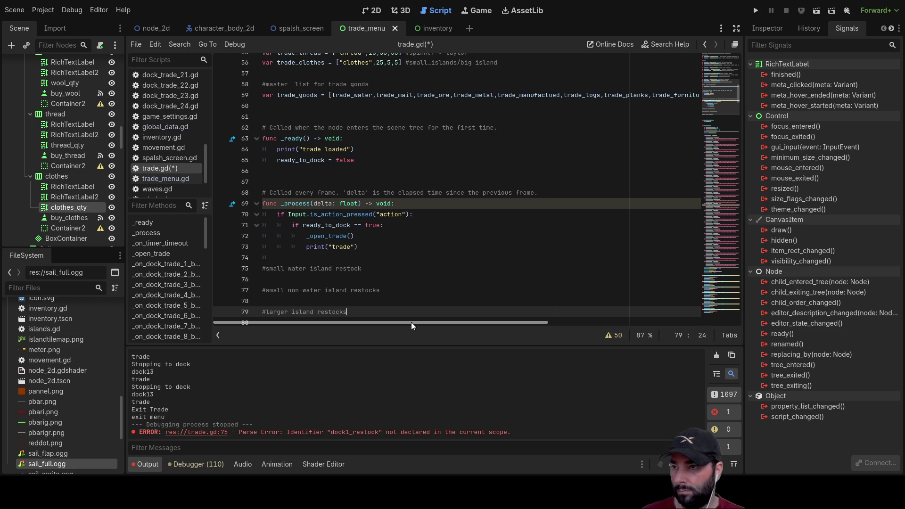
key("Down")
key("Up")
key("Up")
key("Up")
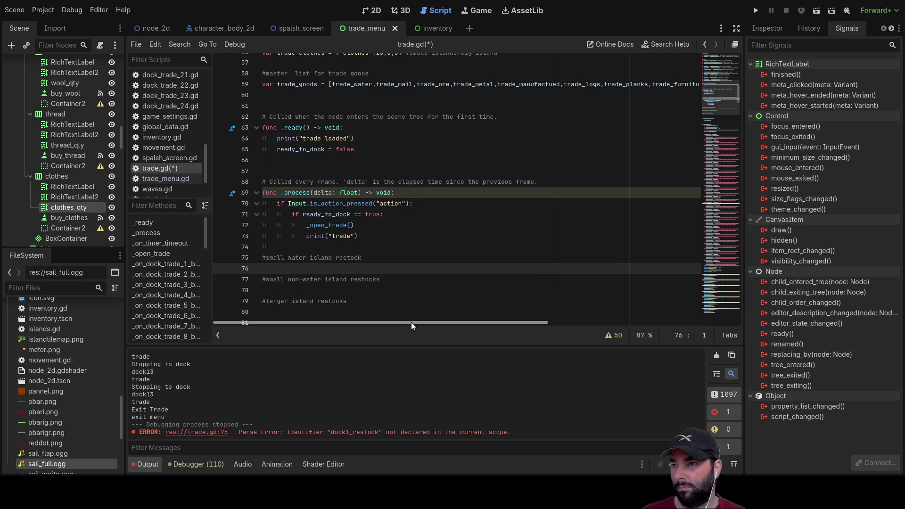
key("Return")
key("Up")
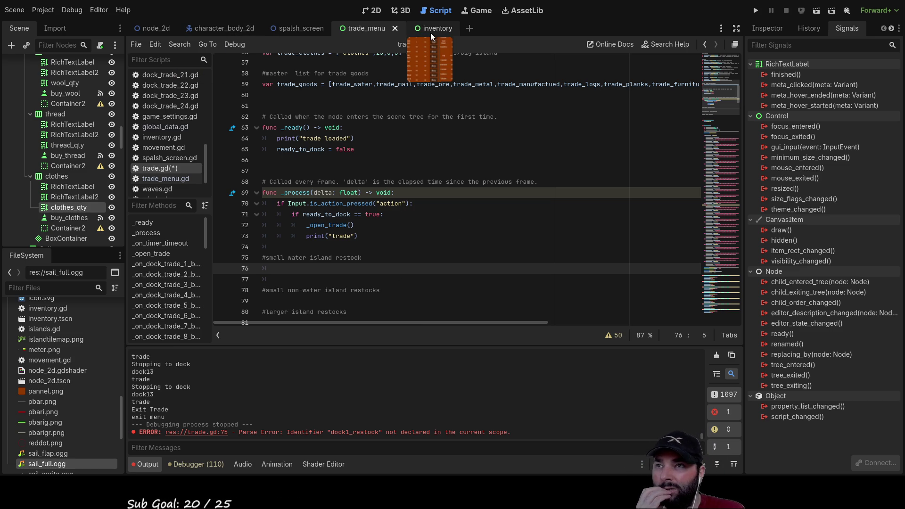
In comments.gd, split the replenish-over-time to-do note onto two lines with a '-'.
scroll(182, 146, "up", 8)
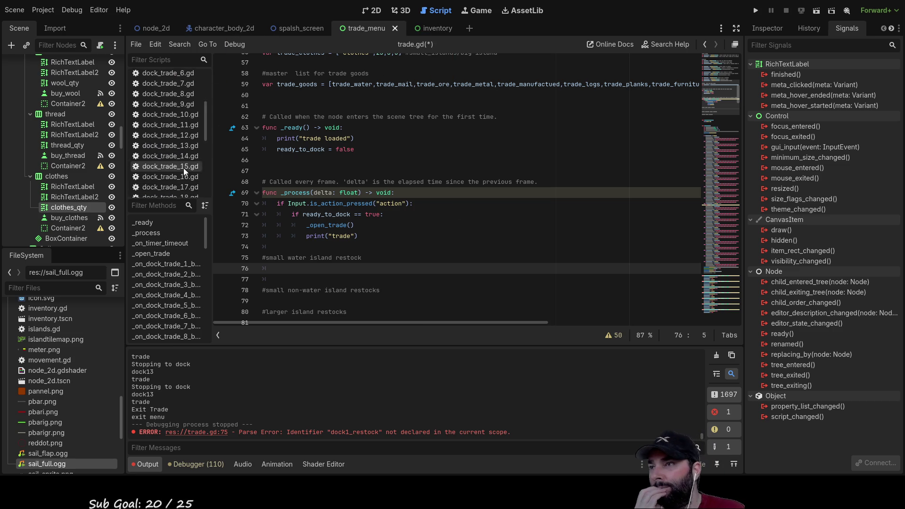
left_click(172, 110)
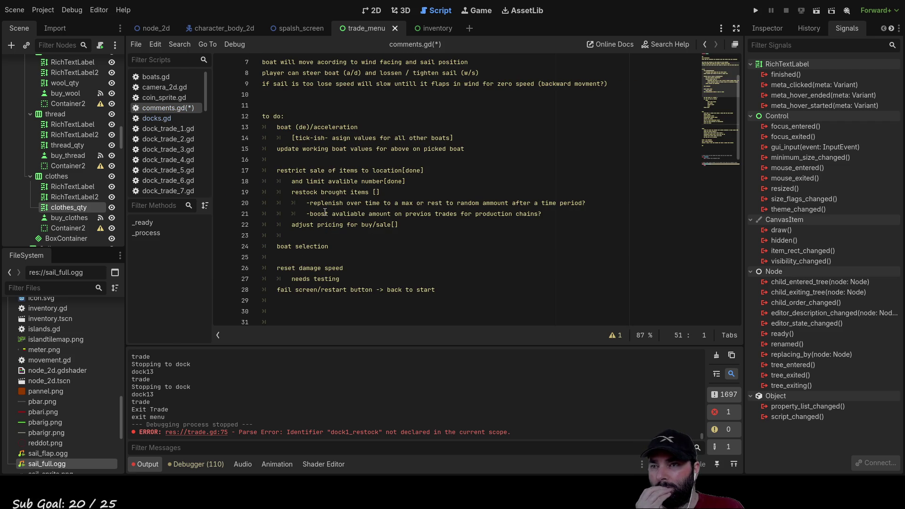
left_click_drag(306, 203, 589, 204)
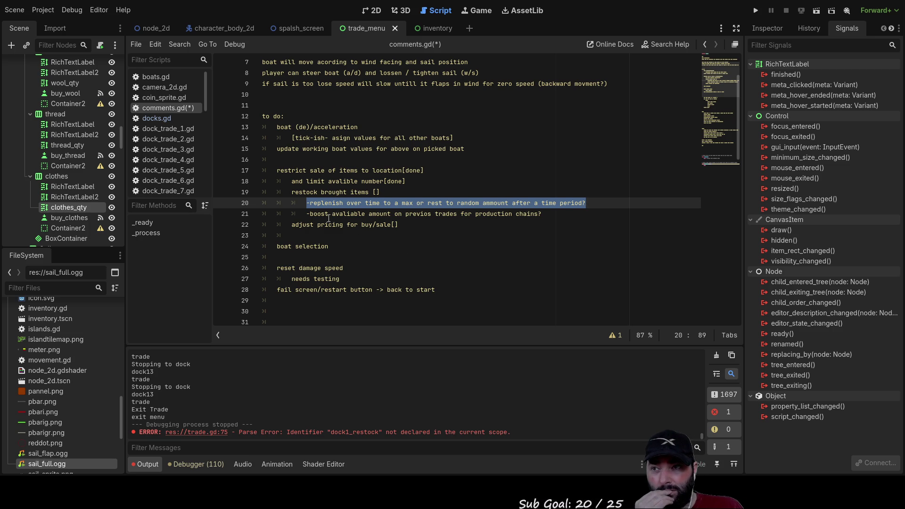
left_click(427, 203)
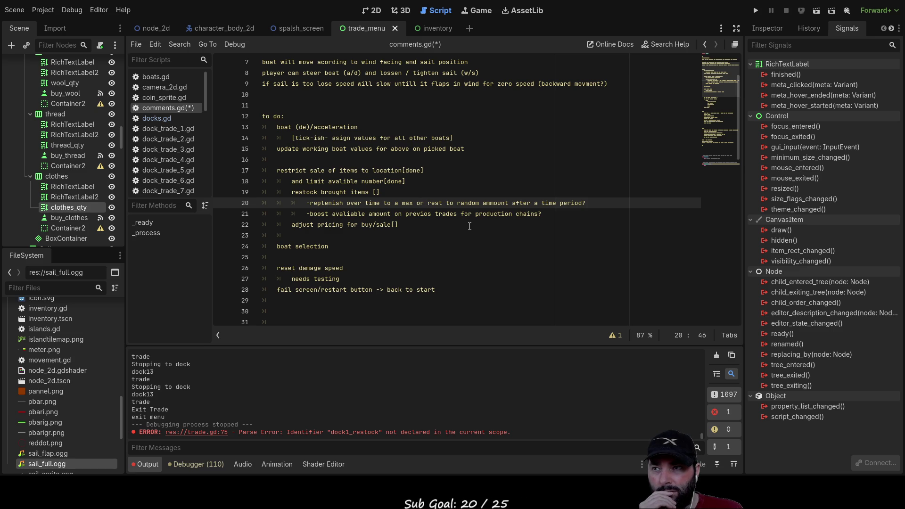
key("Return")
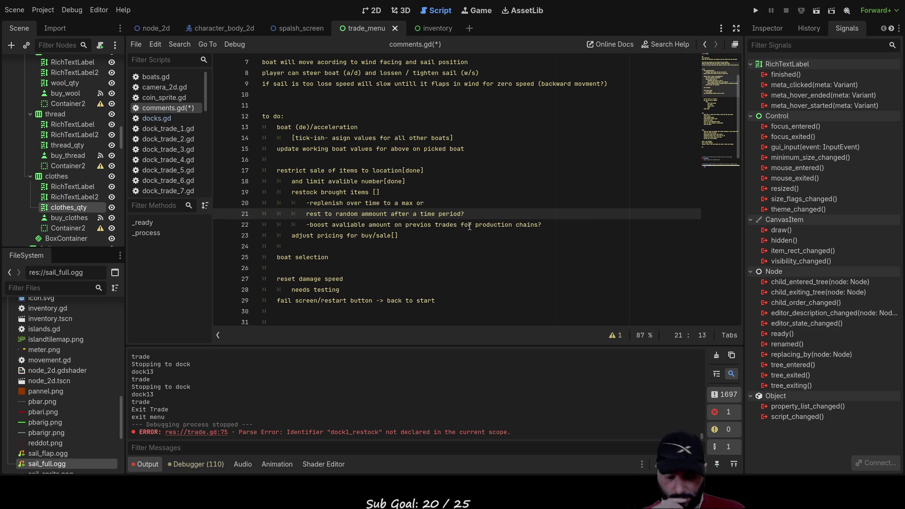
type("-")
Move the trailing 'or' off the replenish note onto its own indented line.
key("Up")
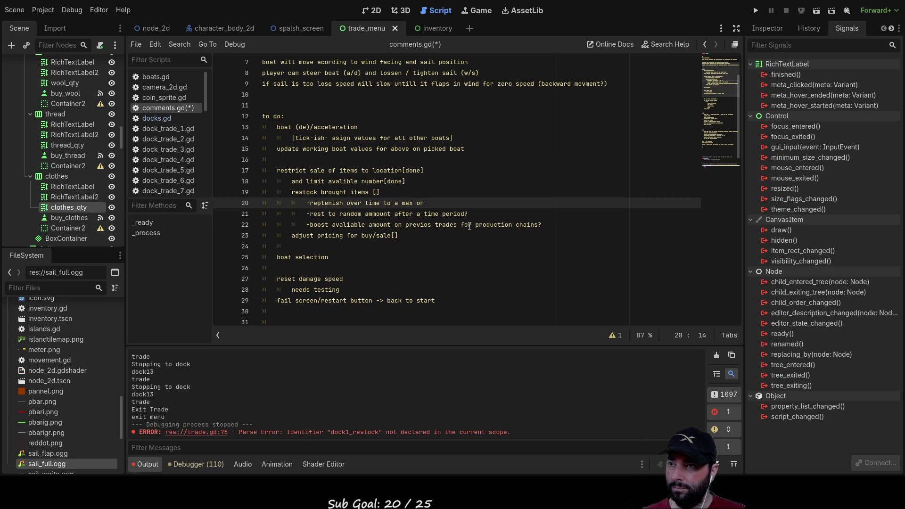
key("Down")
key("Down")
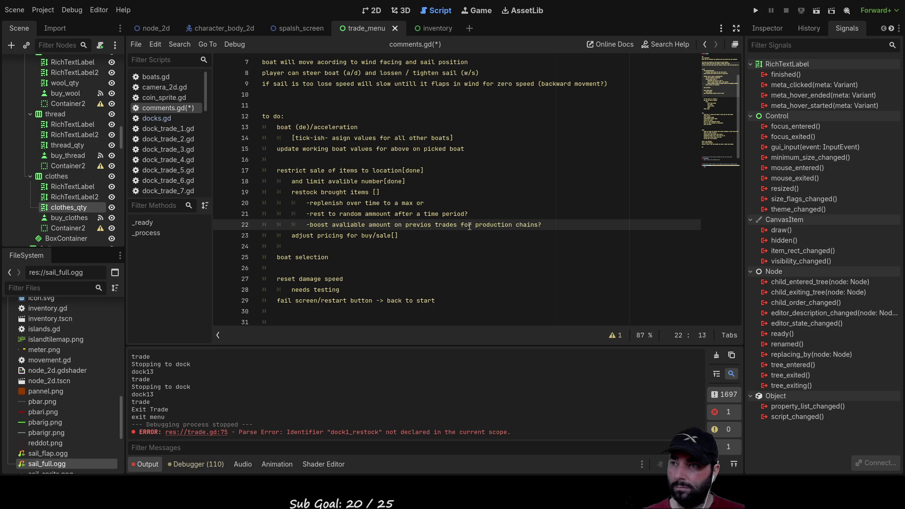
key("Up")
key("Up")
key("Down")
key("Up")
key("ctrl+Right")
key("ctrl+Right")
key("ctrl+Right")
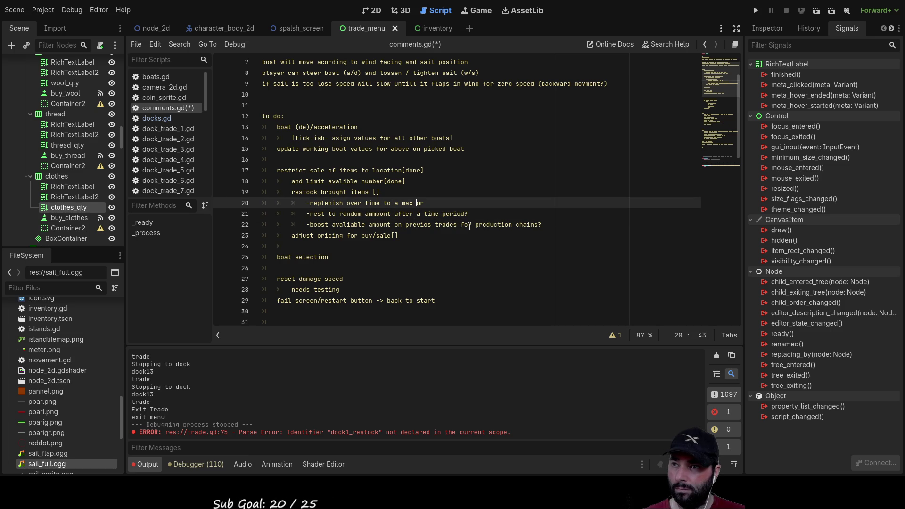
key("BackSpace")
key("BackSpace")
key("BackSpace")
key("Return")
key("Tab")
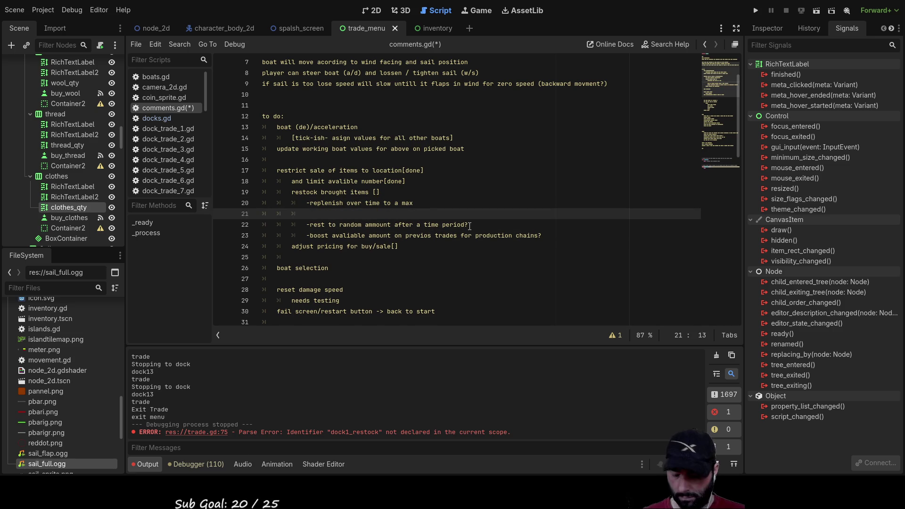
type("or")
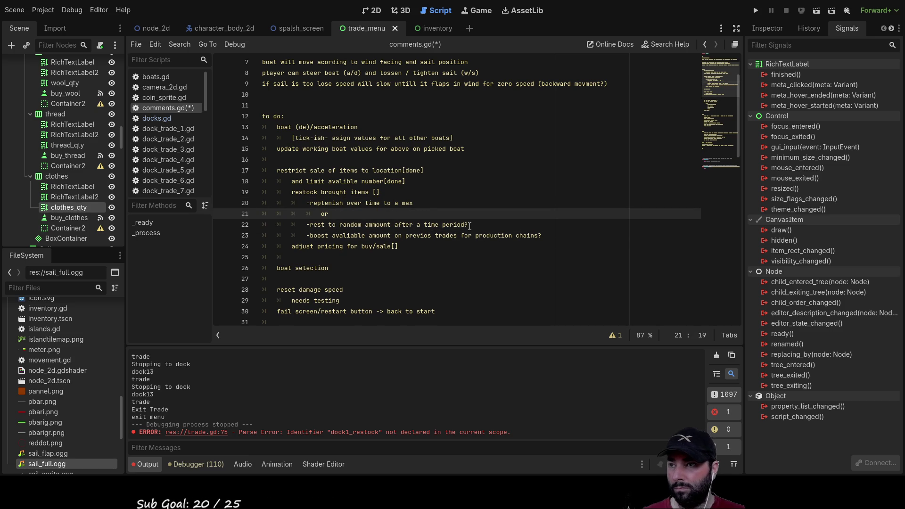
Insert a blank line above the boost note and append 'when is triggured after last dock' to the rest-to-random note.
key("Down")
key("Down")
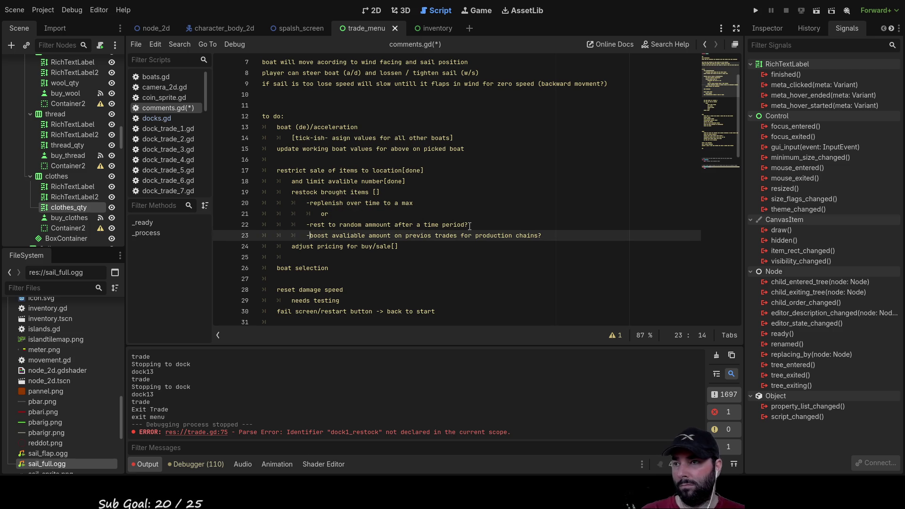
key("Home")
key("Return")
left_click(470, 227)
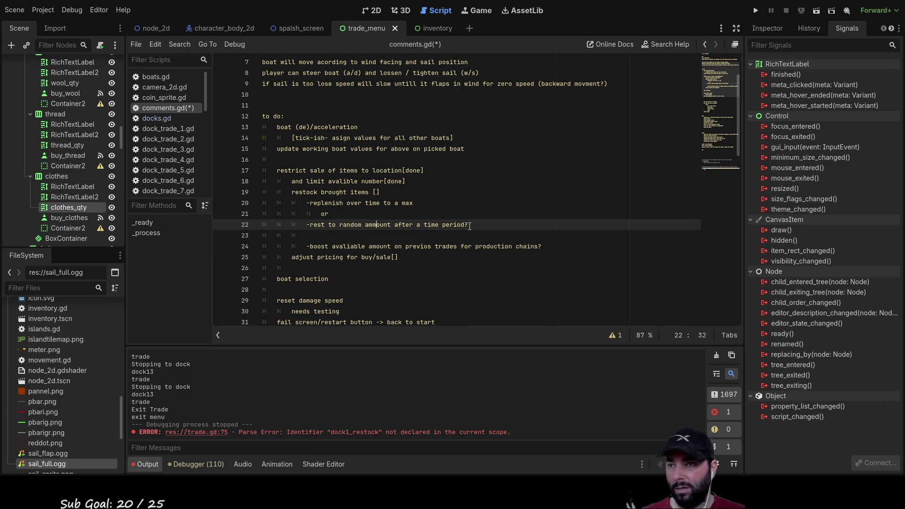
key("Down")
left_click(469, 226)
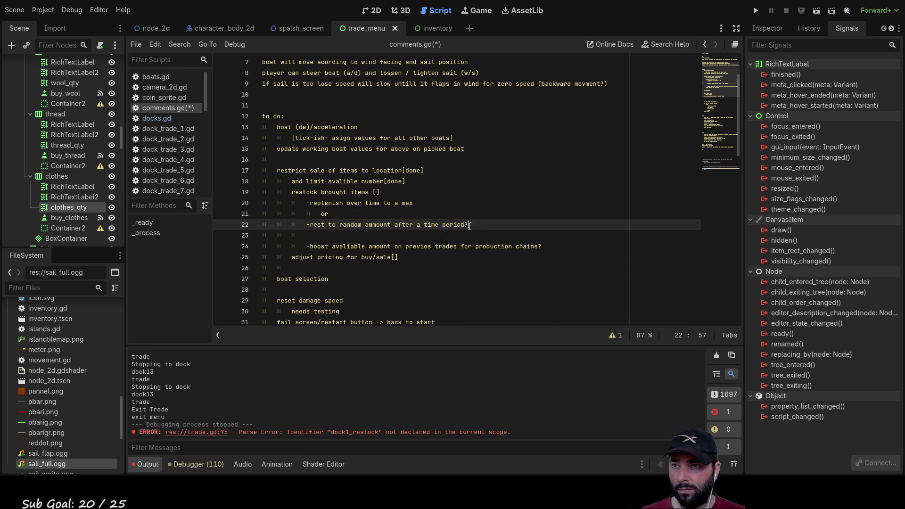
type(" when ")
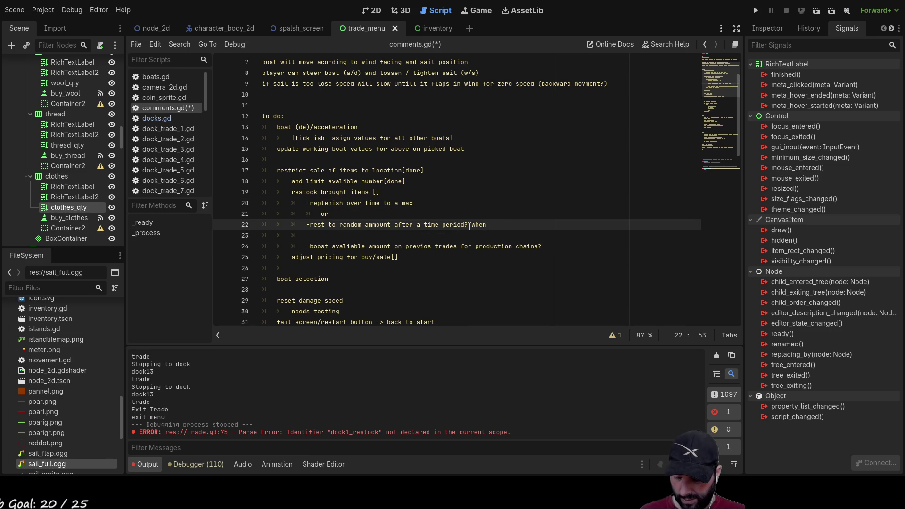
type("is triggured (t")
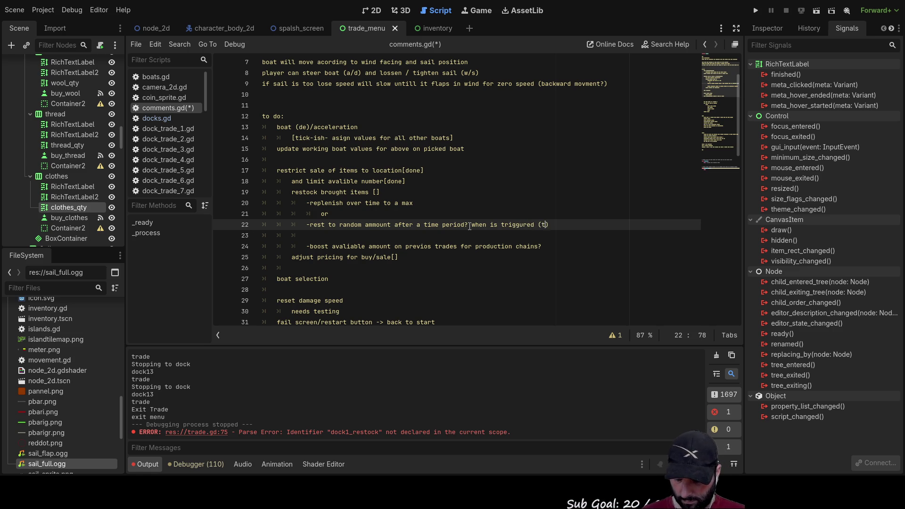
type("a")
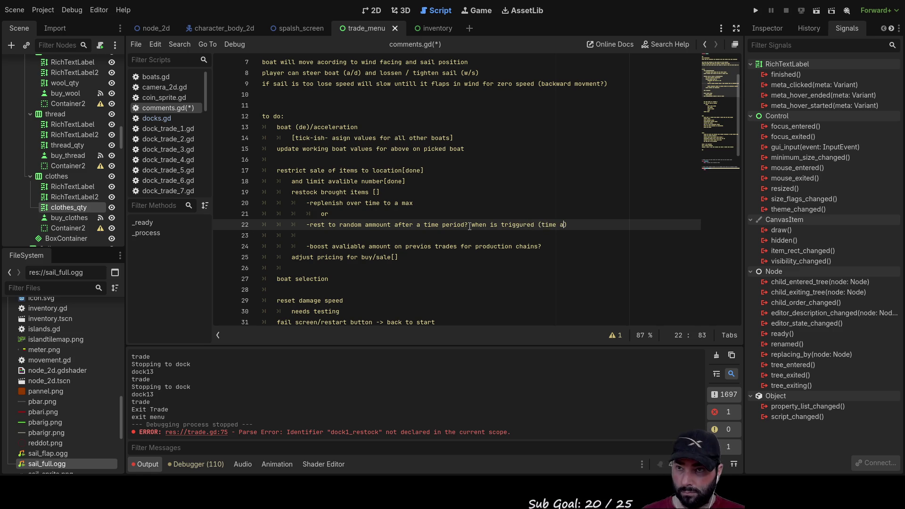
type("fter last d")
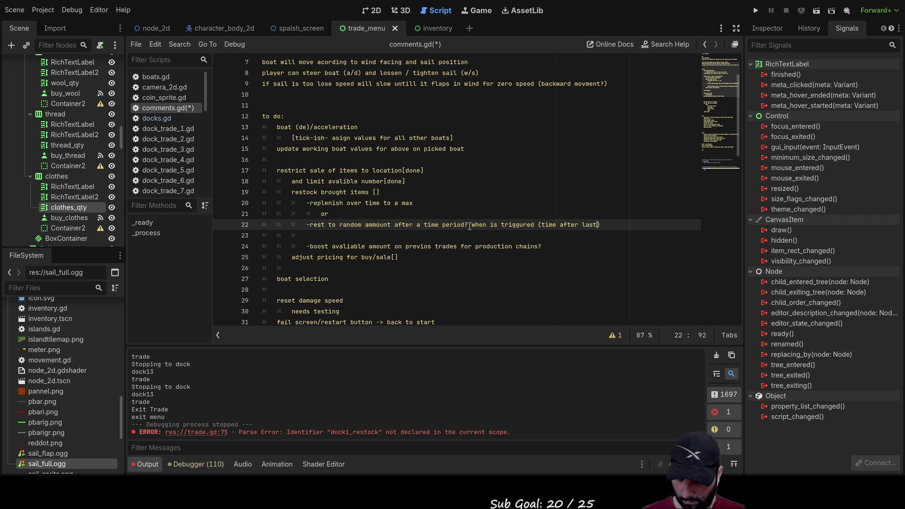
type("ock")
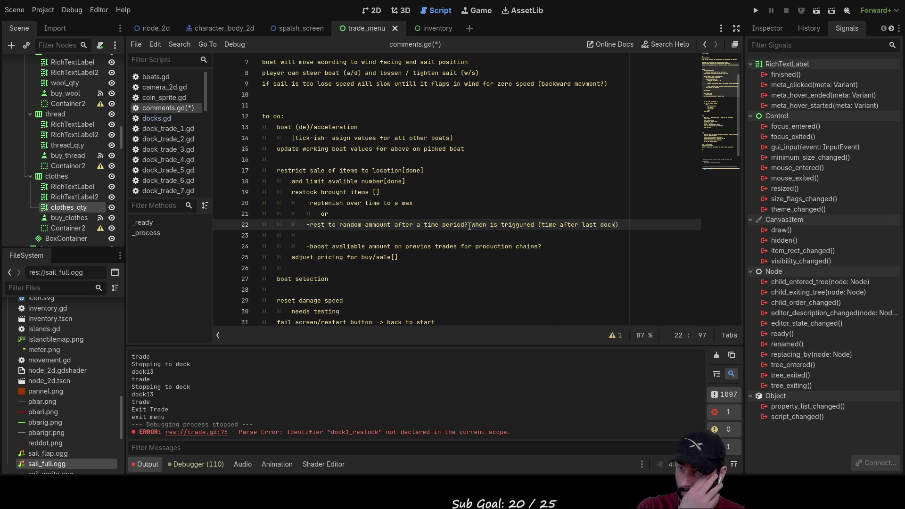
Delete the lone 'or' line, joining the rest-to-random note up onto it.
key("Up")
key("Up")
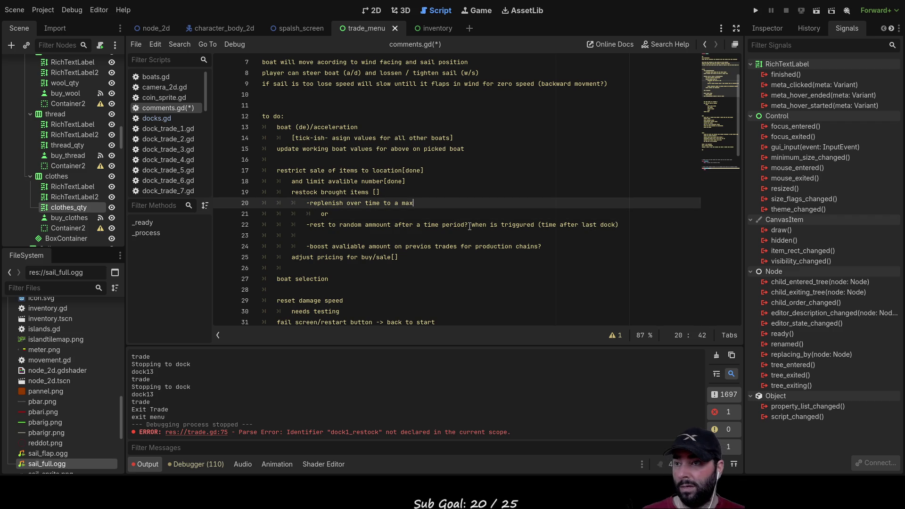
key("Left")
key("Left")
key("Left")
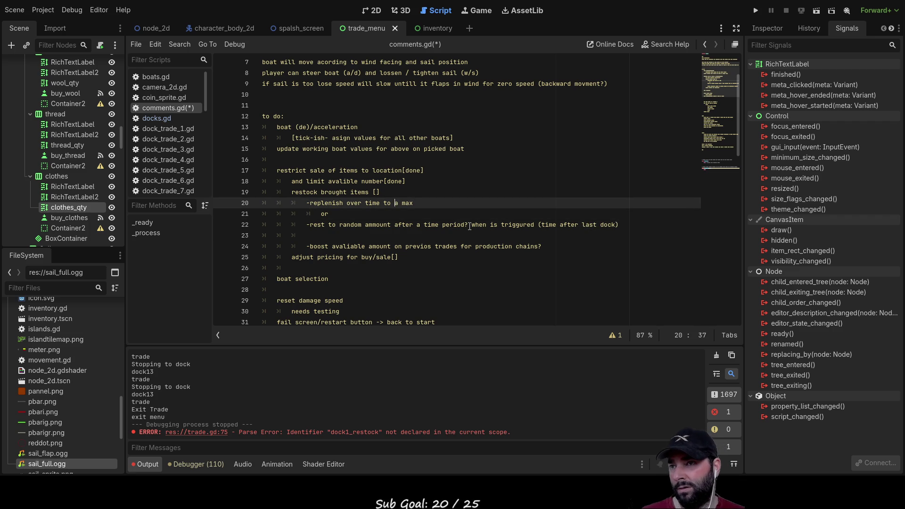
key("Left")
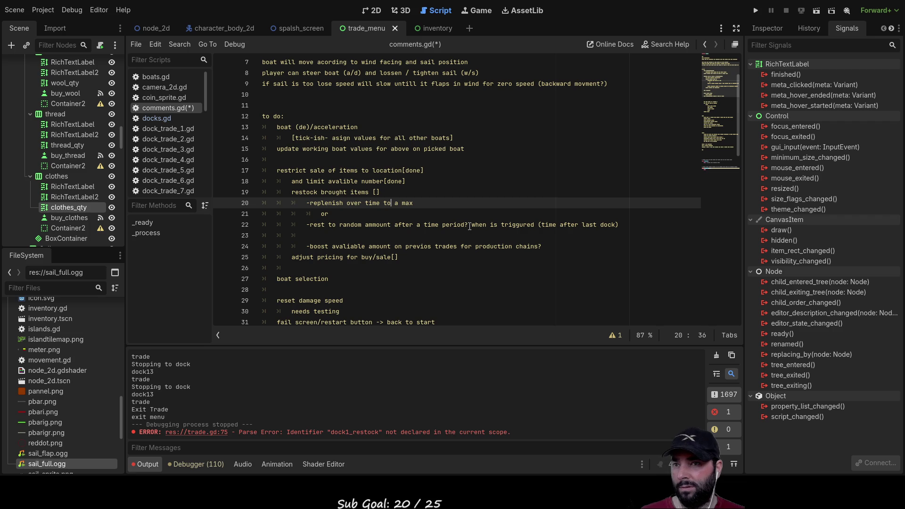
key("Left")
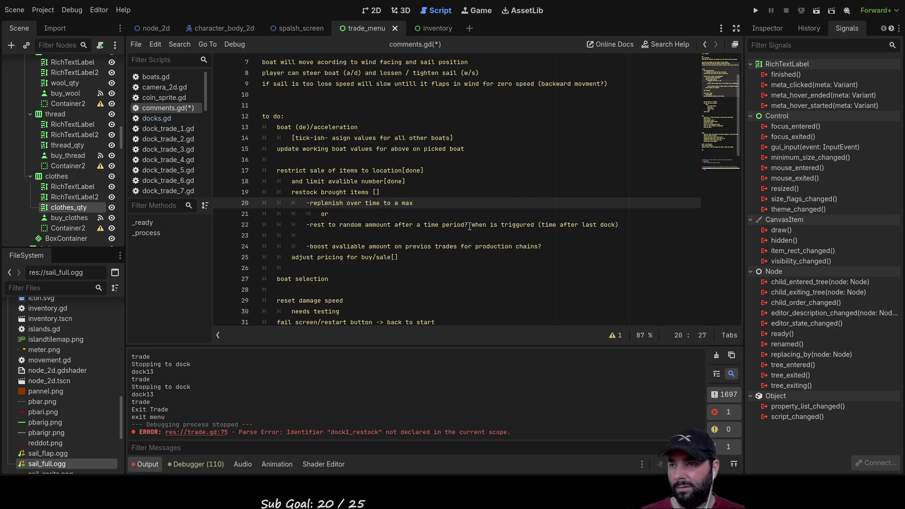
key("Down")
key("Down")
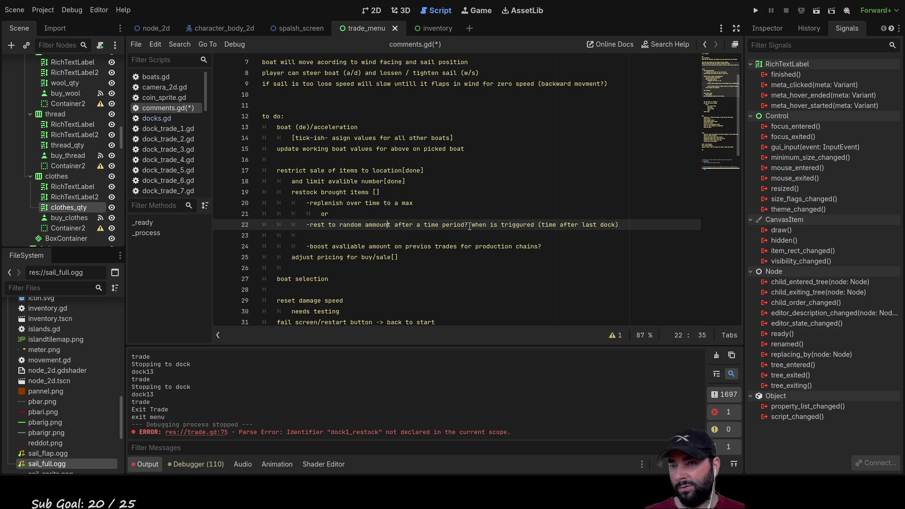
key("Up")
key("Up")
key("Down")
key("Up")
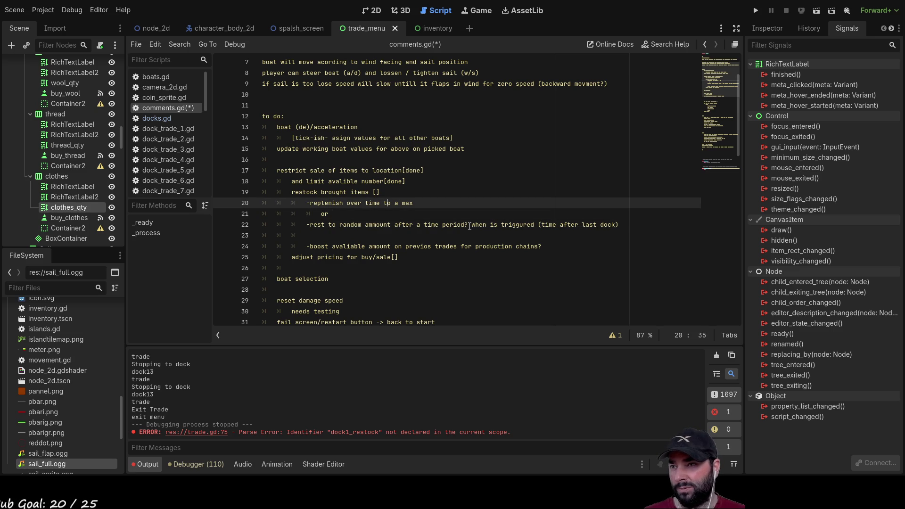
key("Left")
key("Left")
key("Left")
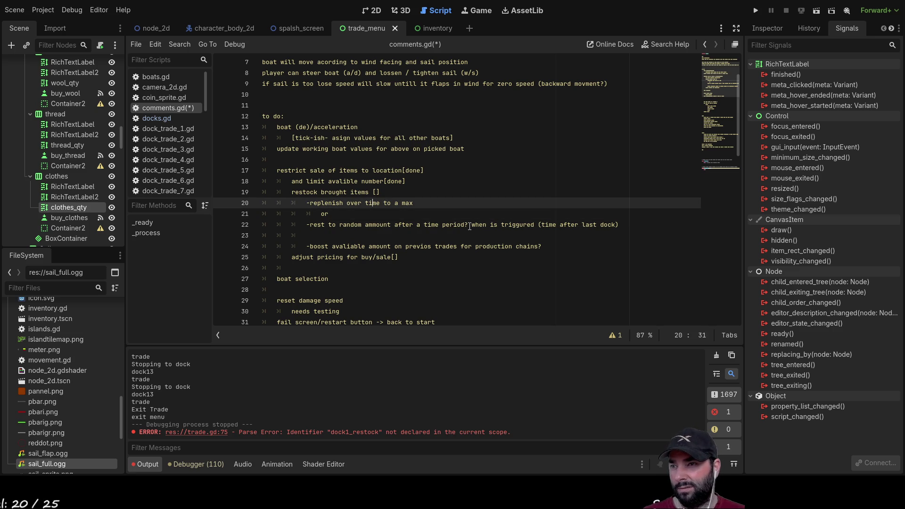
key("Down")
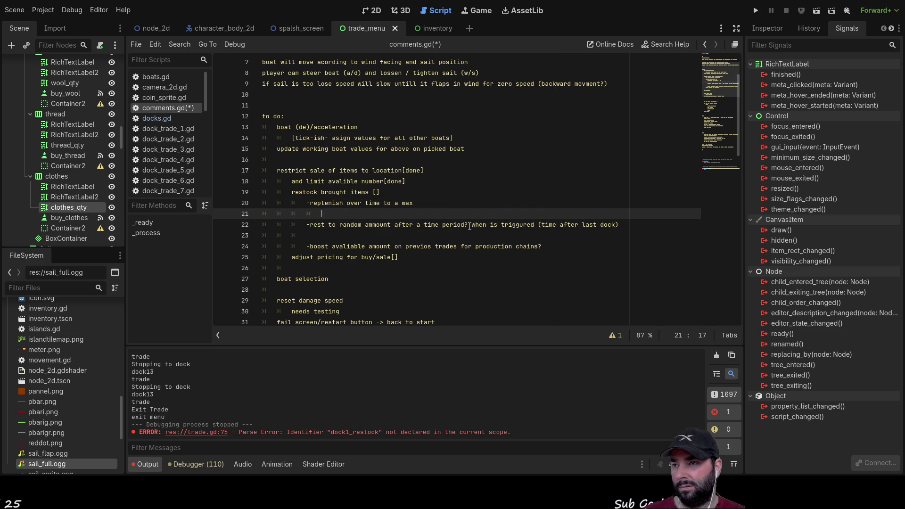
key("BackSpace")
key("BackSpace")
key("Delete")
key("Delete")
key("Delete")
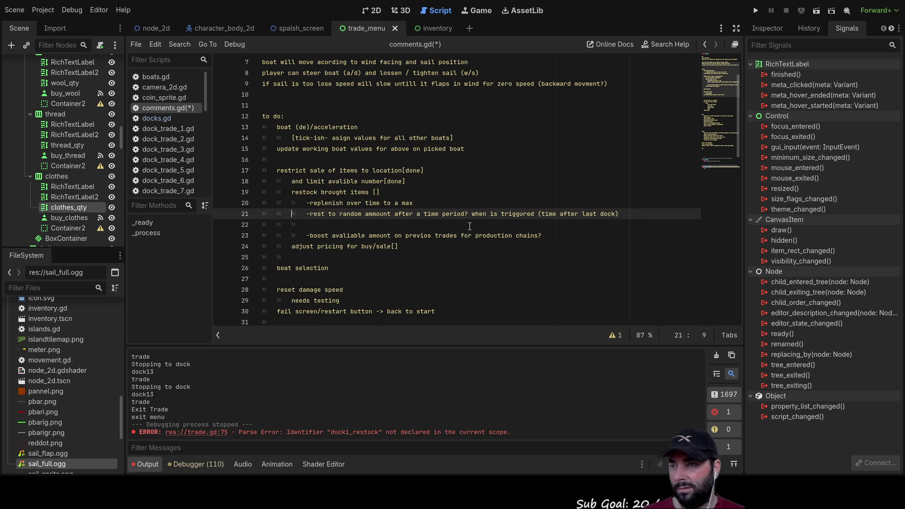
Delete the whole rest-to-random note and its leftover blank line.
left_click_drag(625, 213, 262, 213)
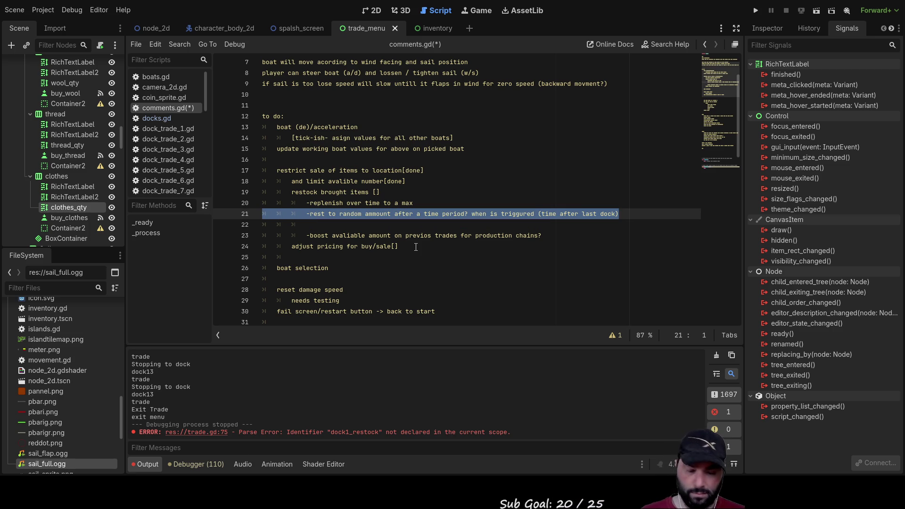
key("BackSpace")
key("Delete")
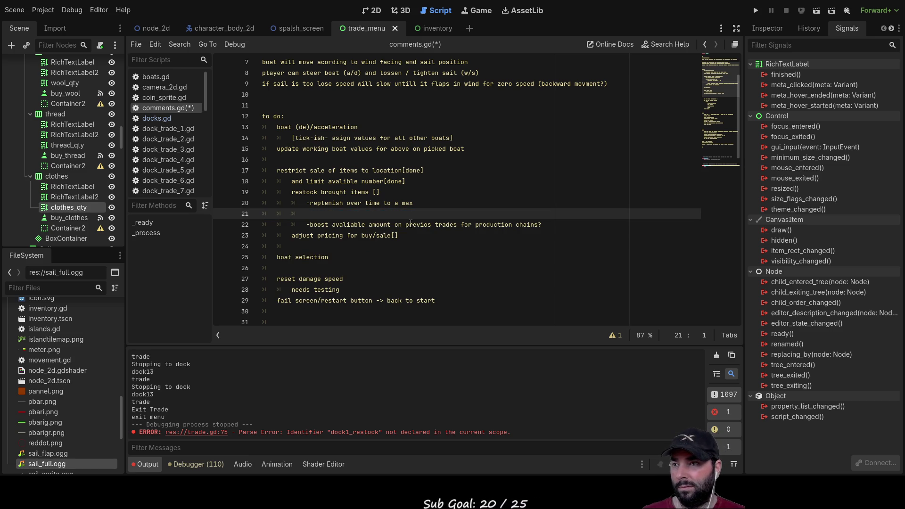
key("Delete")
key("Home")
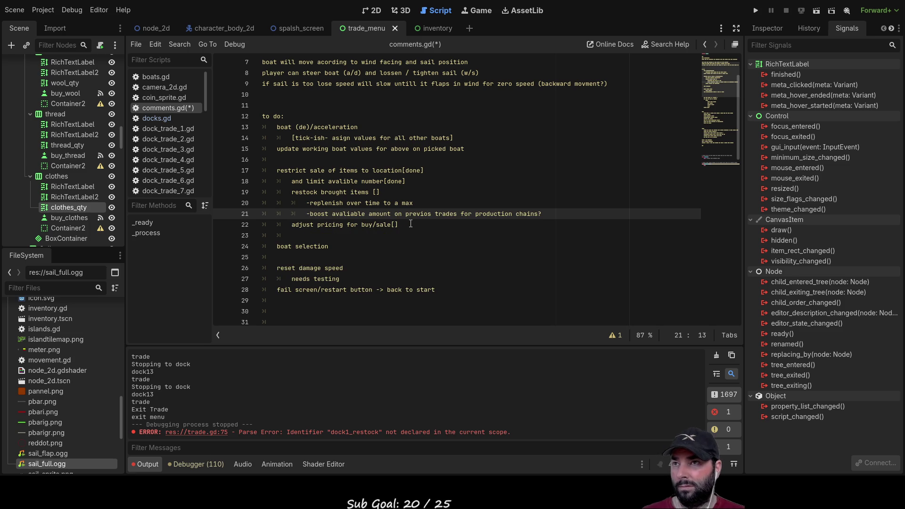
scroll(164, 154, "down", 6)
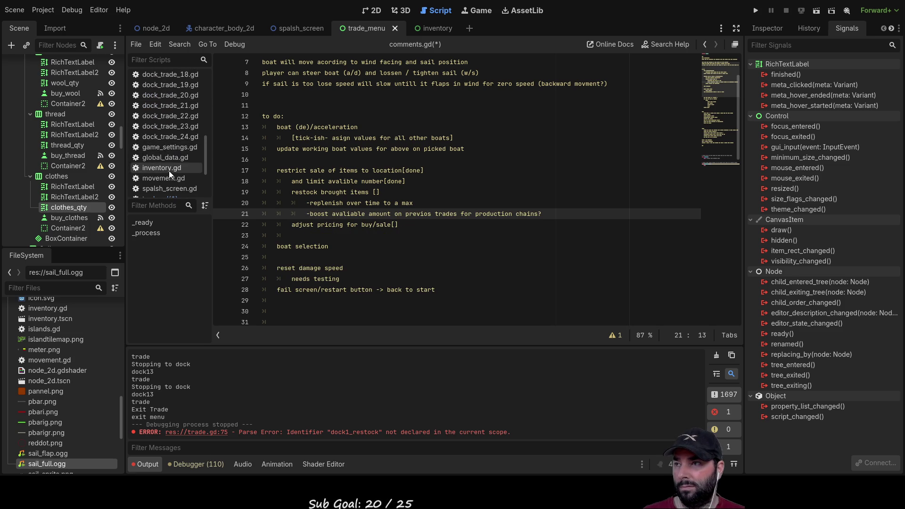
scroll(169, 171, "down", 3)
In trade.gd's _process, type 'time-passe' on line 74, then trim it back to just 't'.
left_click(165, 128)
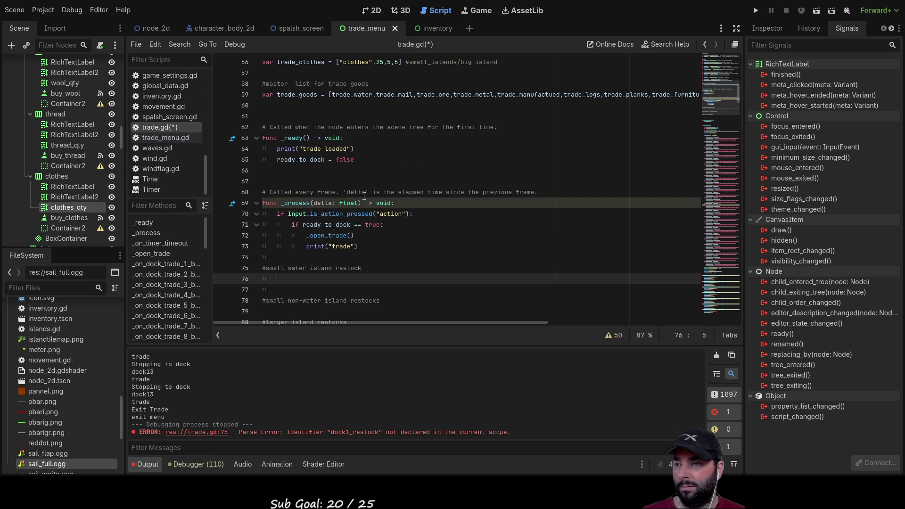
key("Up")
key("Up")
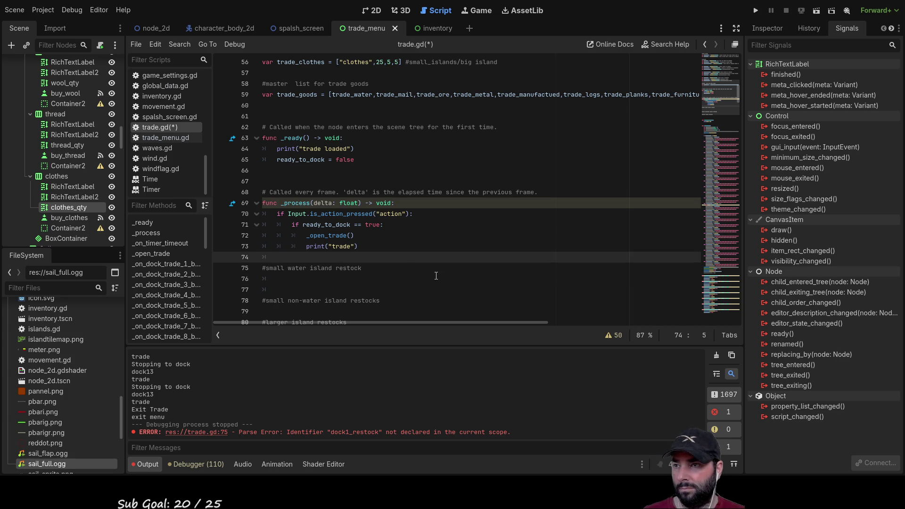
type("time")
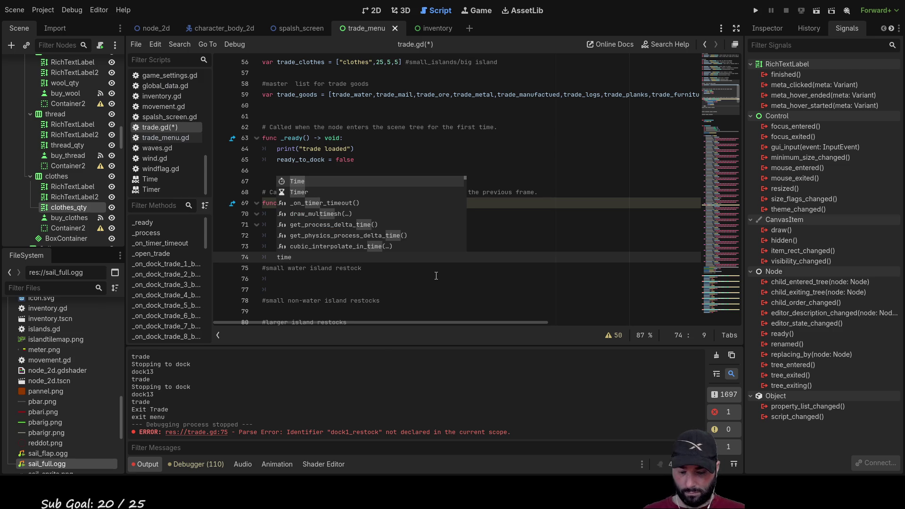
key("Escape")
type("-passe")
key("BackSpace")
key("BackSpace")
key("BackSpace")
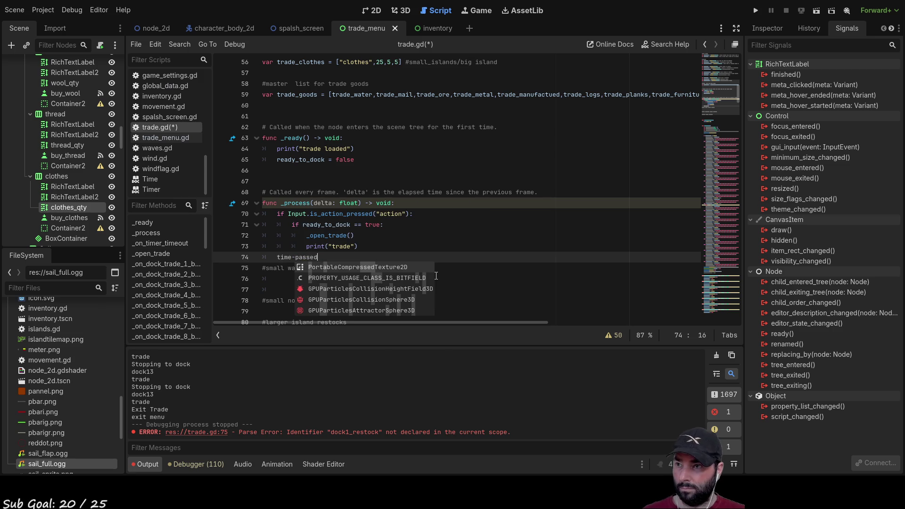
key("BackSpace")
key("BackSpace")
key("BackSpace")
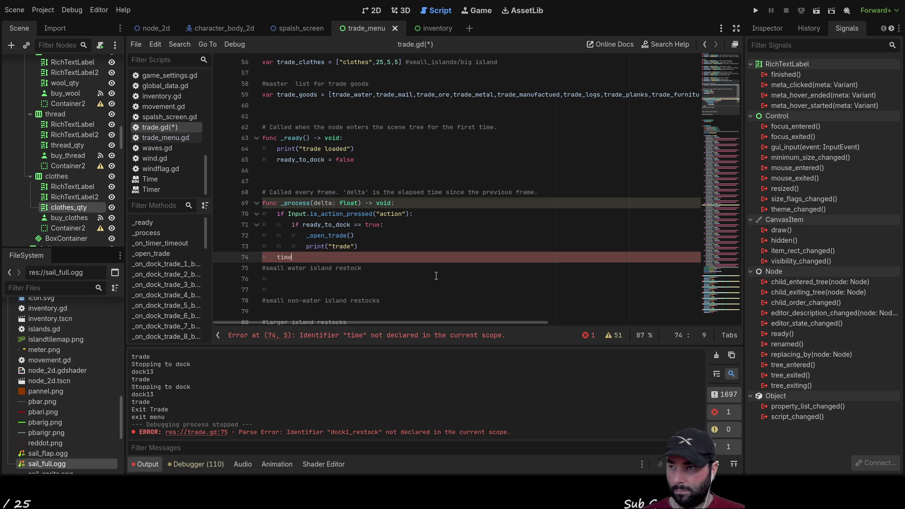
key("ctrl+space")
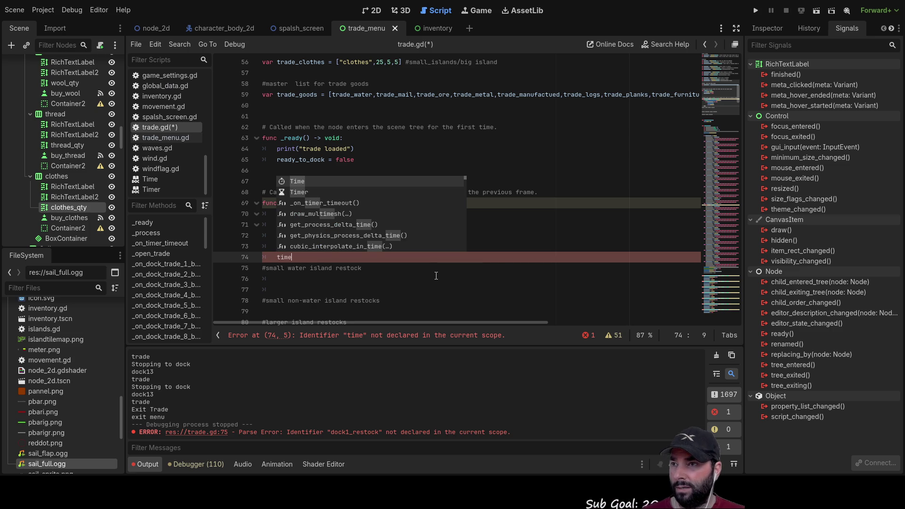
key("BackSpace")
key("BackSpace")
key("BackSpace")
scroll(436, 276, "up", 15)
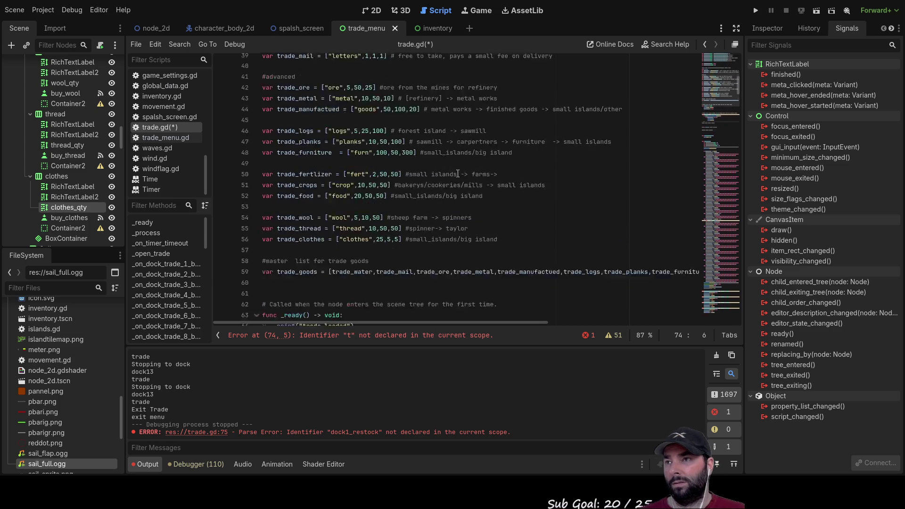
Add a new line below docked_island declaring var time_passed as a float set to 0.
scroll(329, 197, "up", 3)
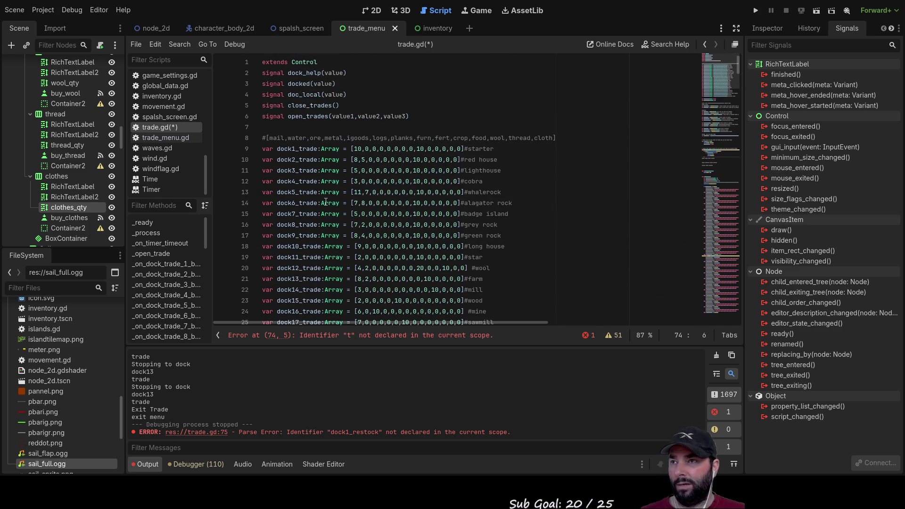
scroll(277, 181, "down", 3)
scroll(276, 181, "down", 5)
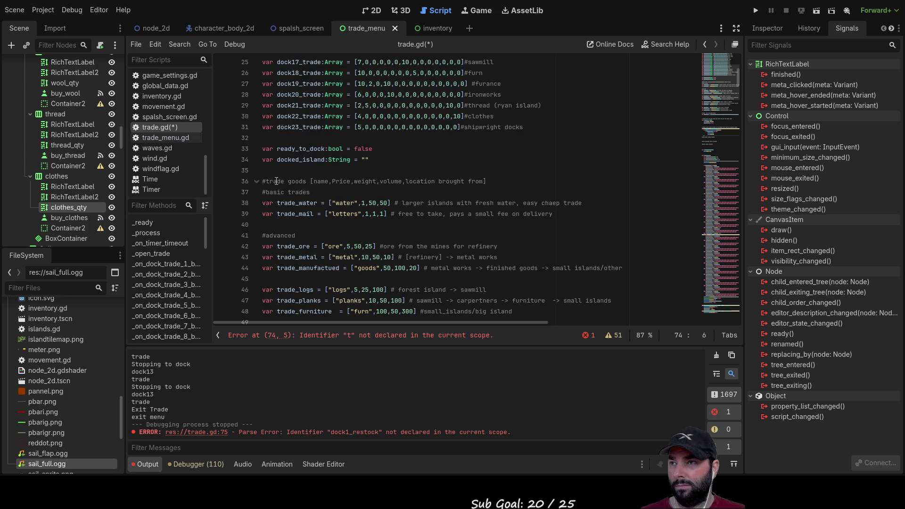
left_click(330, 170)
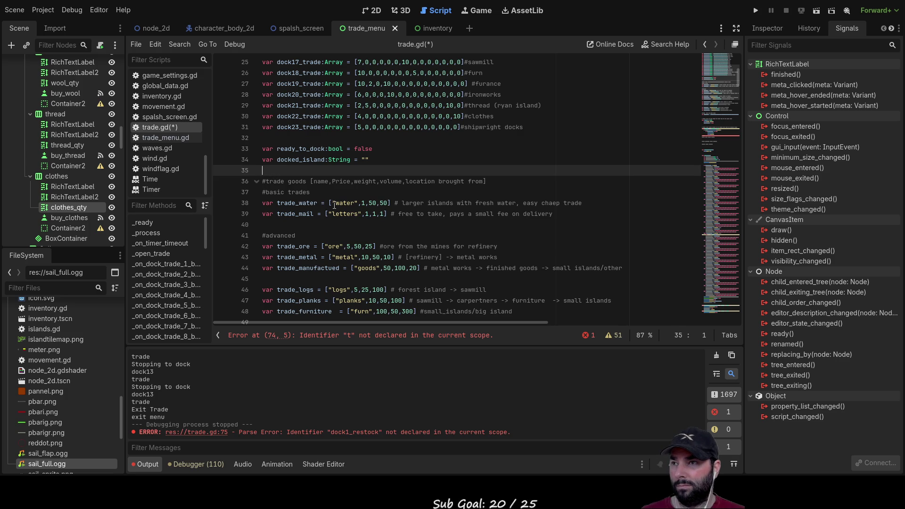
key("Return")
key("Up")
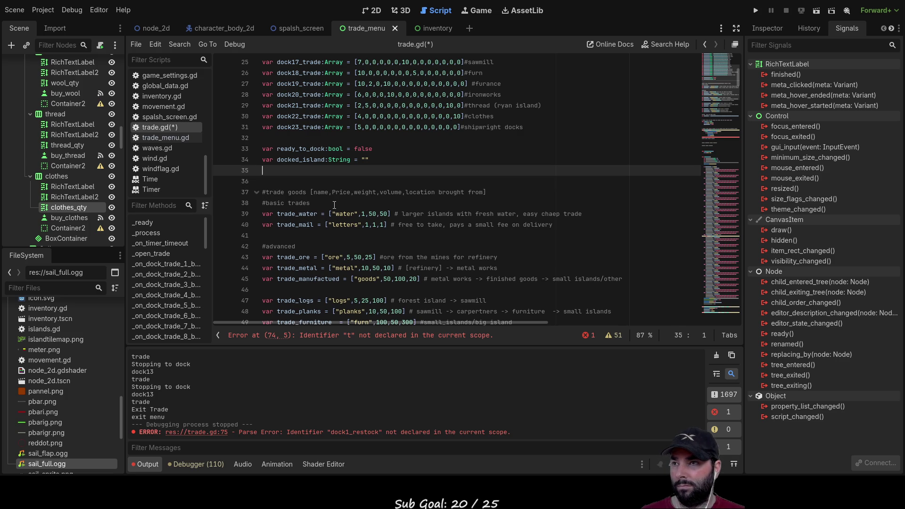
type("var ti")
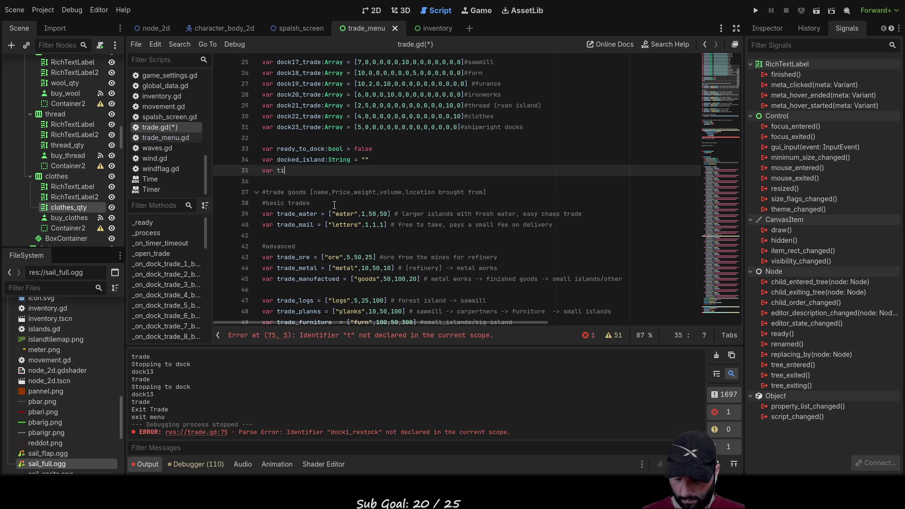
type("me_passed ")
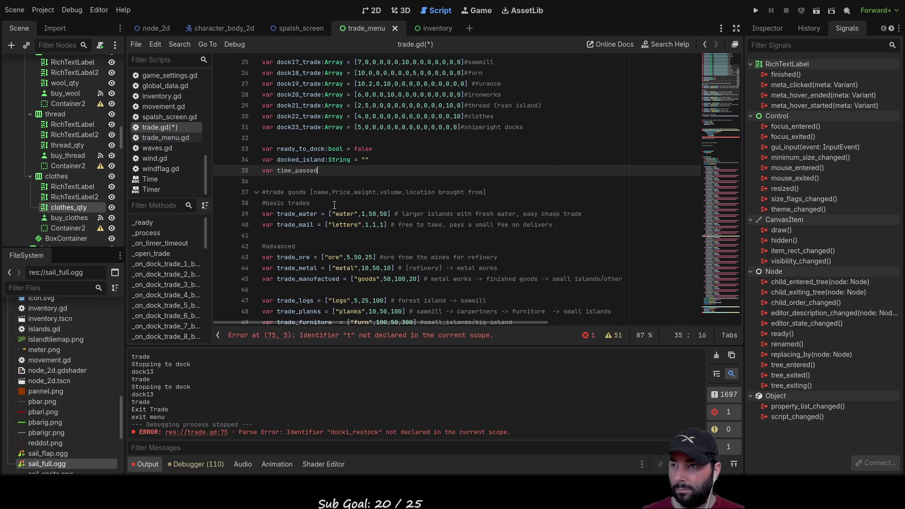
type("= ")
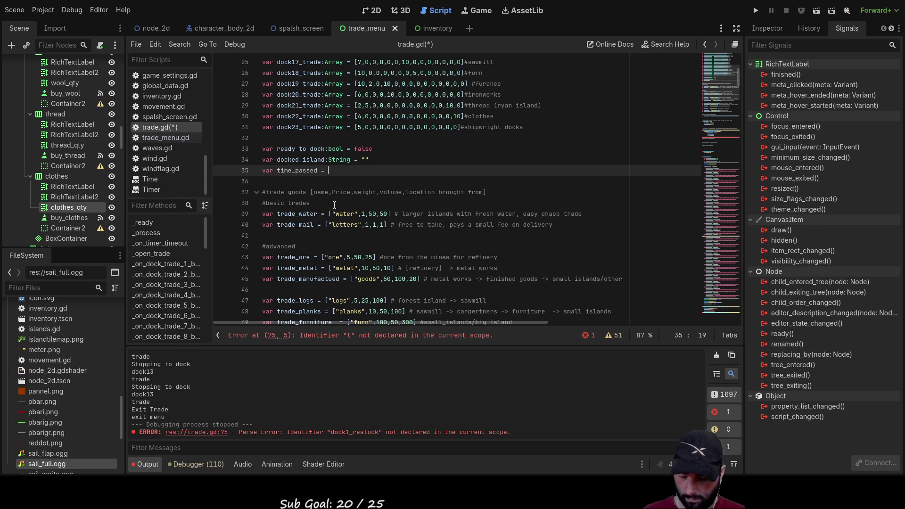
type("0")
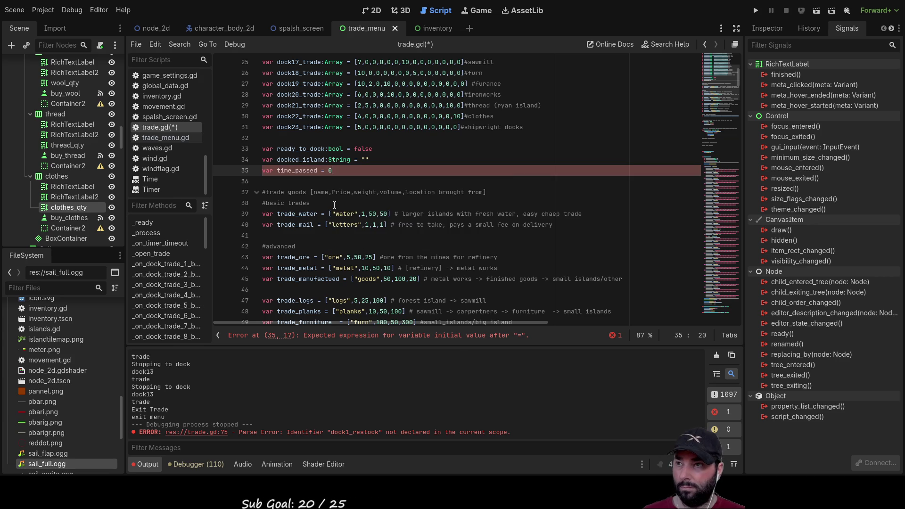
type(":")
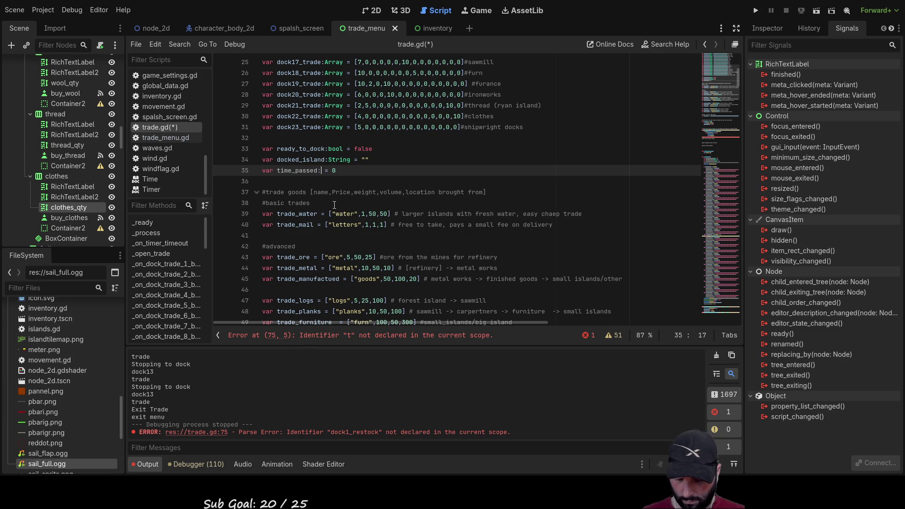
type("float")
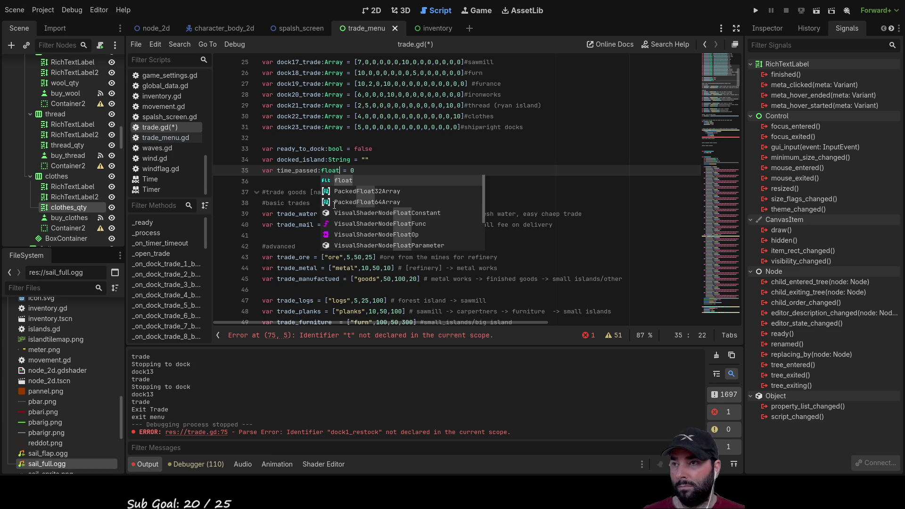
left_click(292, 181)
Complete line 75 as time_passed = time_passed+delta to accumulate frame time.
scroll(420, 250, "down", 6)
scroll(420, 250, "down", 5)
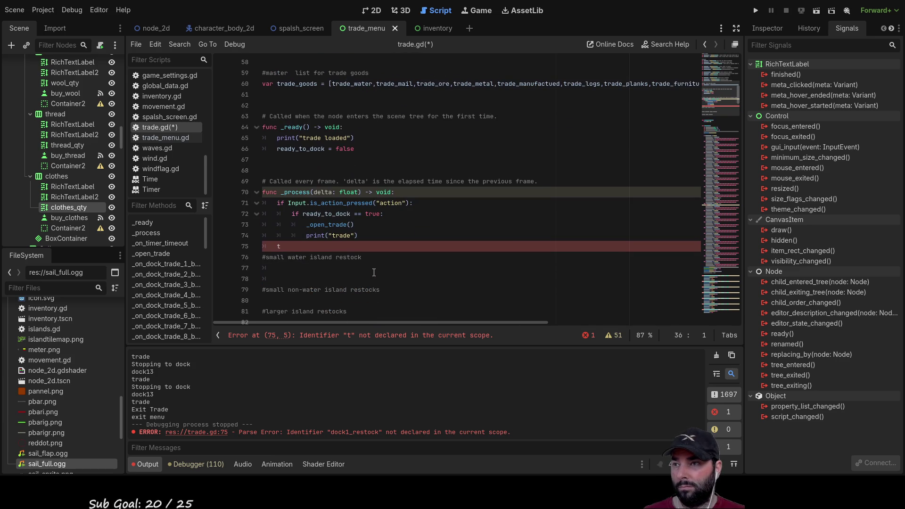
left_click(304, 250)
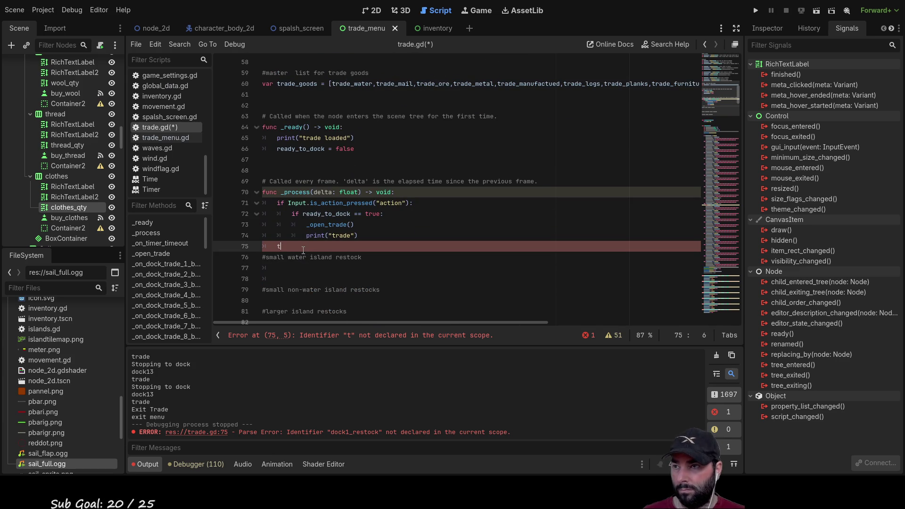
type("ime_passed")
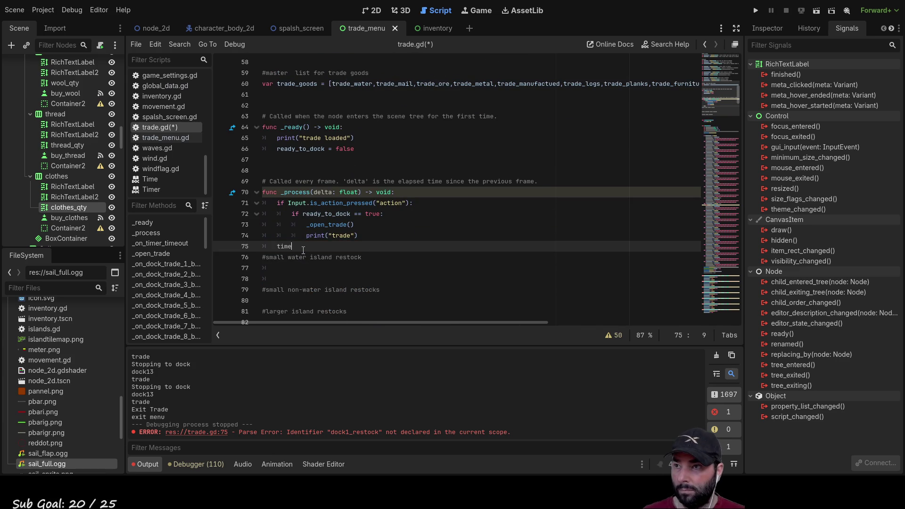
key("Return")
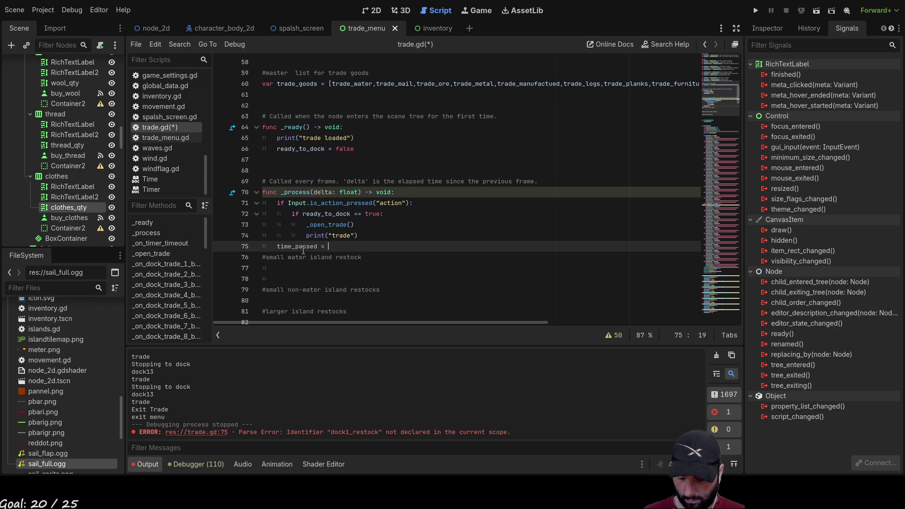
type("= time")
key("Return")
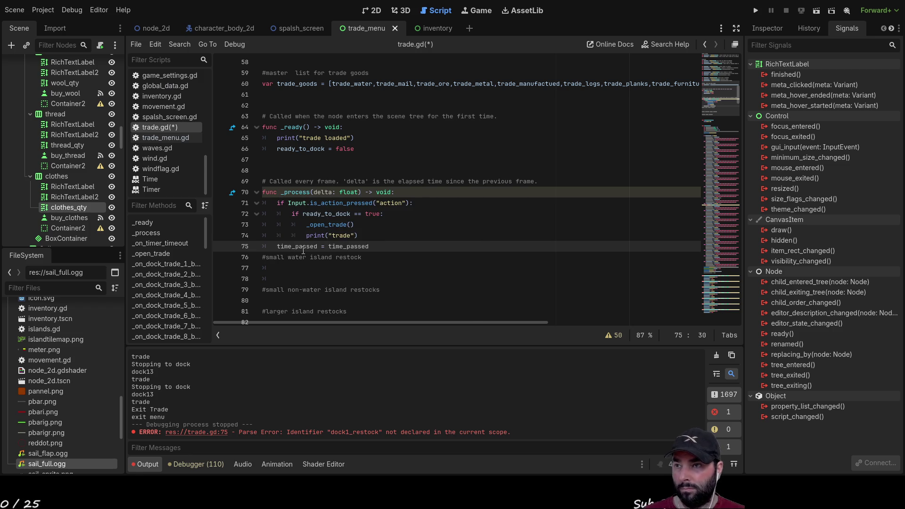
type("+del")
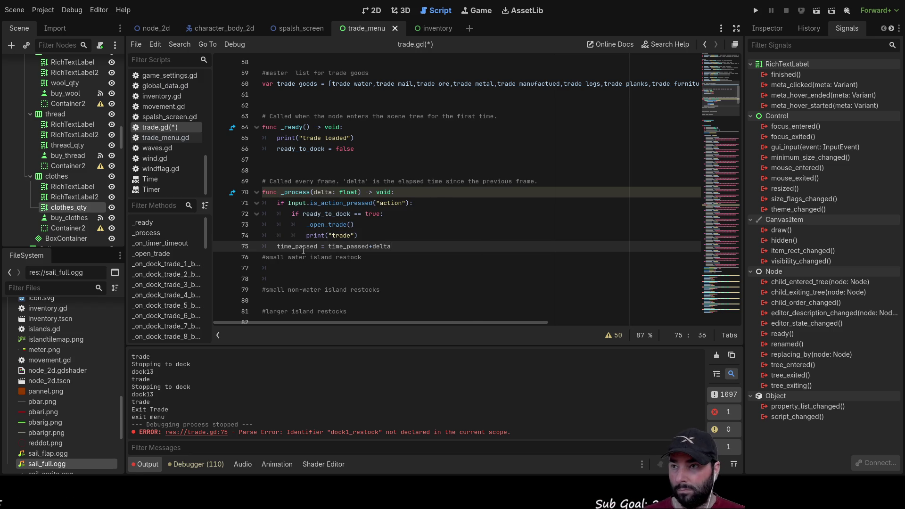
type("ta")
key("Down")
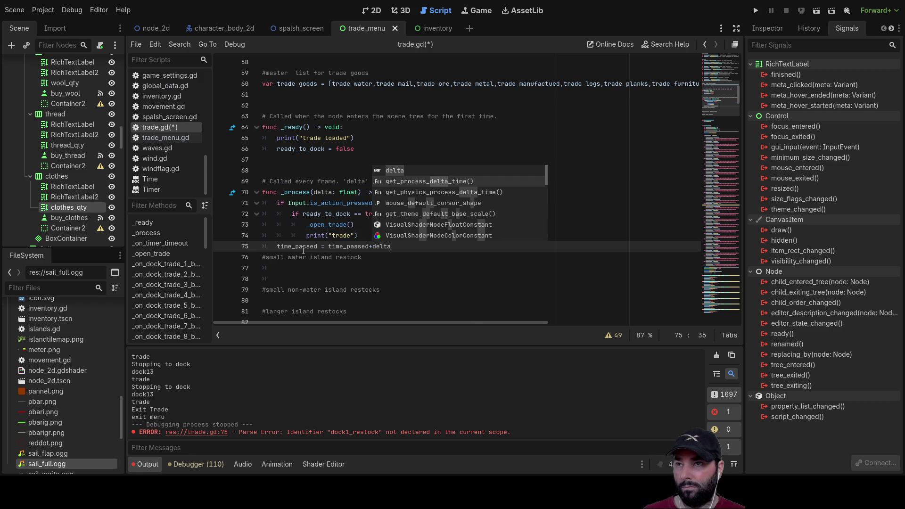
left_click(422, 264)
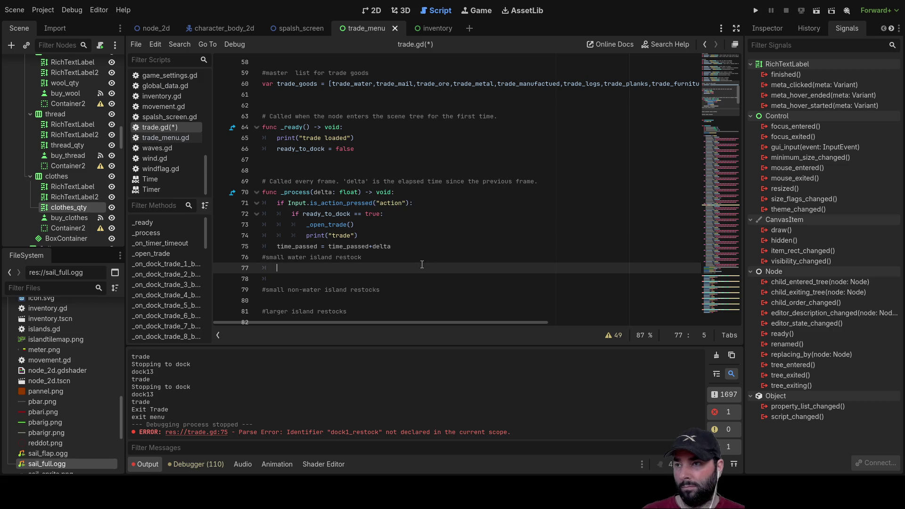
Insert a line above the small water island comment and begin an 'if time_passed' condition.
left_click(263, 257)
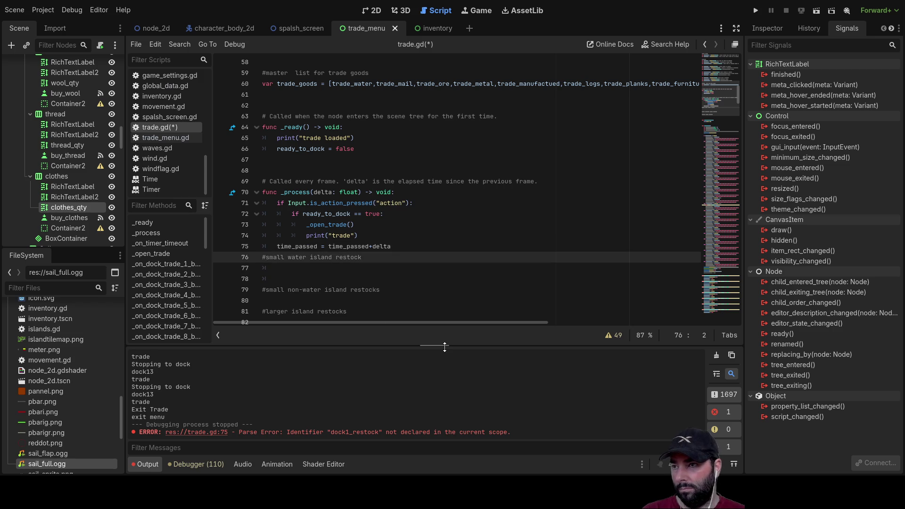
key("Home")
key("Return")
key("Up")
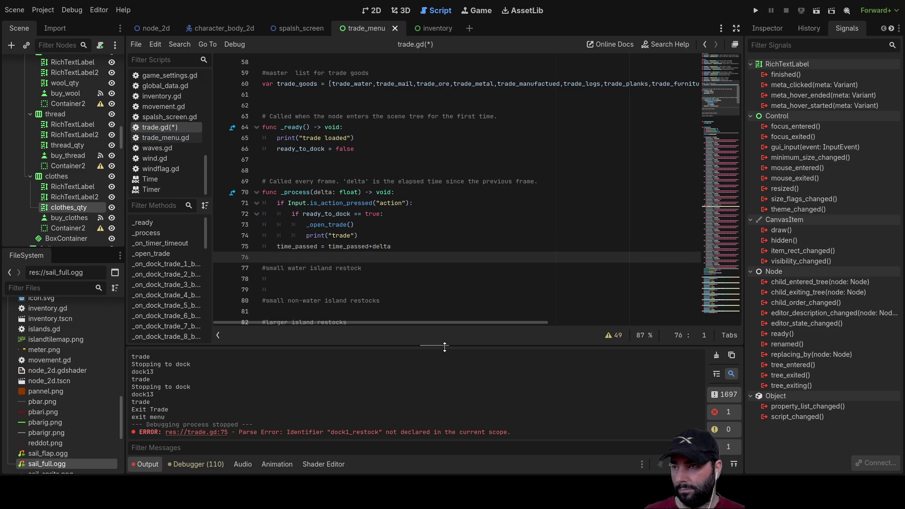
type("if time")
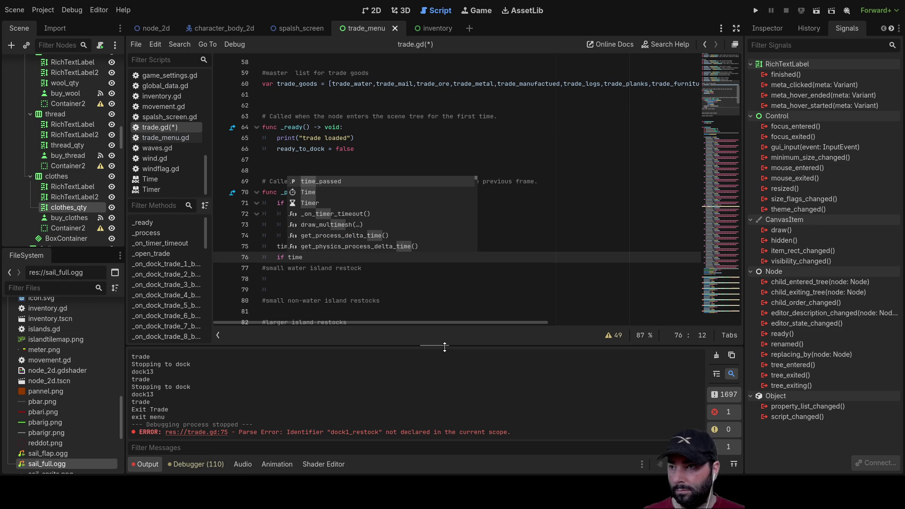
key("Return")
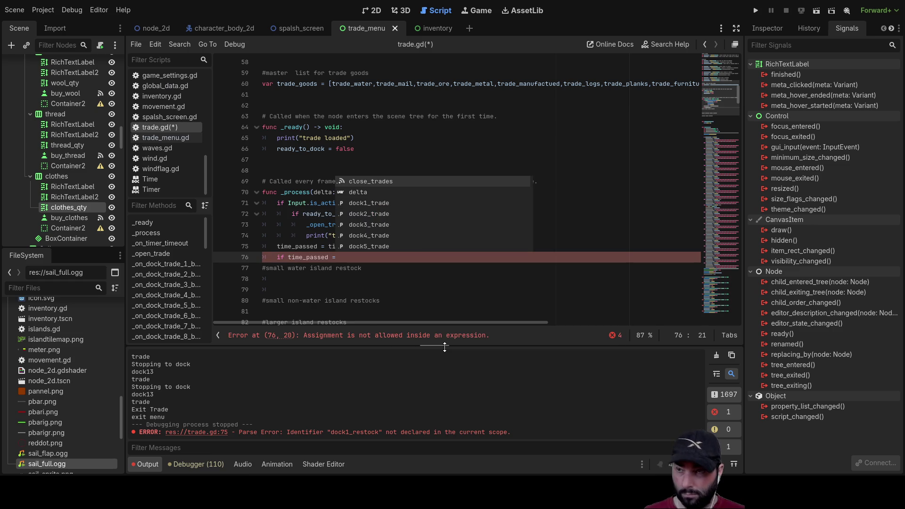
key("BackSpace")
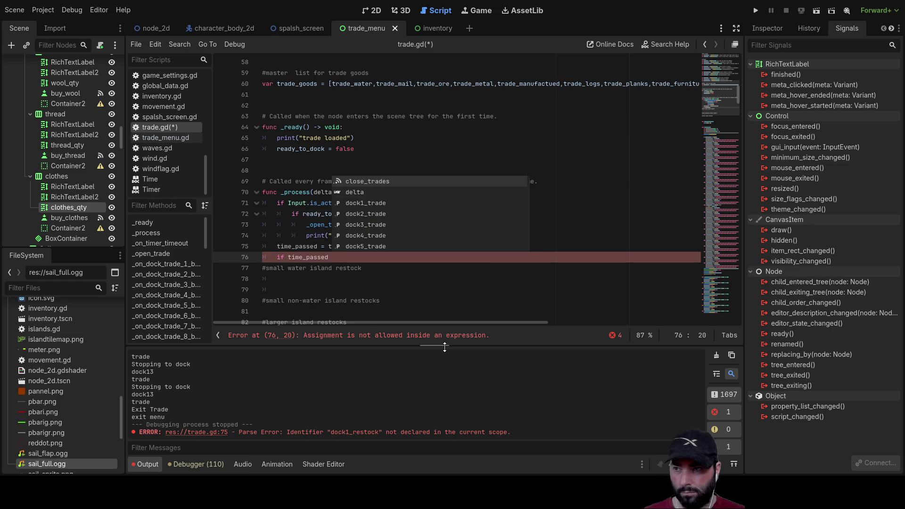
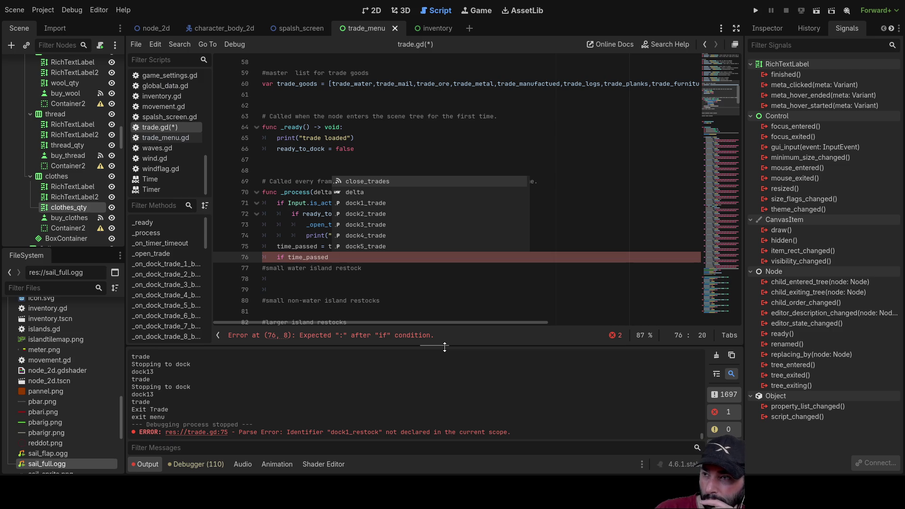
Declare a second timer variable time_passed2 by duplicating the time_passed declaration.
left_click(405, 281)
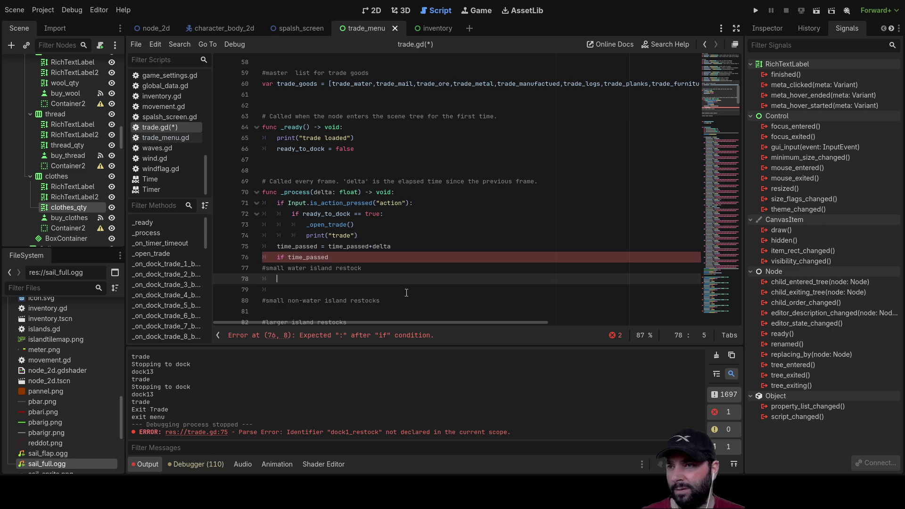
scroll(407, 284, "up", 12)
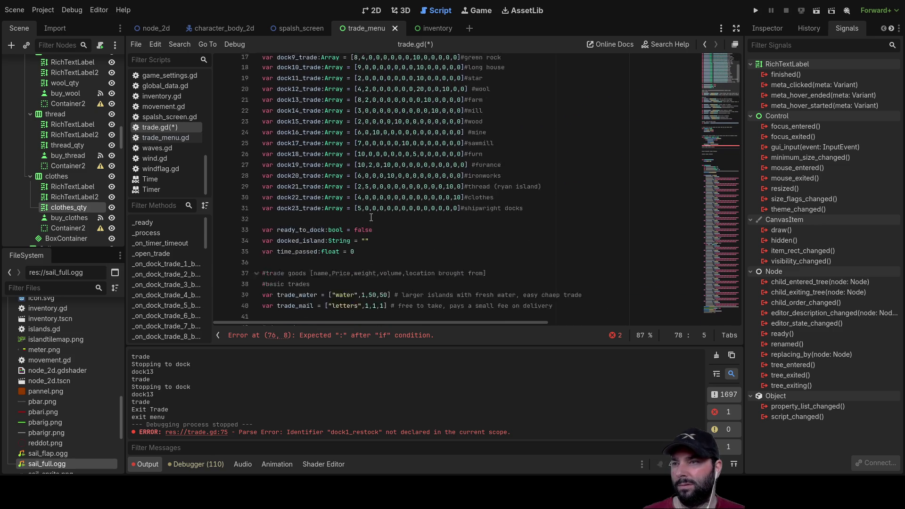
left_click_drag(353, 202, 265, 206)
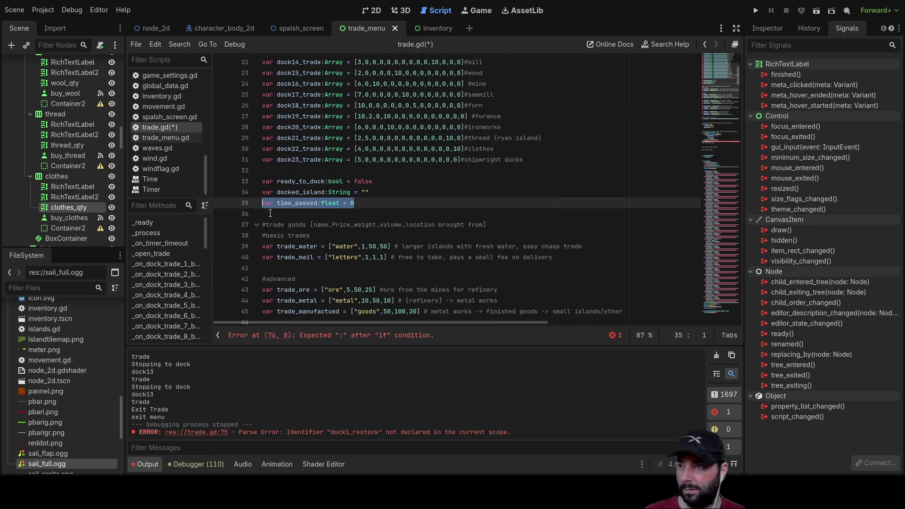
left_click(267, 214)
key("ctrl+v")
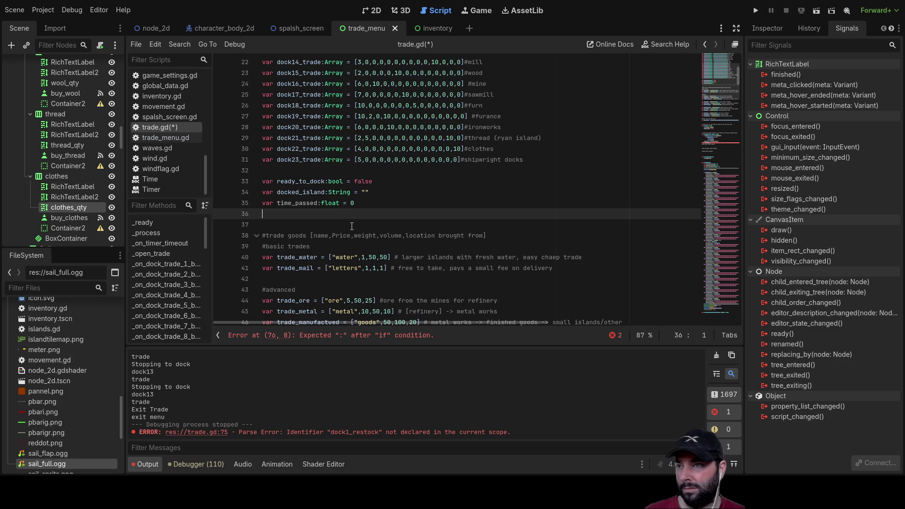
key("Right")
type("2")
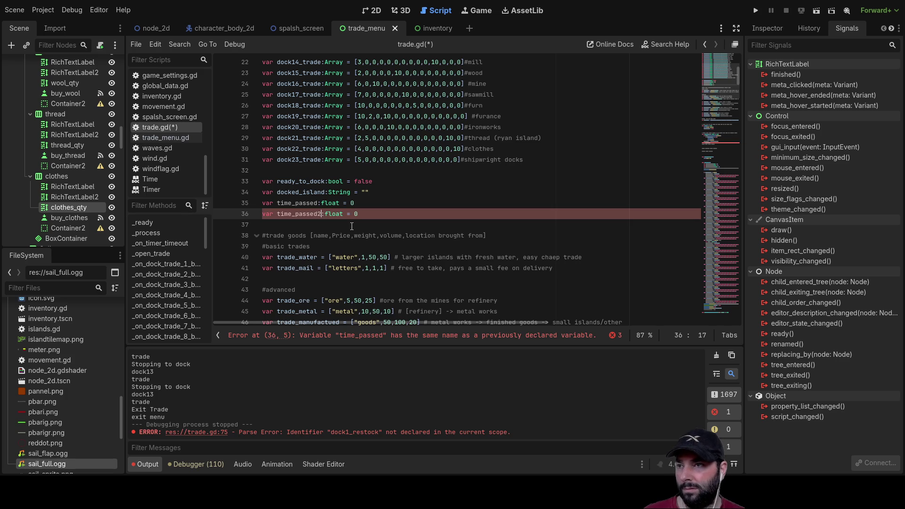
Add 'time_passed2 = time_passed2+delta' below the time_passed increment in _process.
scroll(358, 236, "down", 13)
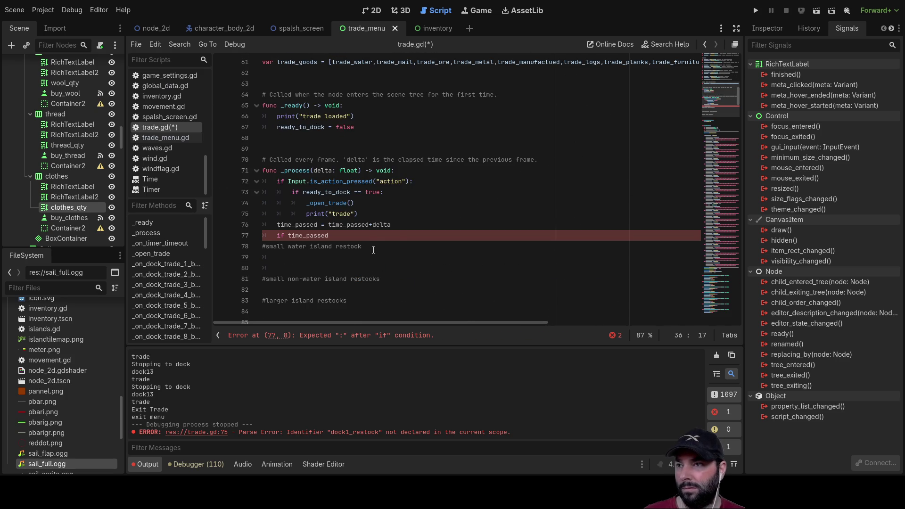
left_click_drag(398, 225, 278, 225)
key("ctrl+c")
left_click(397, 225)
key("Return")
key("ctrl+v")
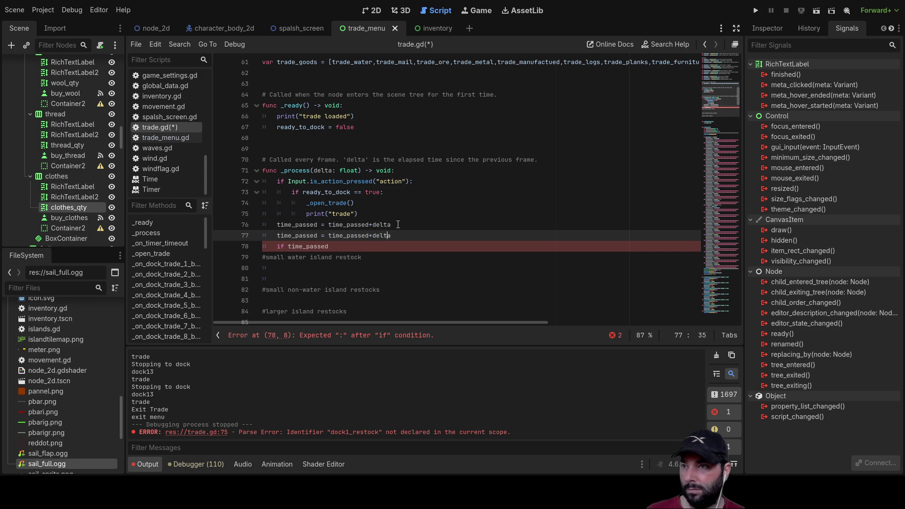
key("ctrl+Left")
key("ctrl+Left")
key("ctrl+Left")
type("2")
key("Right")
key("Right")
key("Right")
type("2")
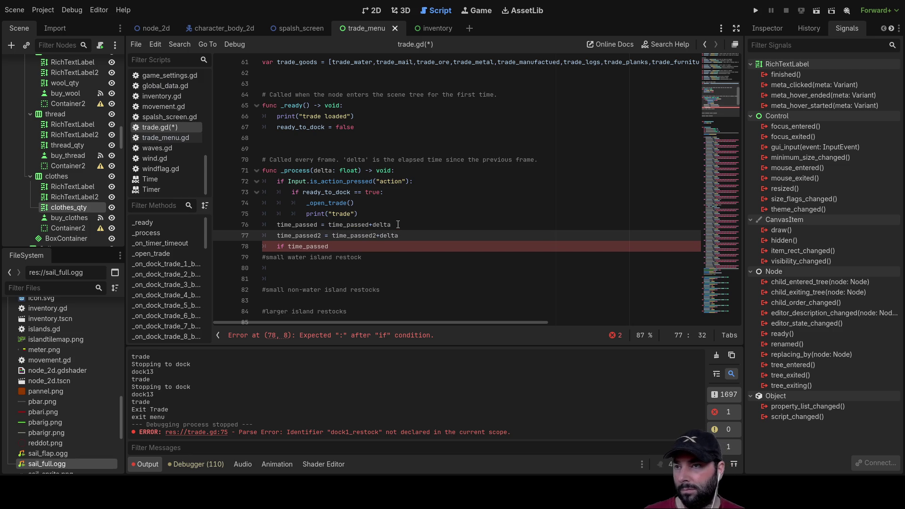
scroll(396, 234, "down", 2)
left_click(340, 181)
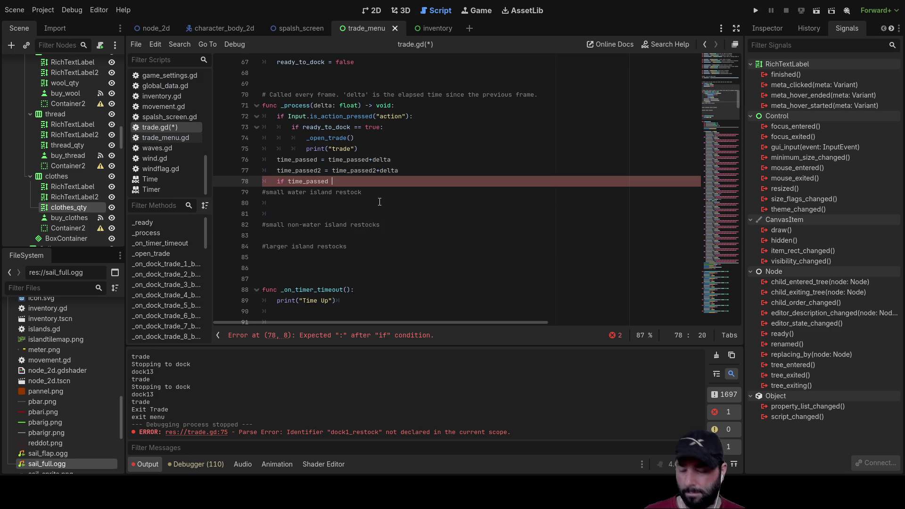
Complete the condition as 'if time_passed >= 120:' in _process.
type("=>")
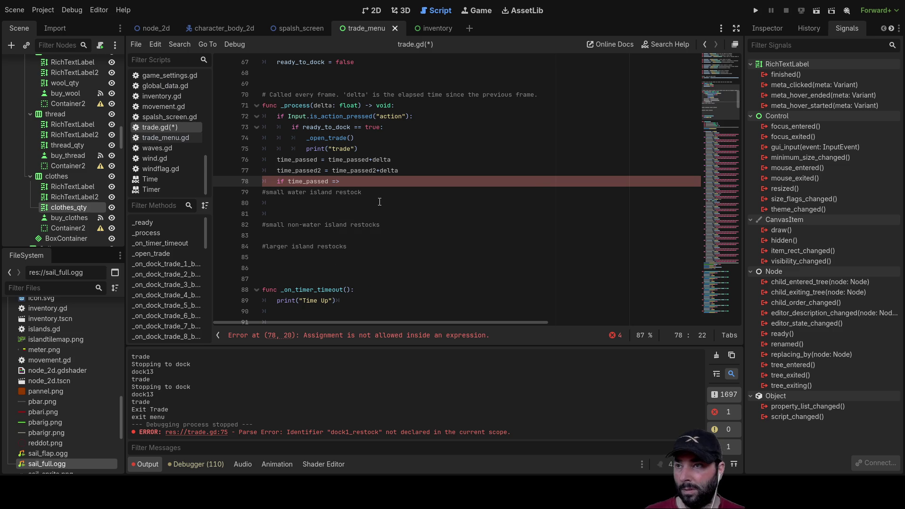
key("BackSpace")
key("BackSpace")
type(">=")
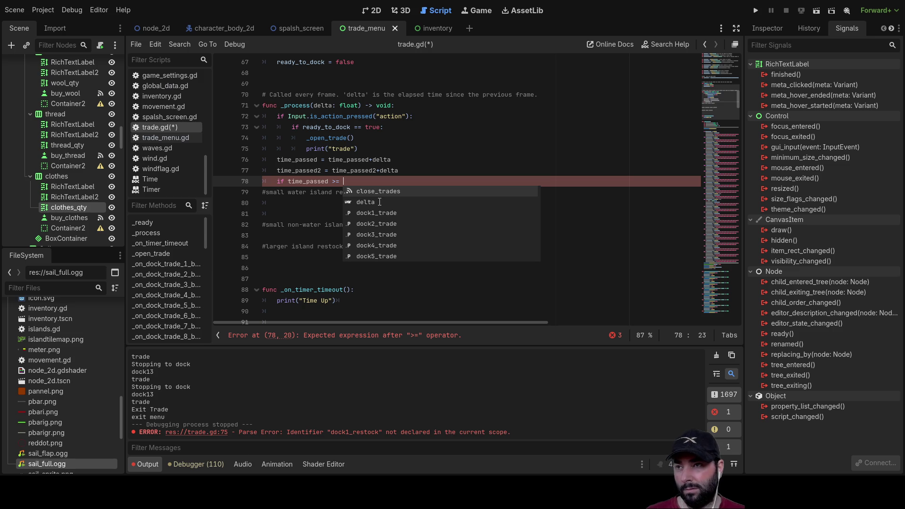
double_click(326, 101)
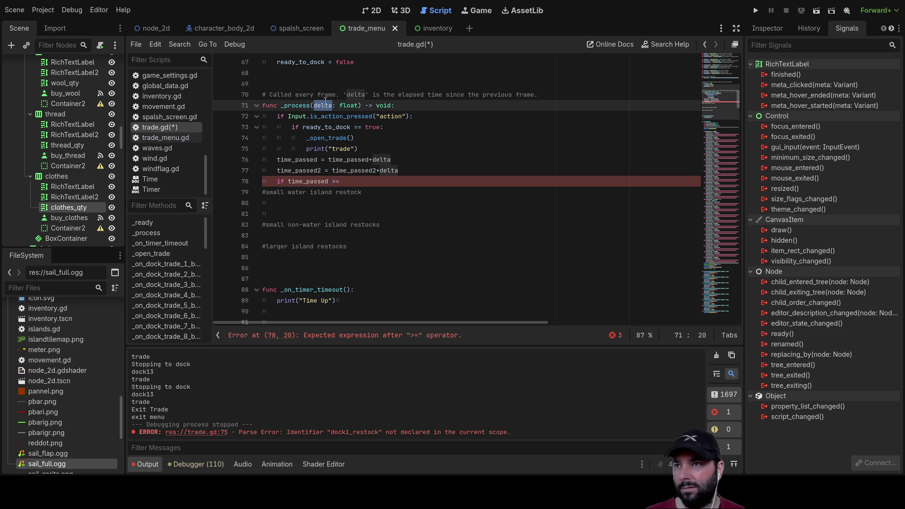
key("Down")
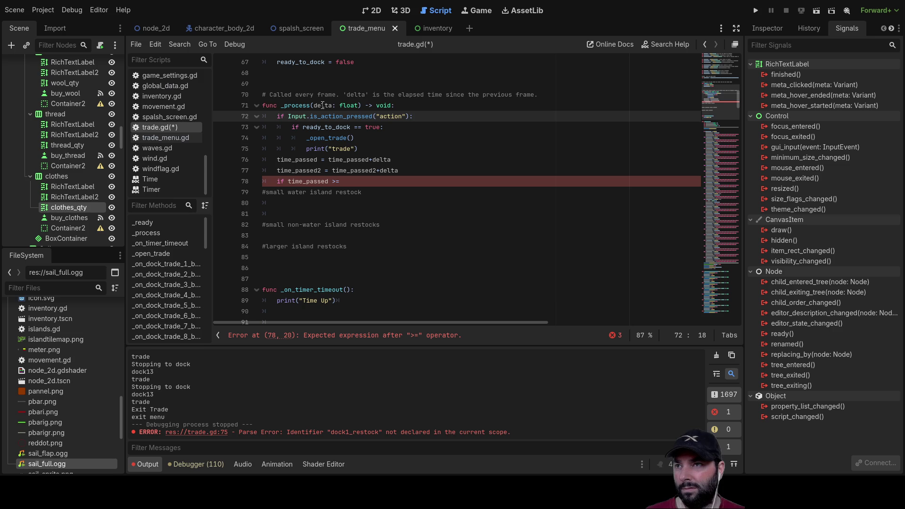
left_click(323, 104)
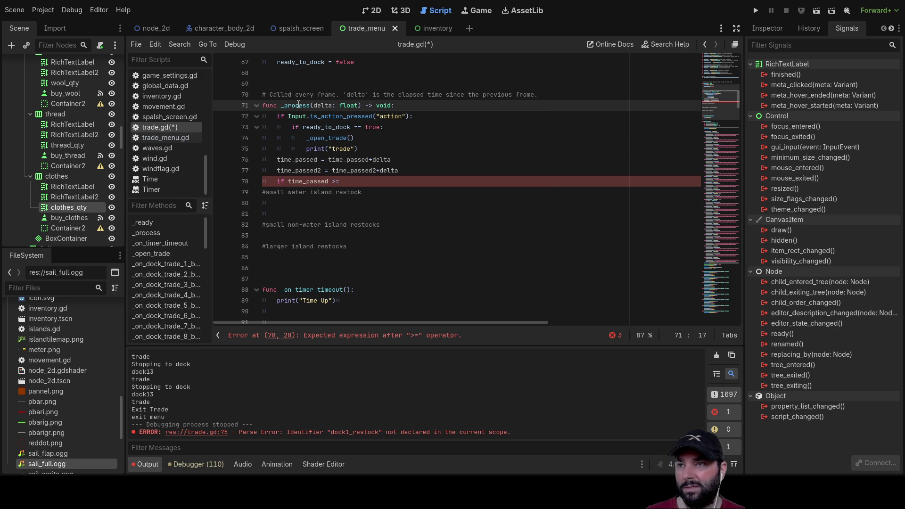
left_click(353, 182)
type("120")
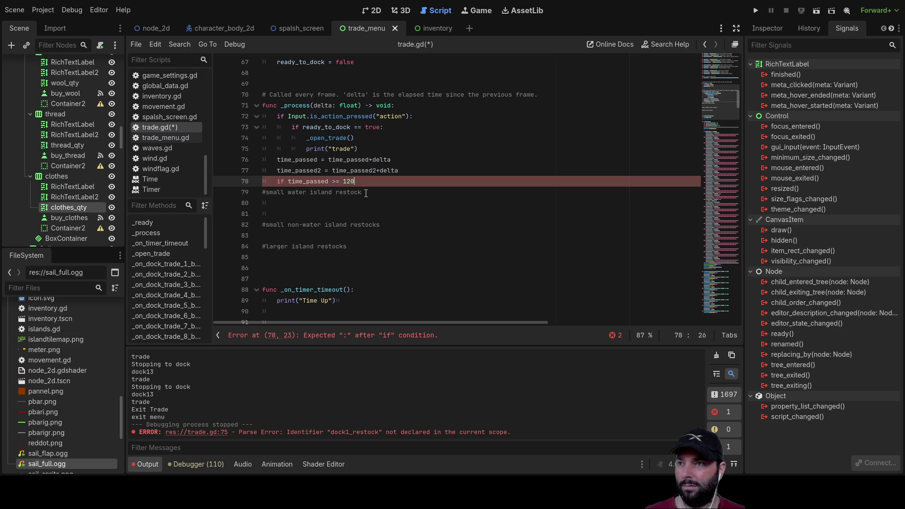
Indent the small water island restock comment under the check and give it a pass body.
left_click(366, 193)
key("shift+Left")
key("shift+Left")
key("shift+Left")
key("shift+Left")
key("shift+Left")
key("shift+Left")
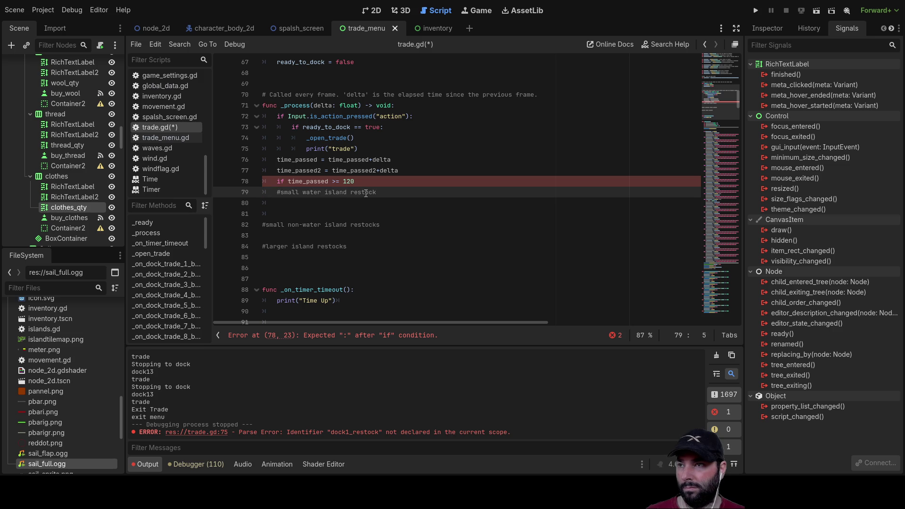
key("Up")
key("ctrl+shift+Return")
key("Down")
key("Down")
key("Down")
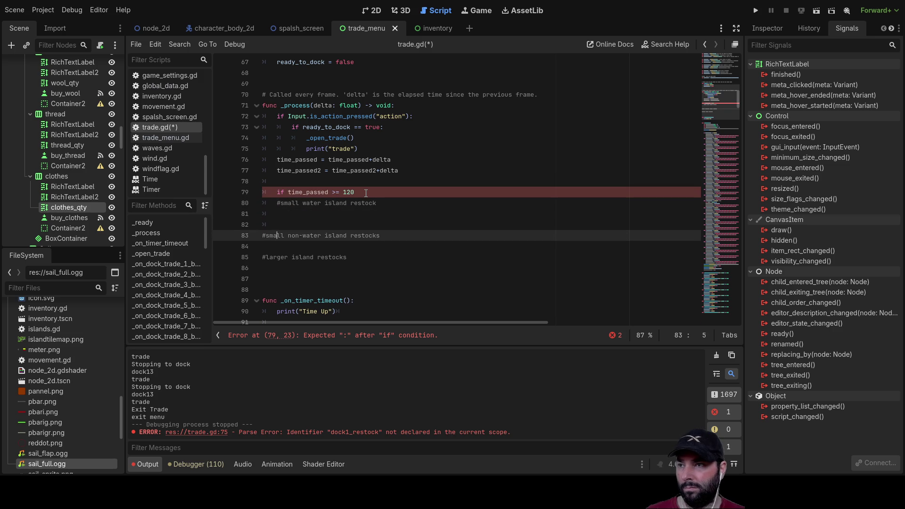
key("Up")
key("Up")
key("Up")
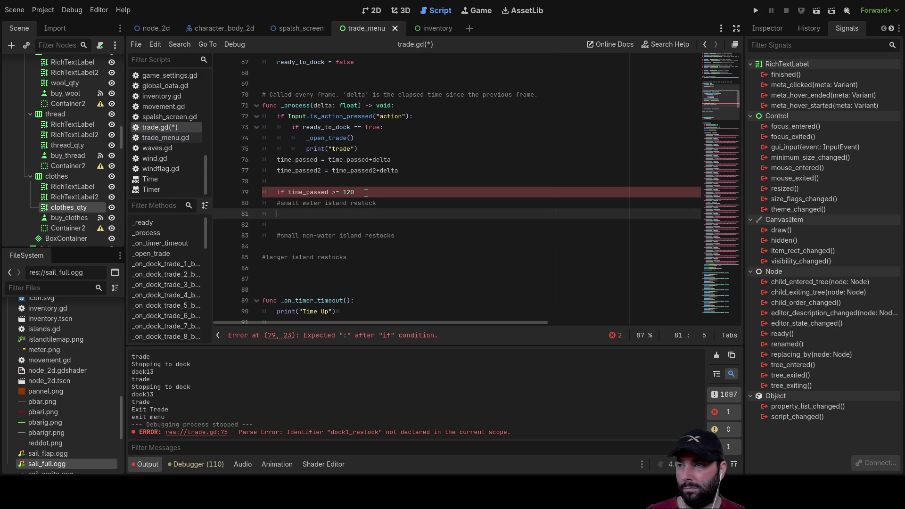
key("Down")
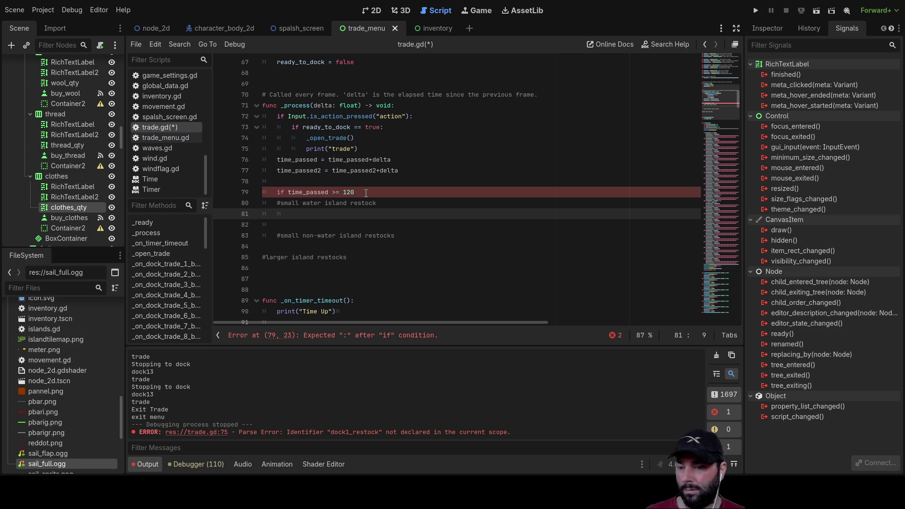
key("BackSpace")
key("BackSpace")
key("BackSpace")
type("pass")
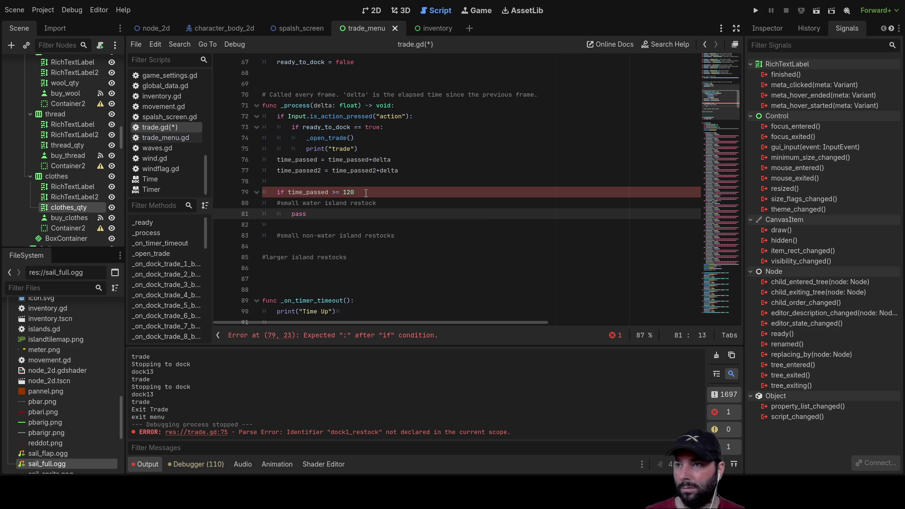
key("Up")
key("Up")
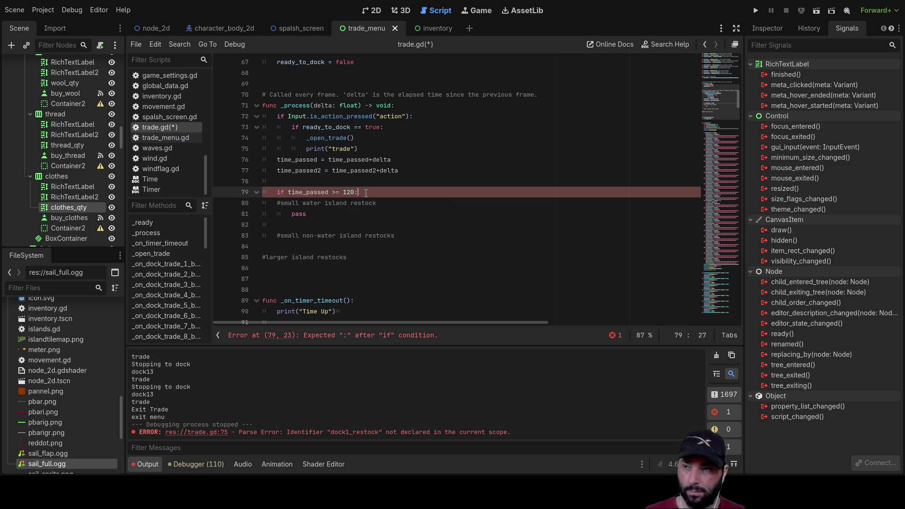
key("Down")
key("Down")
key("Down")
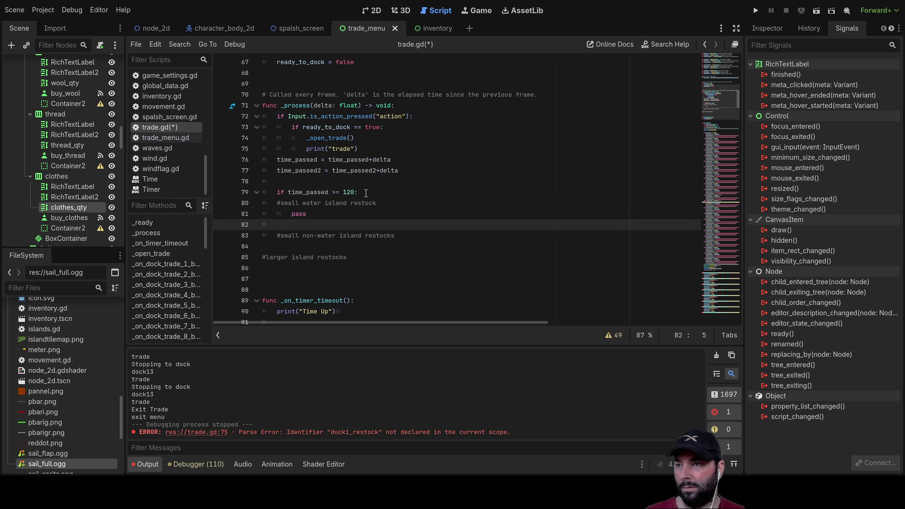
key("Return")
key("Up")
key("Tab")
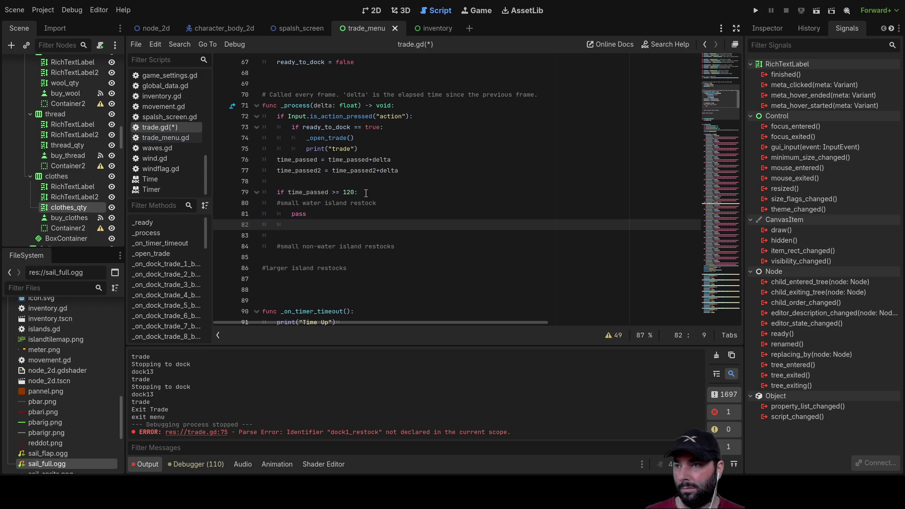
key("Up")
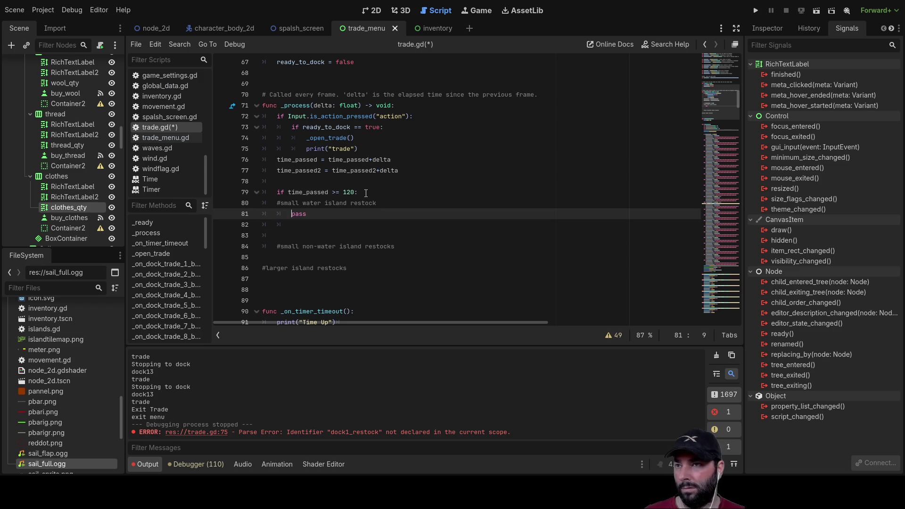
scroll(366, 193, "up", 20)
Paste a copy of the dock1–dock23 trade arrays below the originals.
scroll(301, 154, "down", 1)
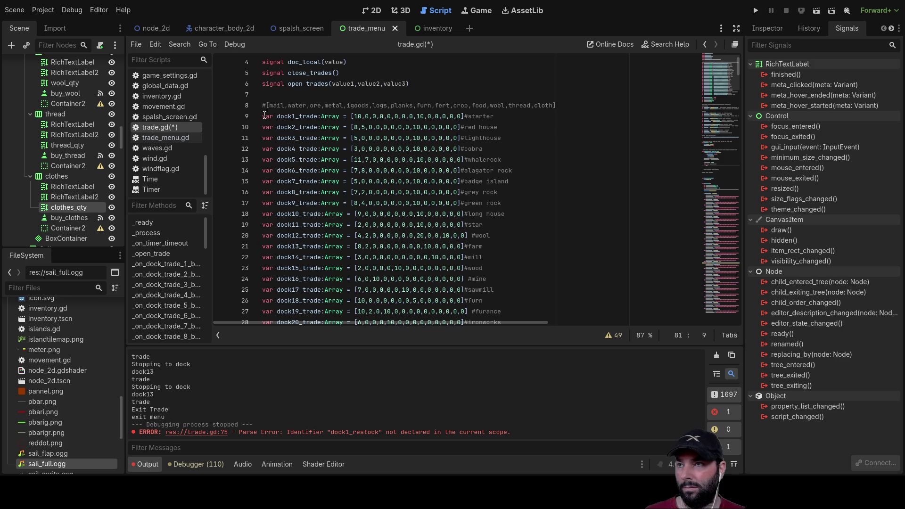
mouse_move(264, 116)
left_mouse_down()
mouse_move(472, 122)
mouse_move(495, 172)
mouse_move(518, 193)
mouse_move(539, 189)
left_mouse_up()
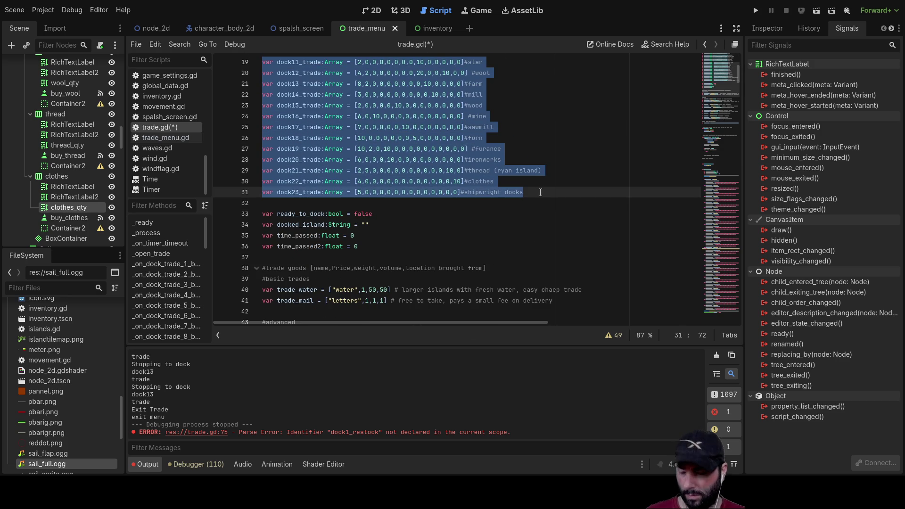
left_click(302, 204)
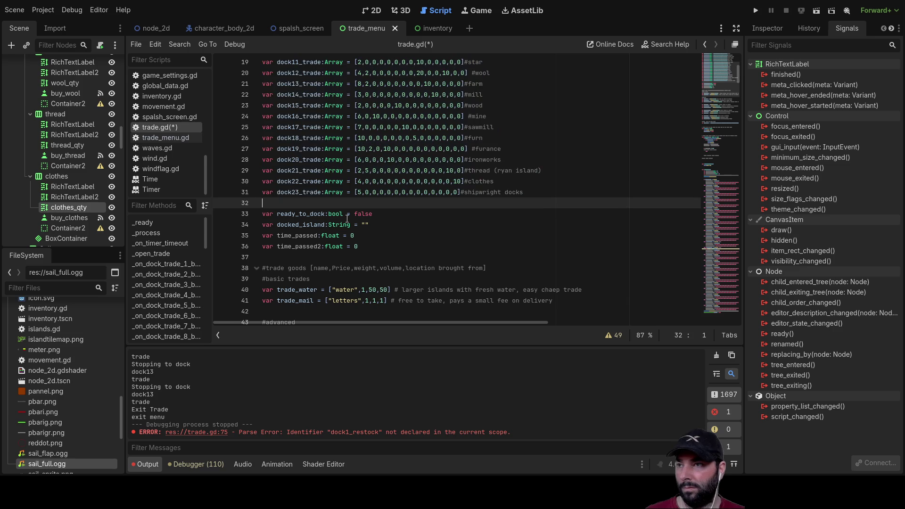
key("Return")
key("Return")
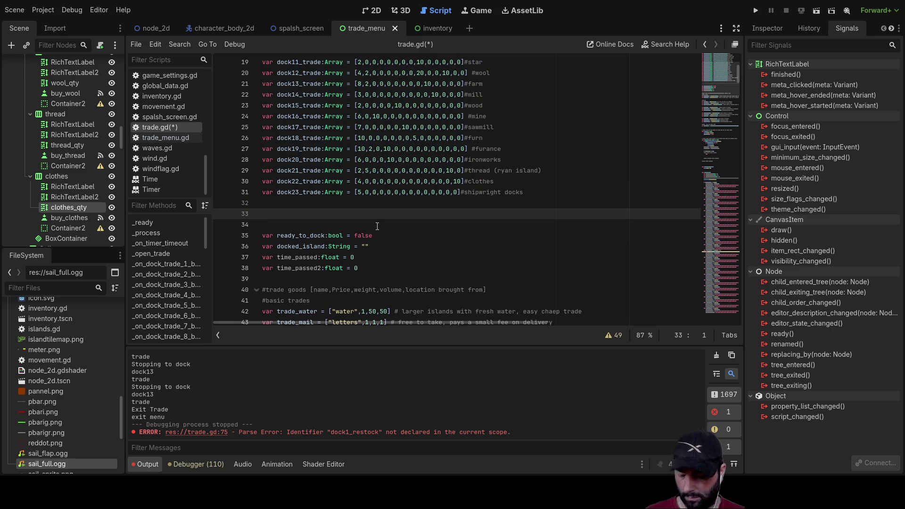
key("ctrl+v")
Append _max to each copied array, naming them dock1_trade_max through dock23_trade_max.
scroll(331, 185, "up", 3)
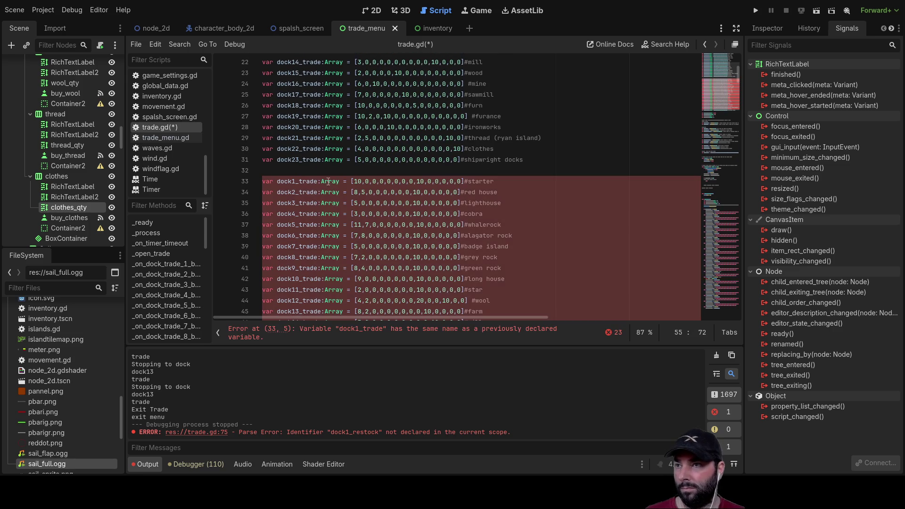
left_click(318, 181)
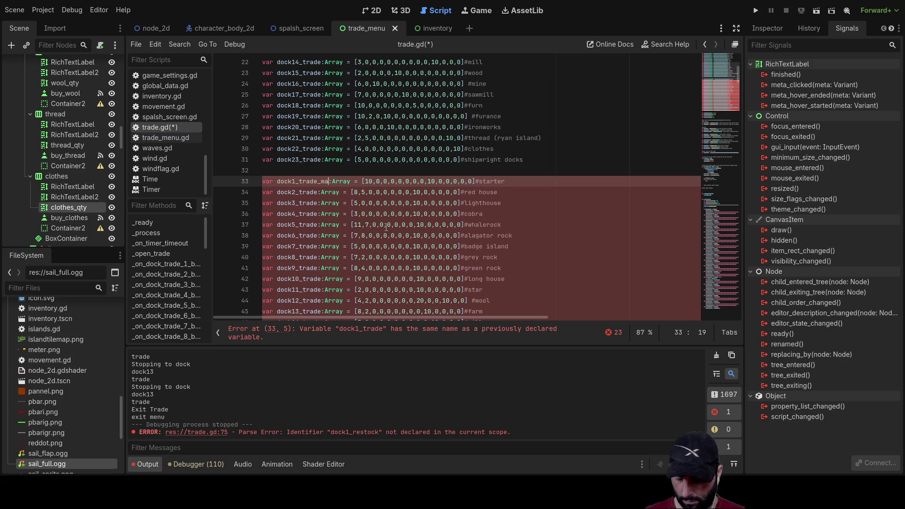
key("shift+Left")
key("shift+Left")
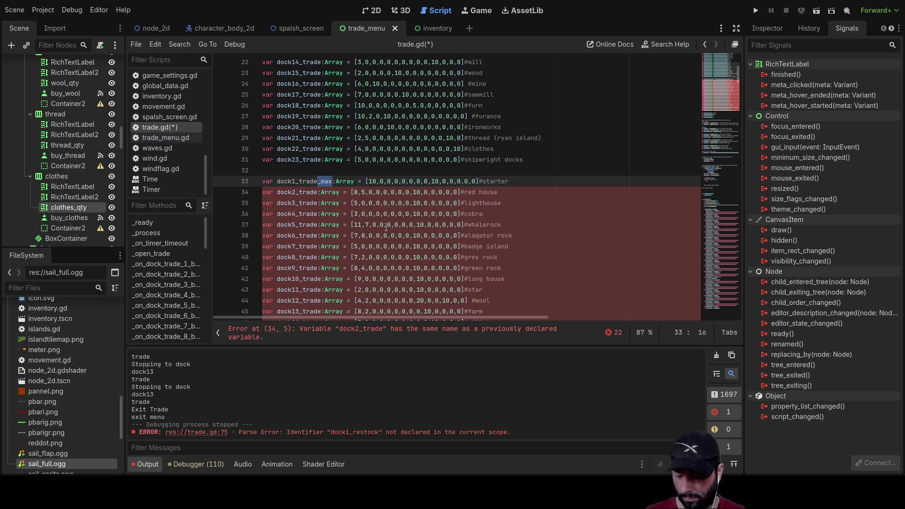
key("Down")
key("Down")
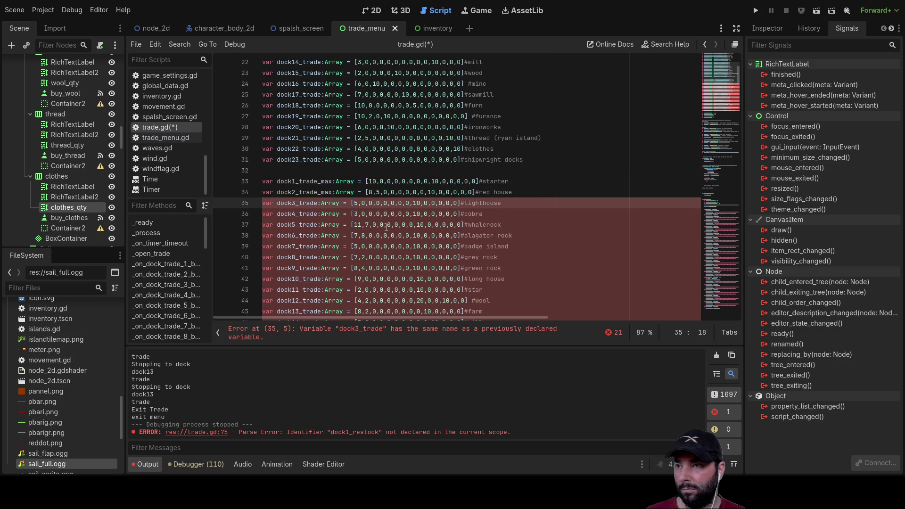
type("_max")
key("Down")
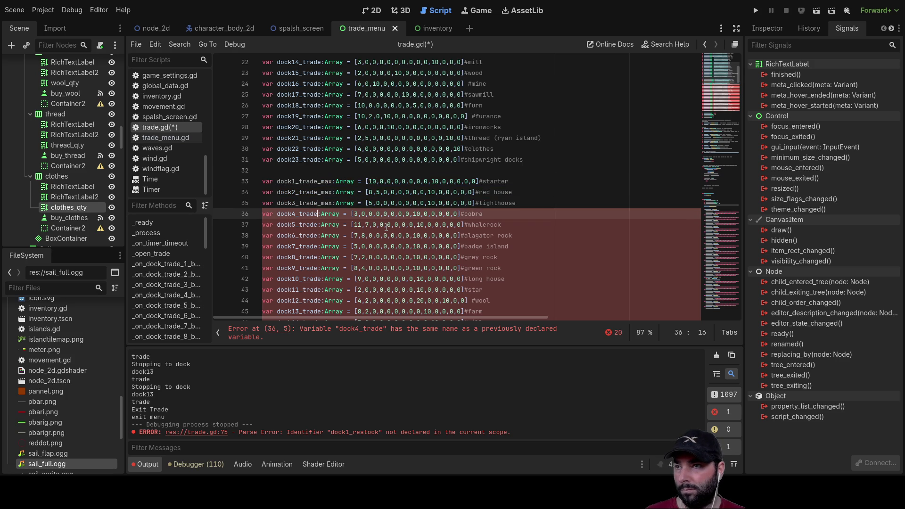
type("_max")
key("Down")
key("Down")
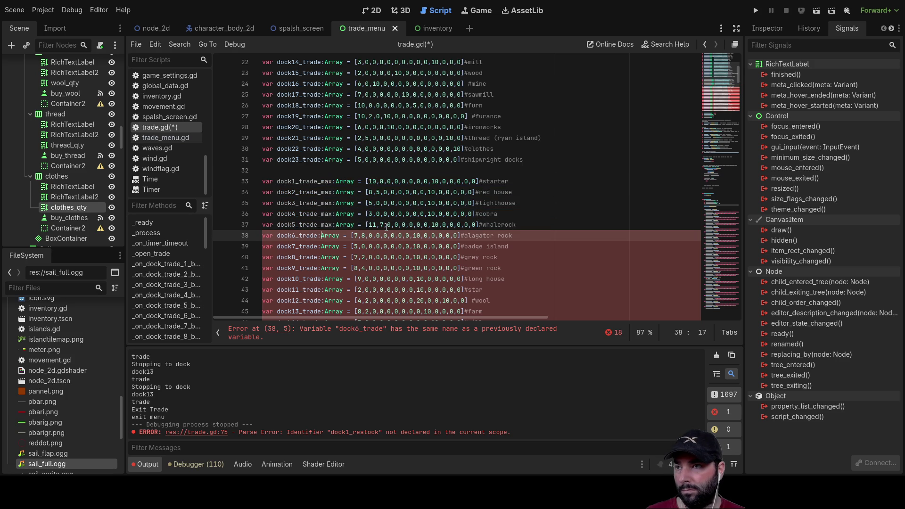
type("_max")
key("Down")
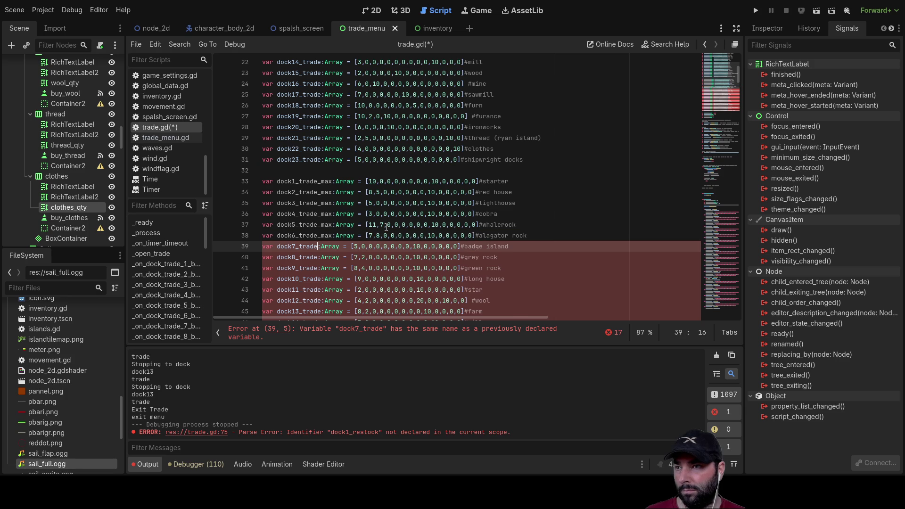
type("_max")
key("Down")
key("Down")
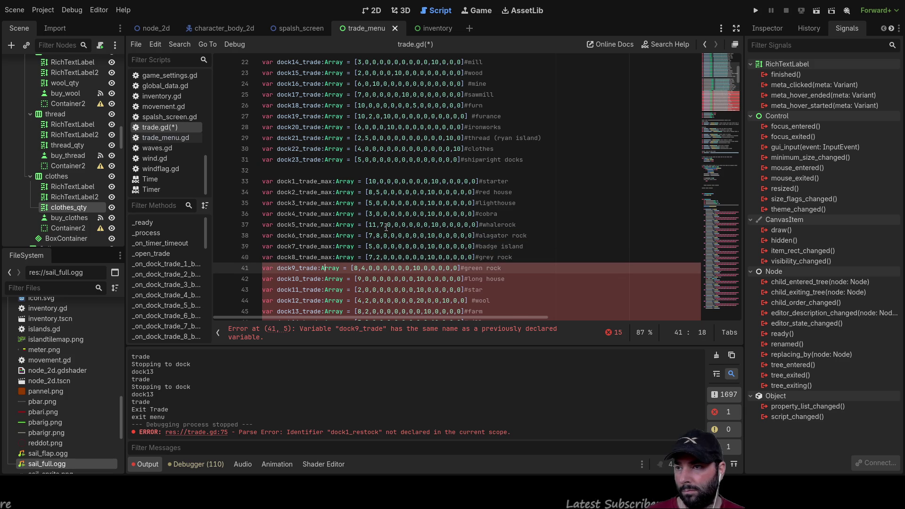
type("_max")
key("Down")
type("_max")
key("Down")
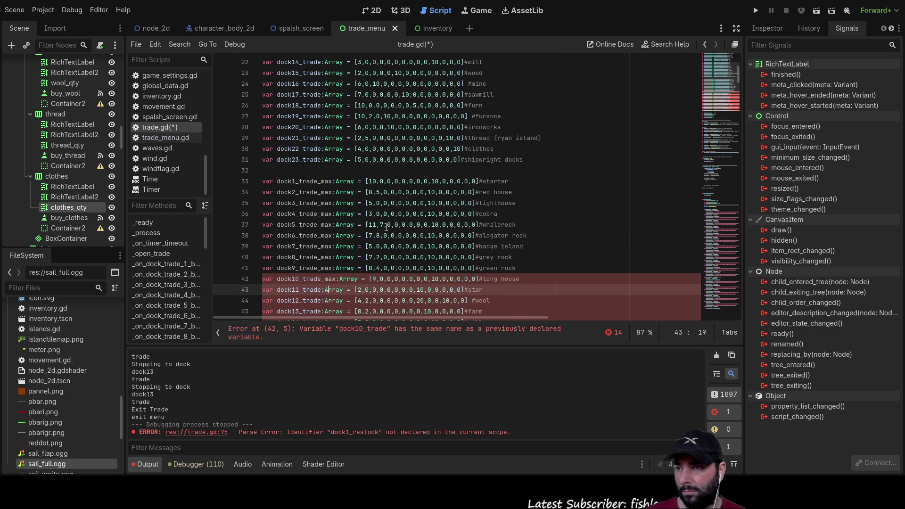
type("_max")
key("Down")
type("_max")
key("Down")
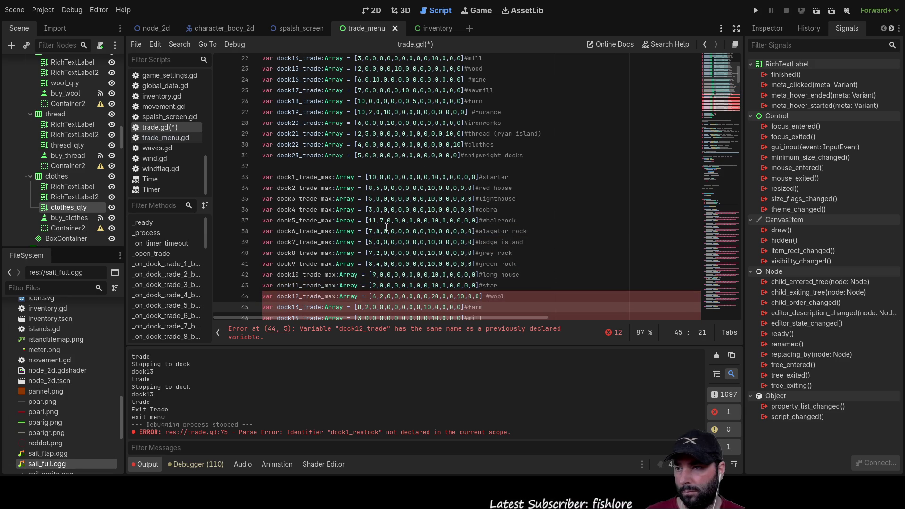
type("_max")
key("Down")
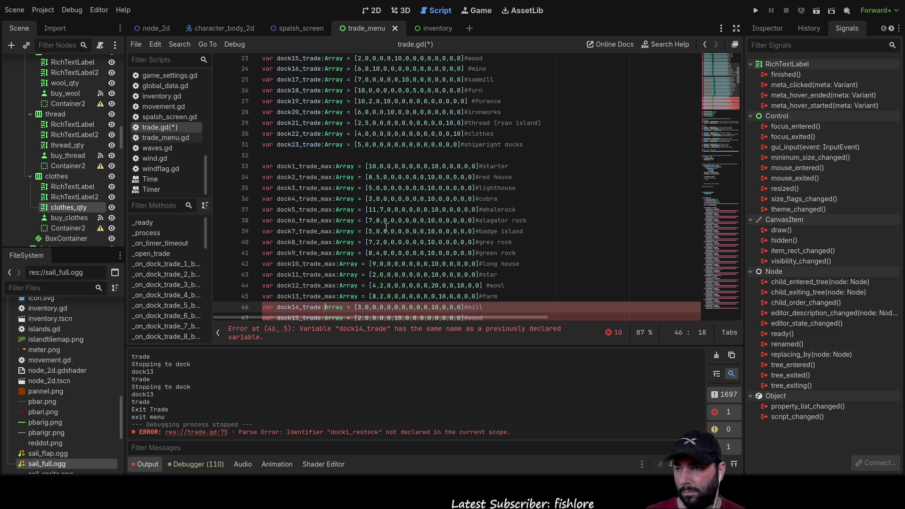
type("_max")
key("Down")
type("_max")
key("Down")
type("_max")
key("Down")
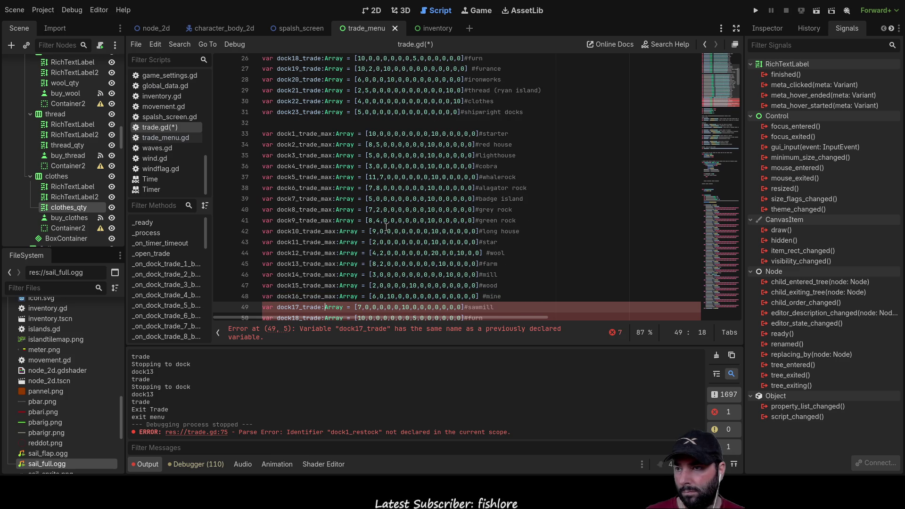
type("_max")
key("Down")
type("_max")
key("Down")
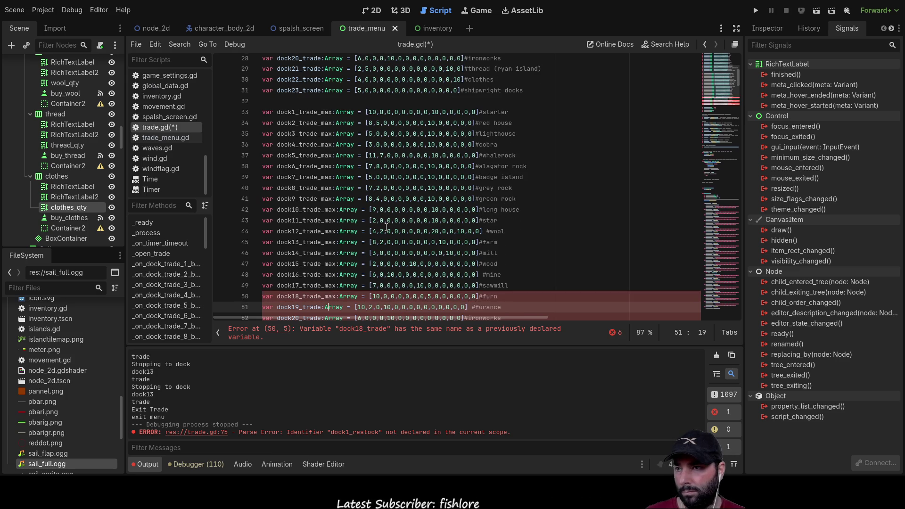
type("_max")
key("Down")
key("ctrl+v")
key("Down")
type("_max")
key("Down")
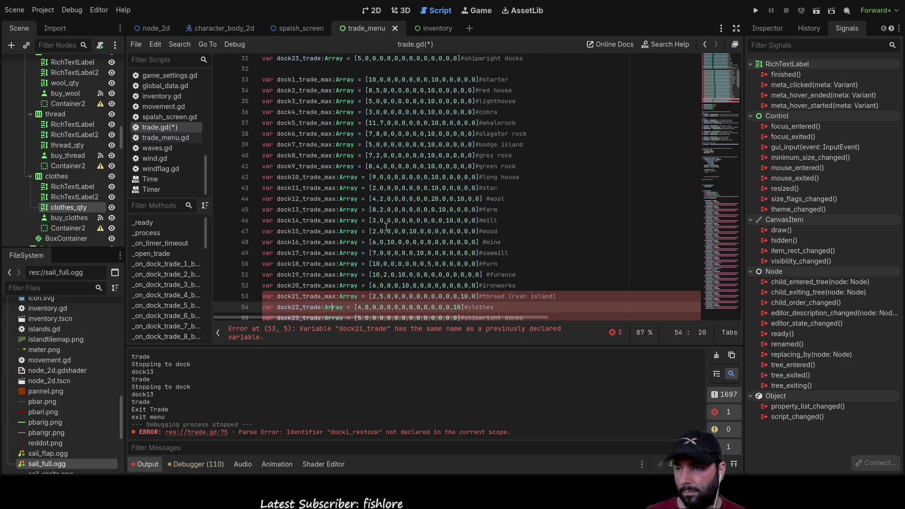
type("_max")
key("Down")
type("_max")
scroll(471, 231, "up", 5)
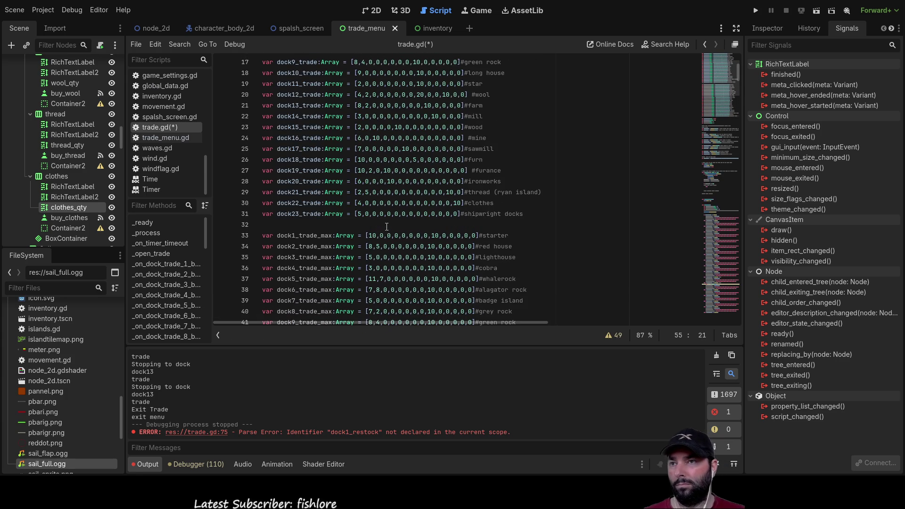
left_click(521, 236)
scroll(379, 229, "down", 8)
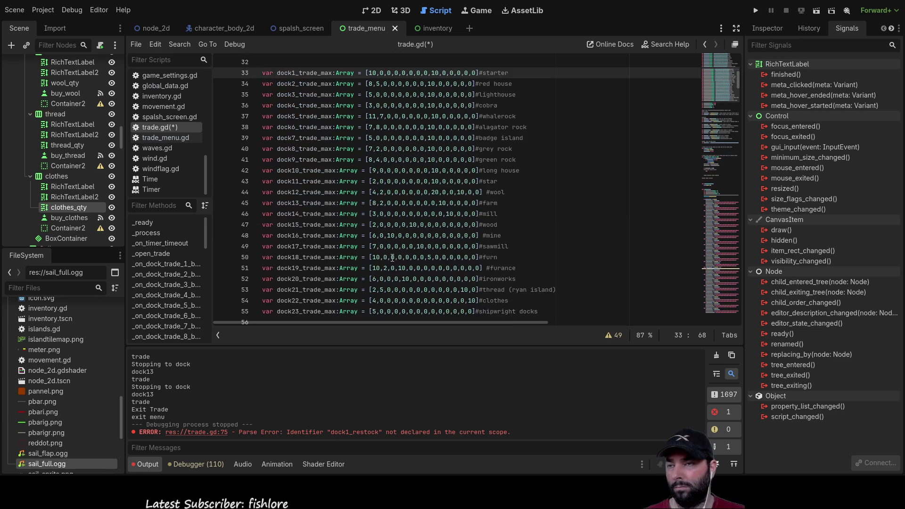
scroll(379, 228, "down", 2)
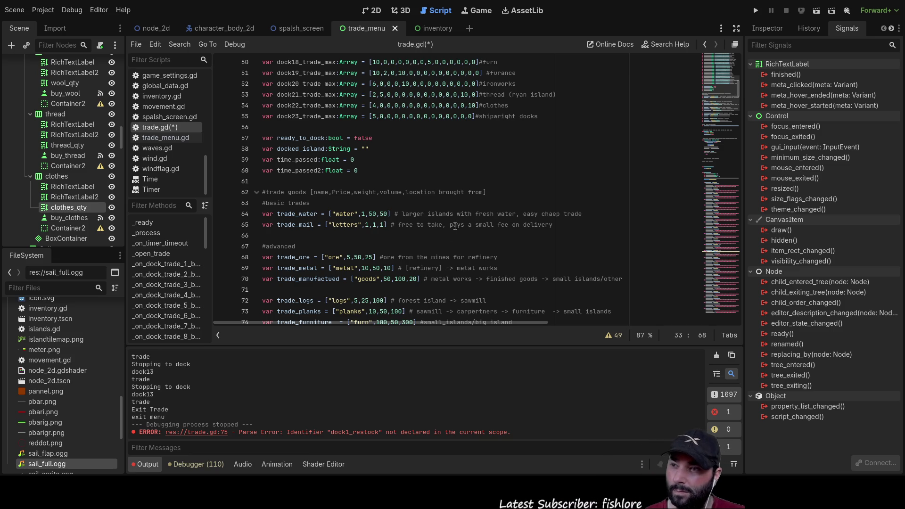
scroll(455, 226, "down", 10)
scroll(448, 239, "up", 4)
scroll(448, 240, "up", 12)
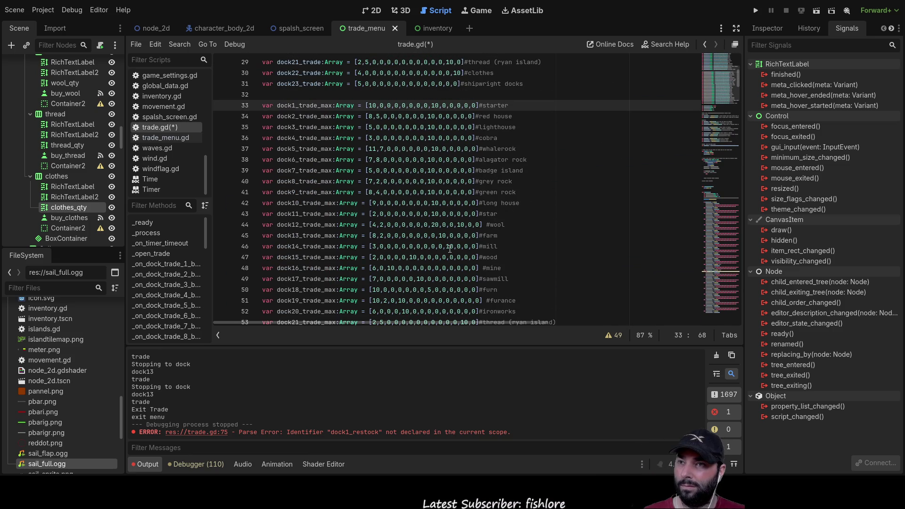
scroll(448, 243, "down", 15)
scroll(443, 239, "down", 20)
scroll(445, 243, "up", 20)
scroll(446, 246, "down", 3)
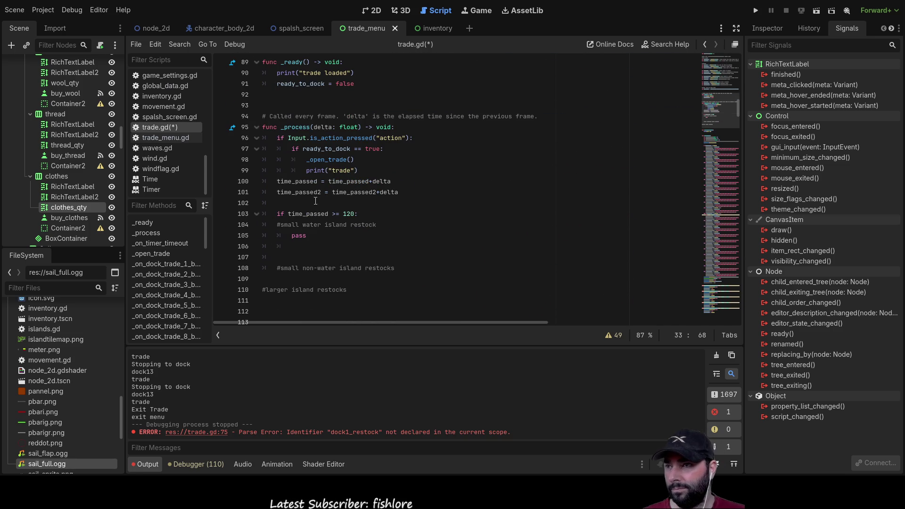
Insert an empty line above pass in the small water island restock branch.
left_click(316, 201)
key("Down")
key("Down")
key("Down")
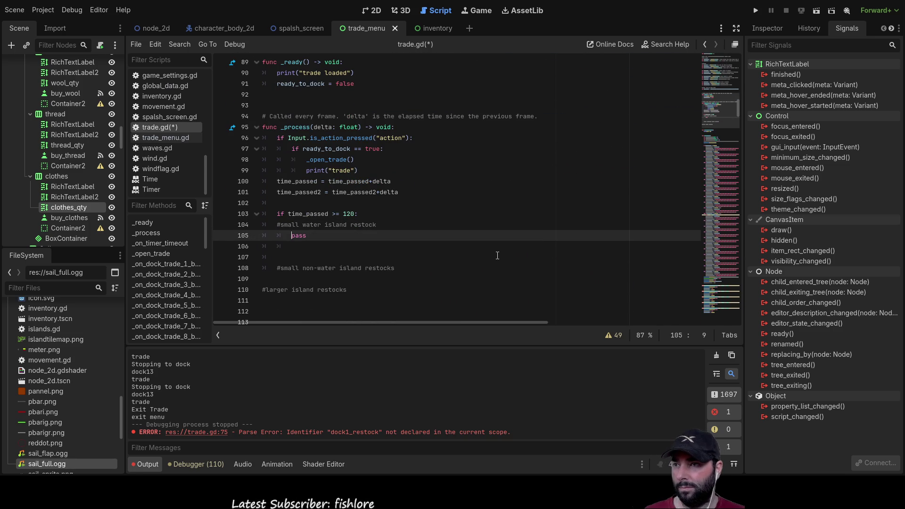
key("Return")
key("Up")
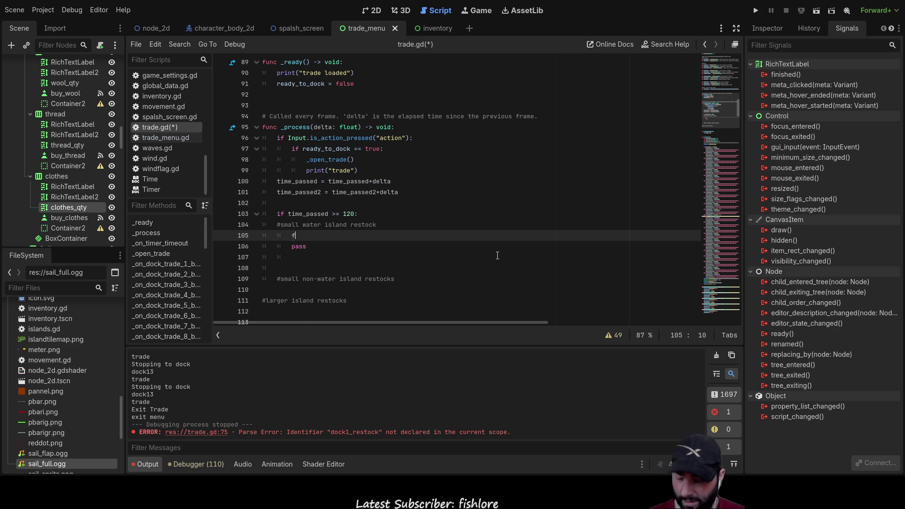
Check the dock1_trade array name, then return to the empty line above pass.
type("fo")
key("BackSpace")
key("BackSpace")
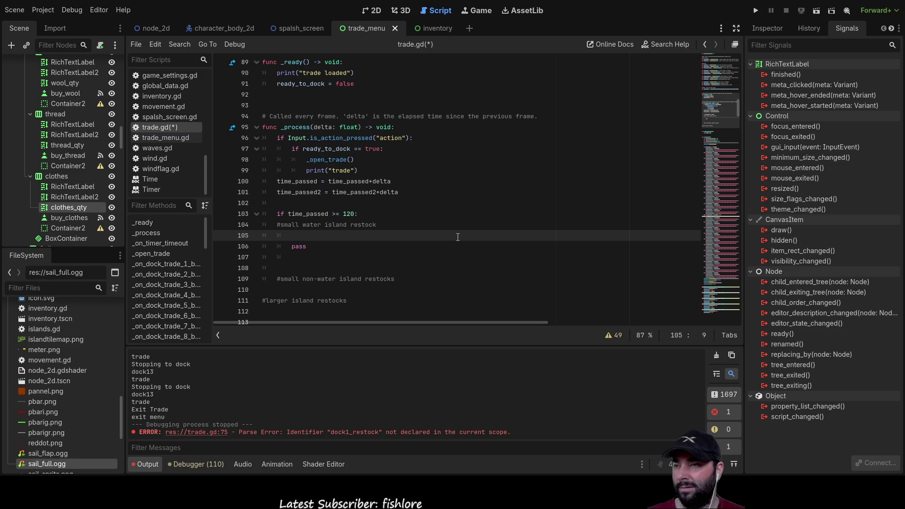
scroll(455, 237, "up", 15)
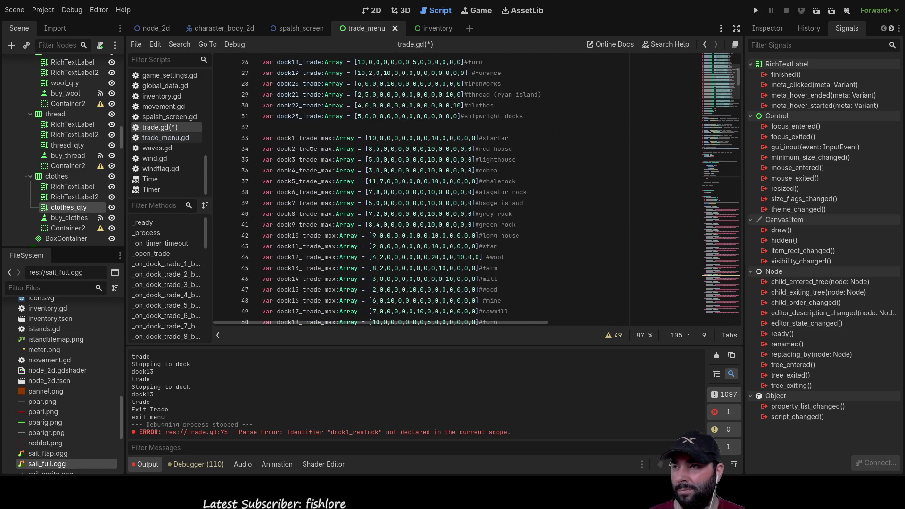
scroll(311, 125, "up", 10)
double_click(297, 106)
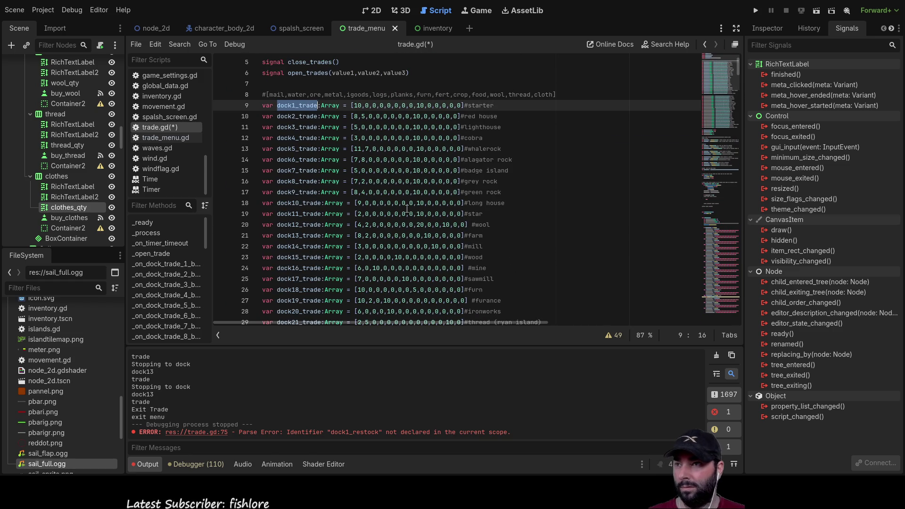
scroll(406, 209, "down", 12)
scroll(406, 209, "down", 18)
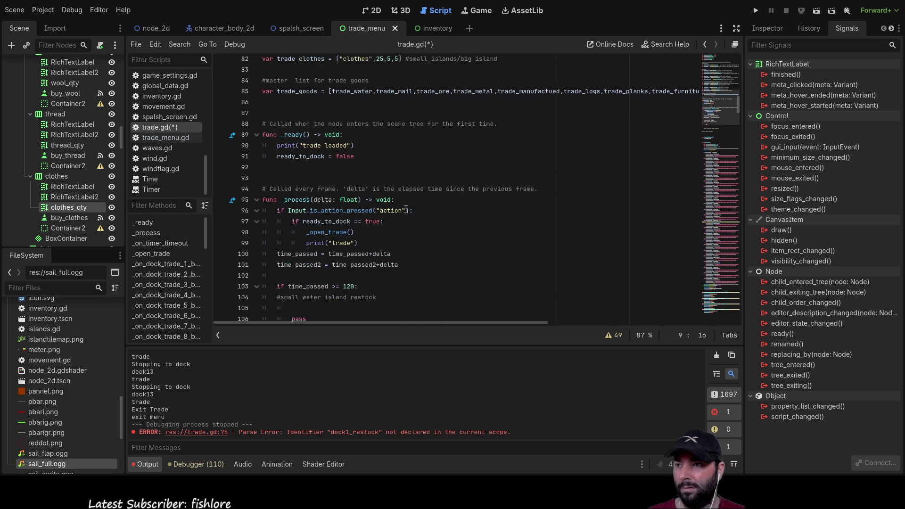
scroll(384, 211, "up", 2)
left_click(384, 203)
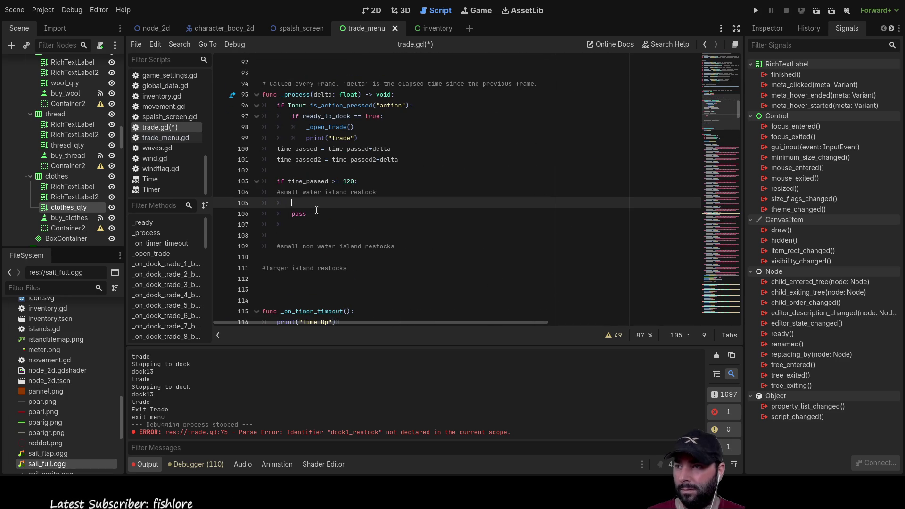
Add a 'for x in dock1_trade:' loop containing an unfinished 'if x <' check.
type("for ")
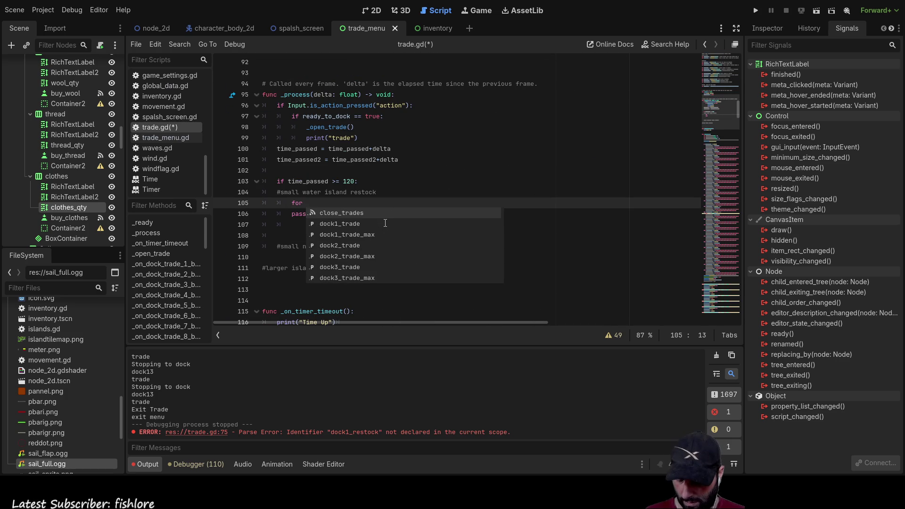
type("x in dock1_trade")
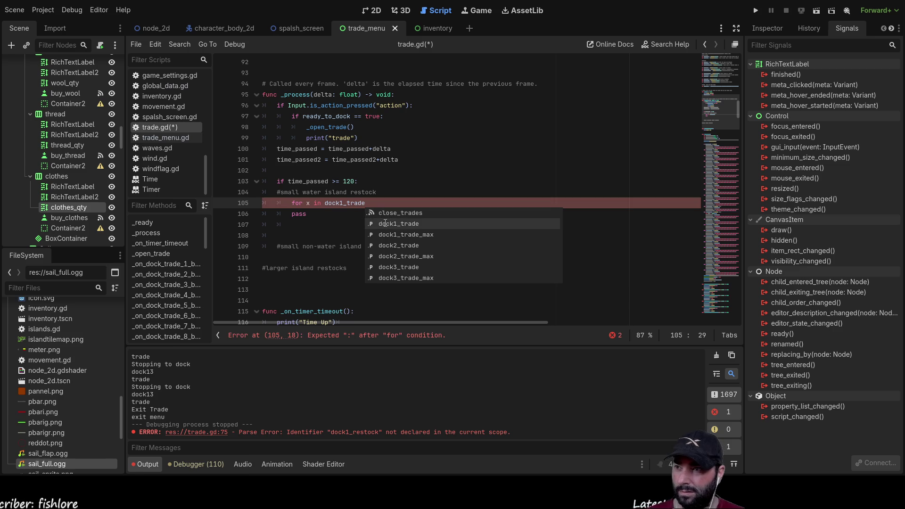
type(":")
key("Down")
key("Home")
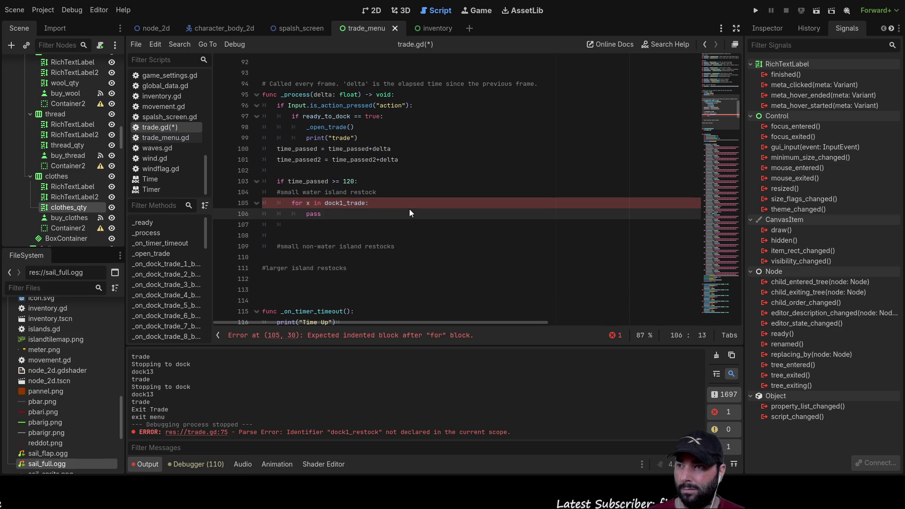
key("Tab")
key("Return")
key("Return")
key("Up")
key("Up")
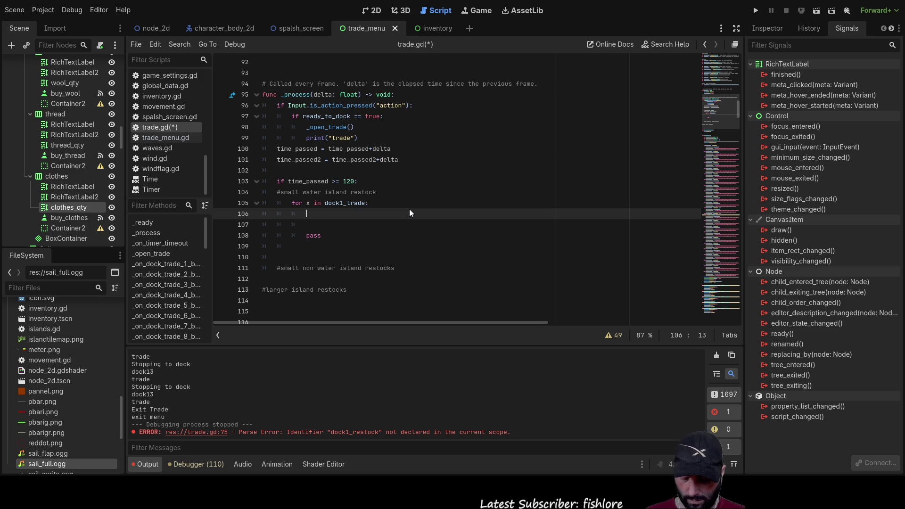
type("if ")
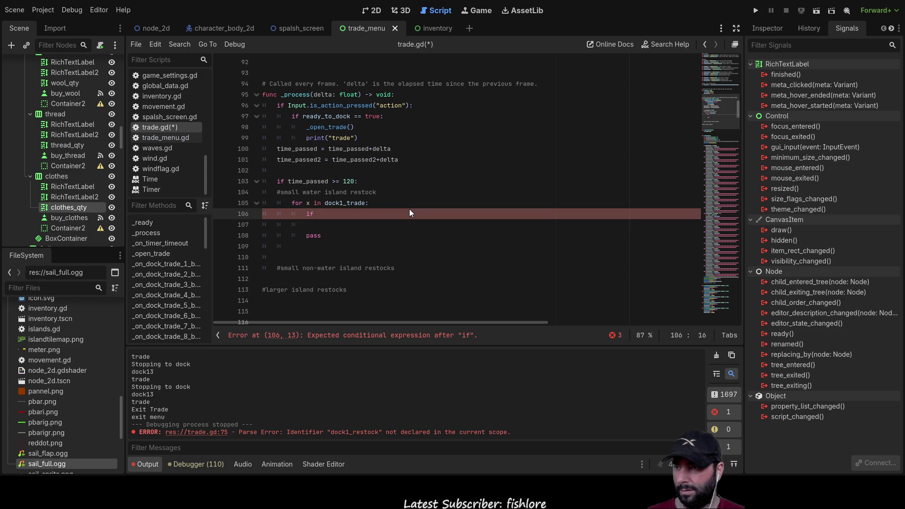
type("x <")
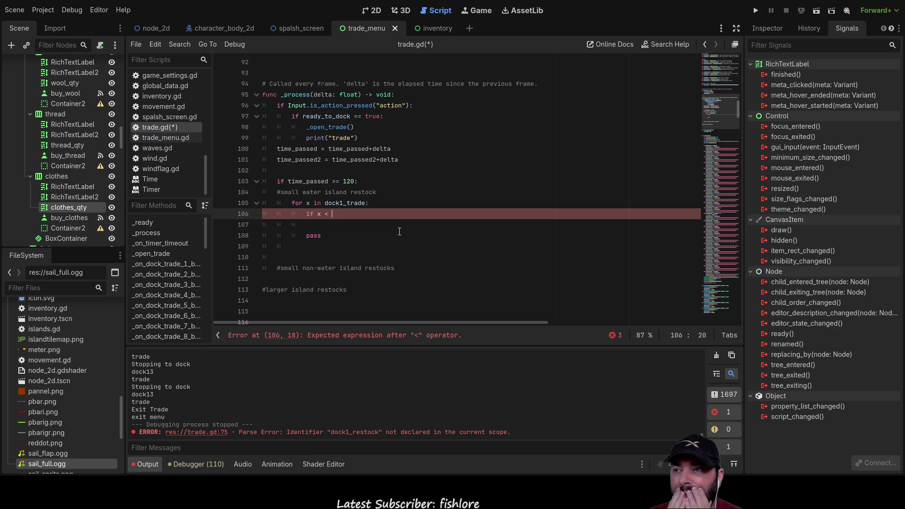
Insert a blank line above the dock1_trade for loop.
key("Up")
key("Home")
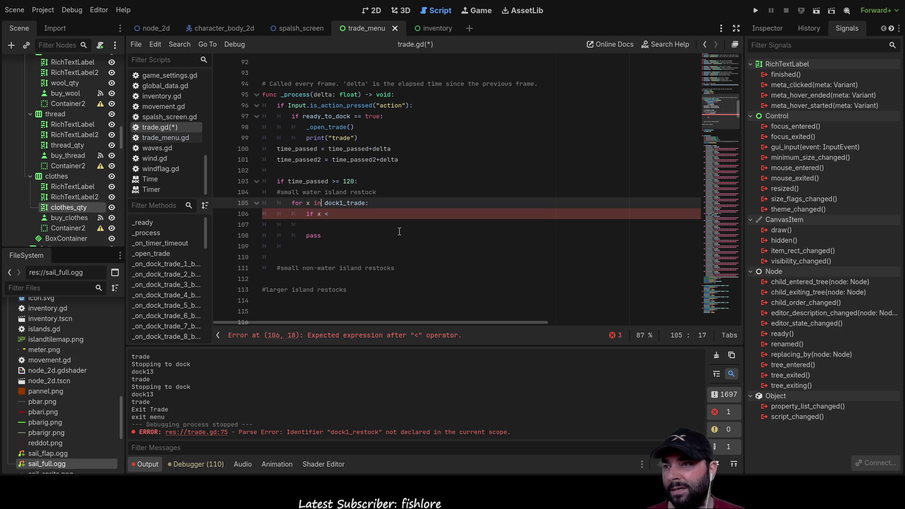
key("Return")
key("Up")
Declare 'var position:int = 0' above the dock1_trade loop and clear the pass placeholder.
type("var ")
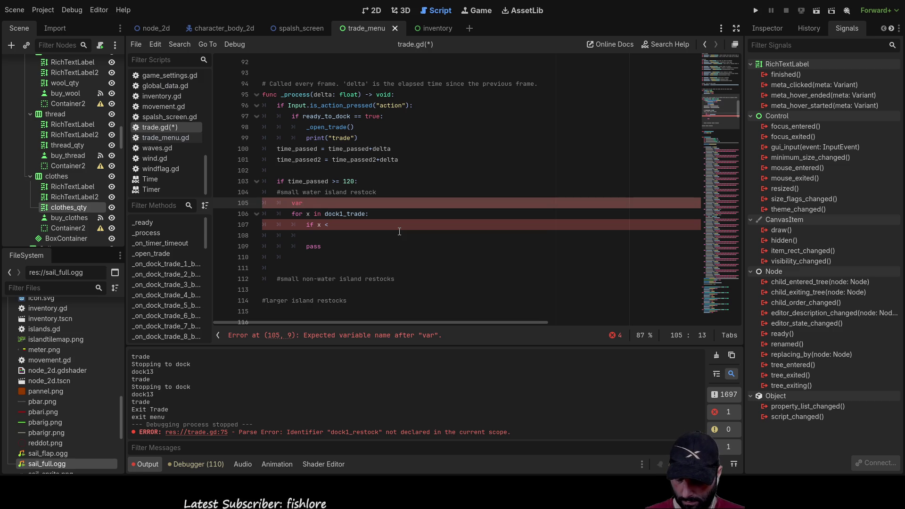
type("position")
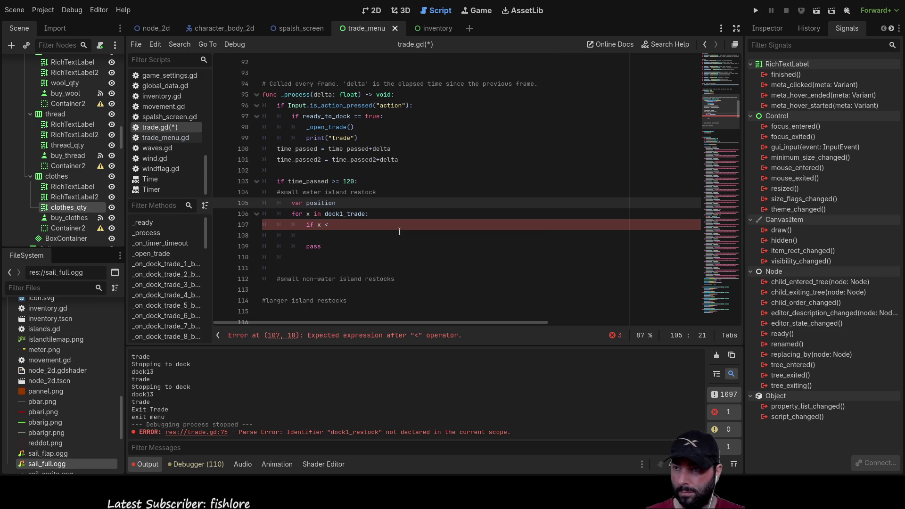
type(":in")
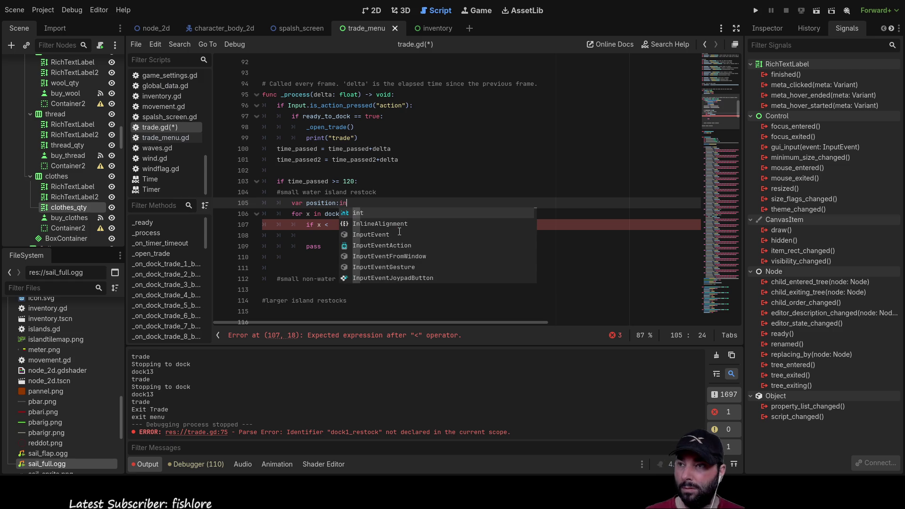
type("t = 0")
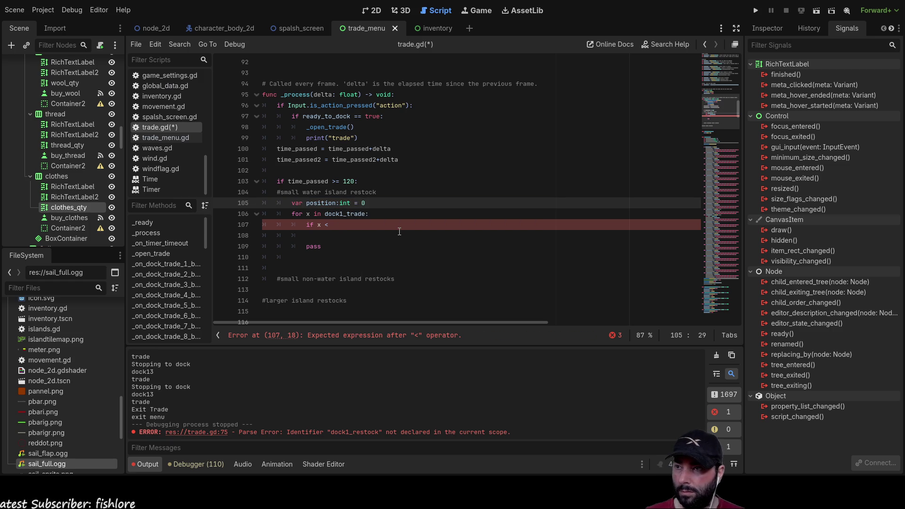
key("Down")
key("Down")
key("Down")
key("BackSpace")
key("BackSpace")
key("BackSpace")
key("BackSpace")
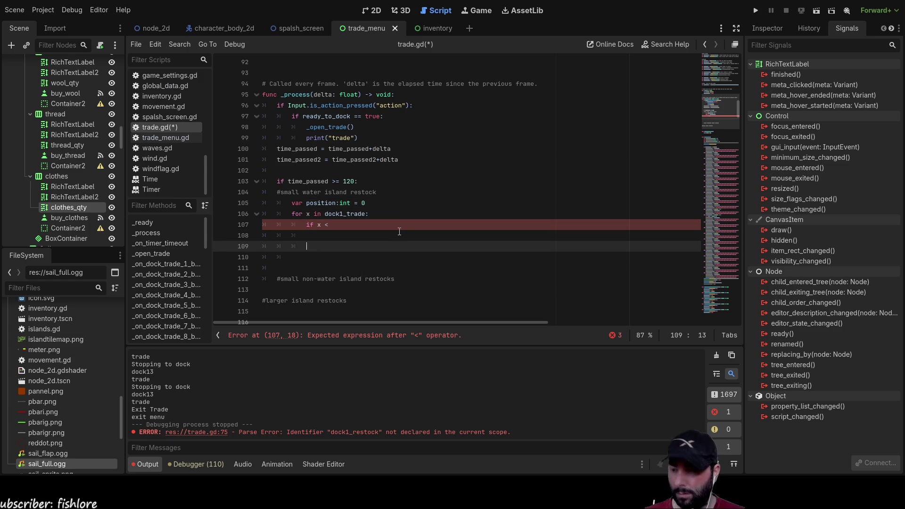
type("x = x")
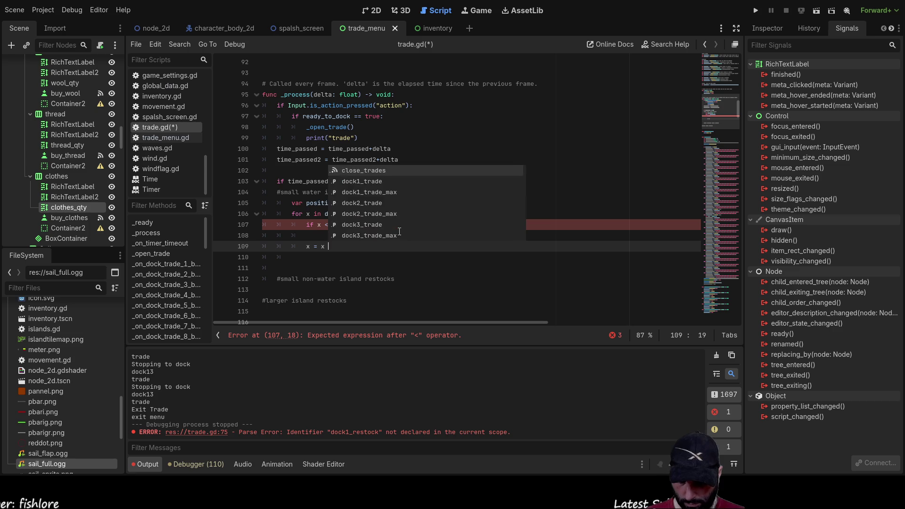
key("Escape")
key("BackSpace")
key("BackSpace")
key("BackSpace")
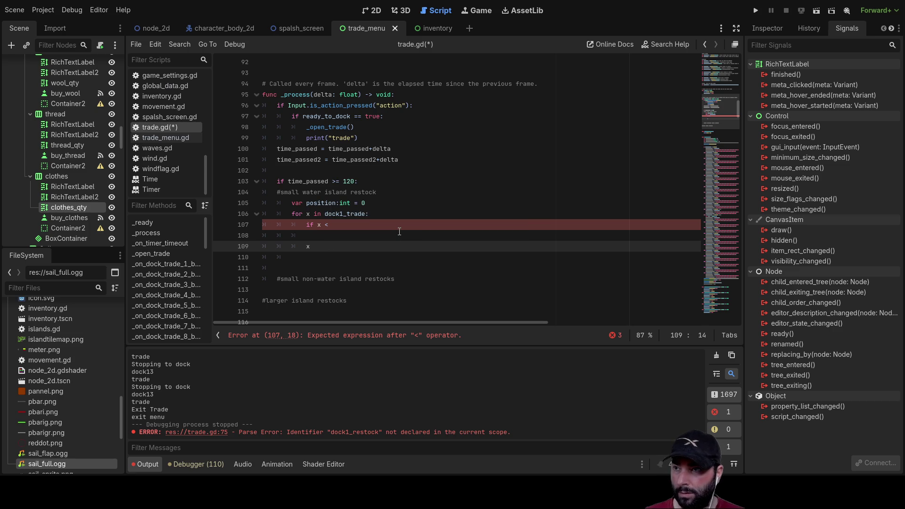
key("BackSpace")
Write 'position = position+1' where pass was, then go back to the unfinished if line.
type("pos")
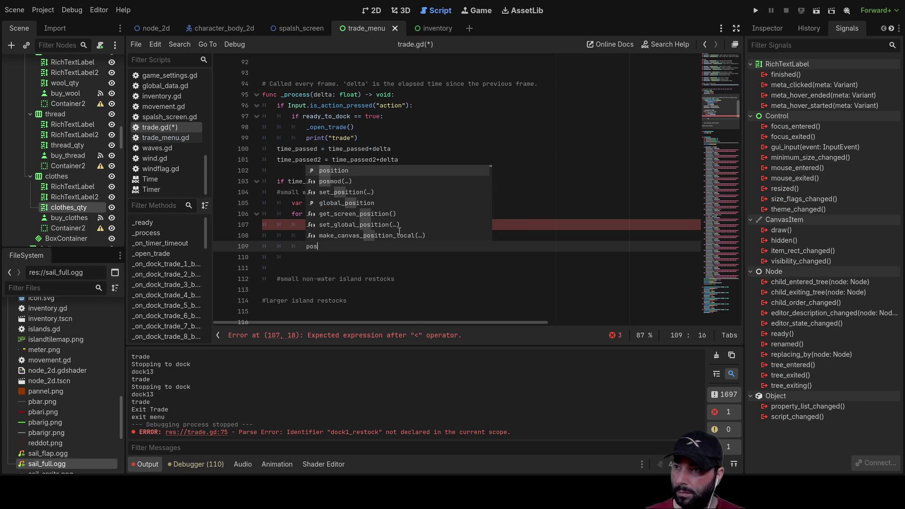
key("Return")
type("= pos")
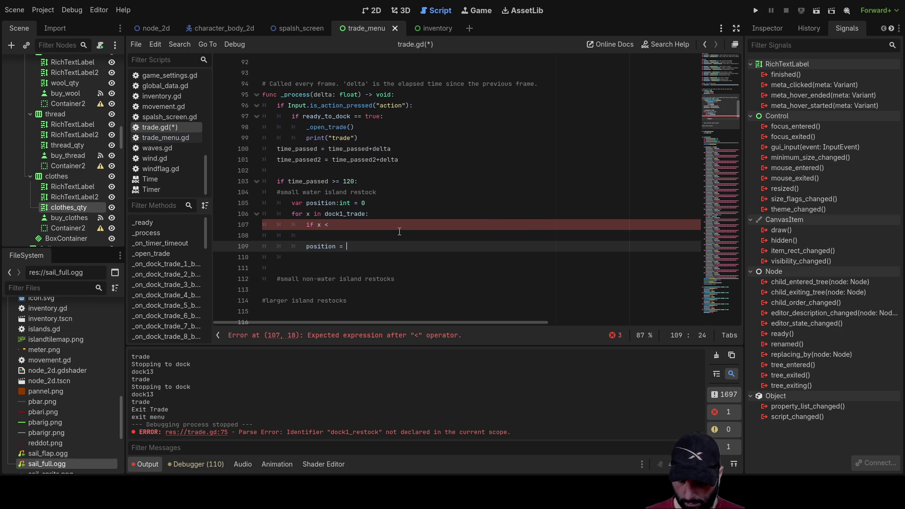
key("Return")
type("+1")
left_click(399, 231)
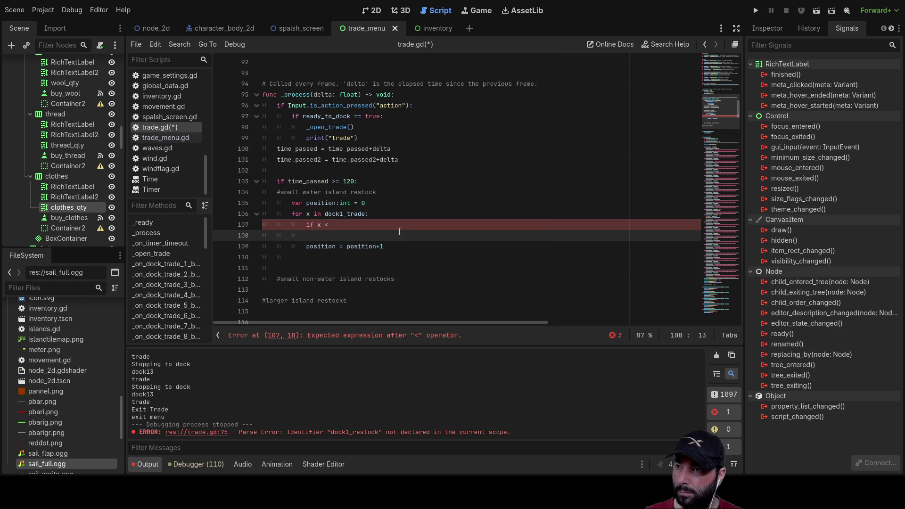
key("Down")
key("End")
key("Left")
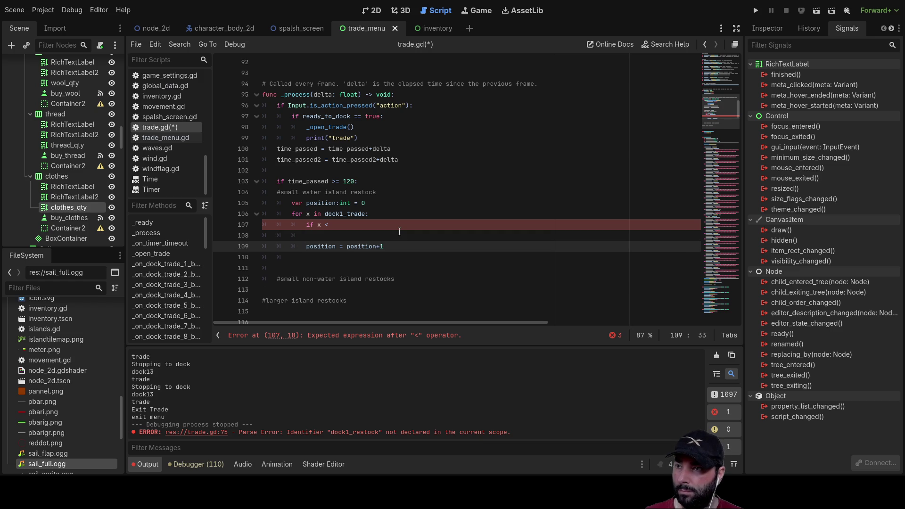
left_click(400, 232)
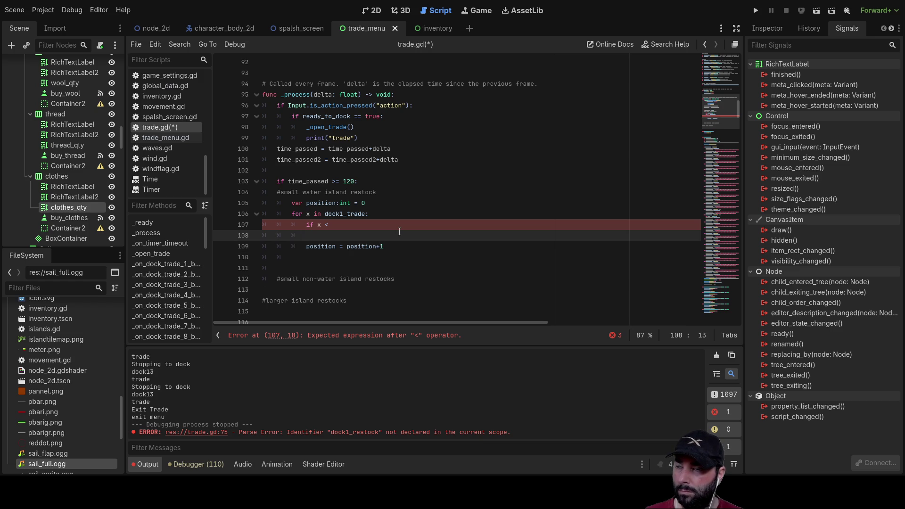
key("Up")
key("End")
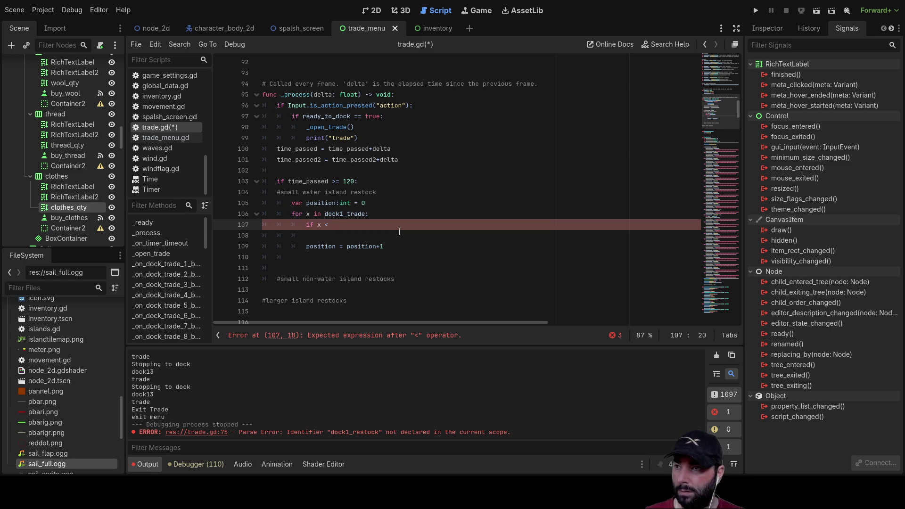
Scroll through trade.gd to review the dock1_trade and dock1_trade_max arrays.
scroll(399, 231, "up", 20)
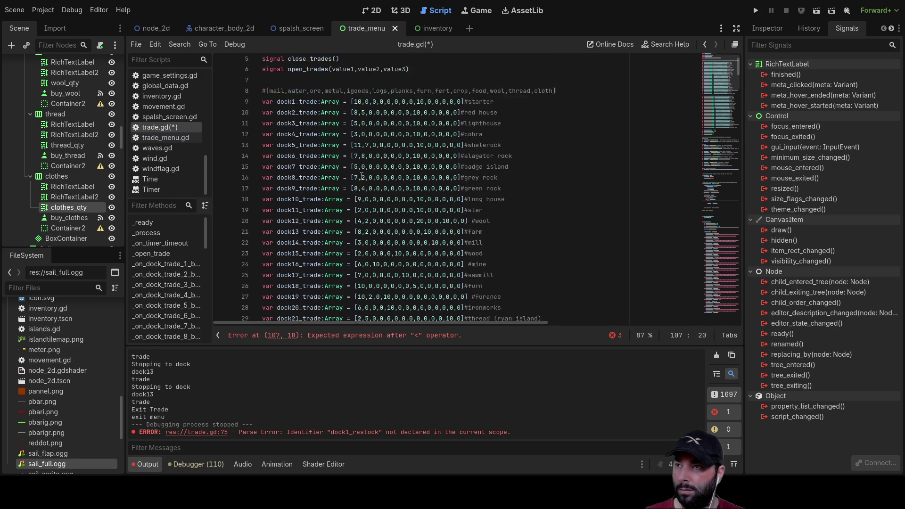
scroll(362, 179, "up", 2)
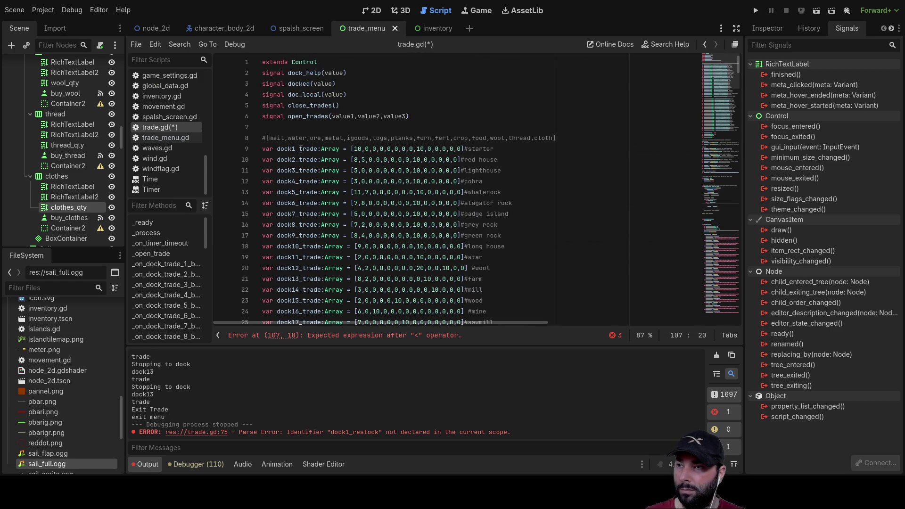
double_click(300, 149)
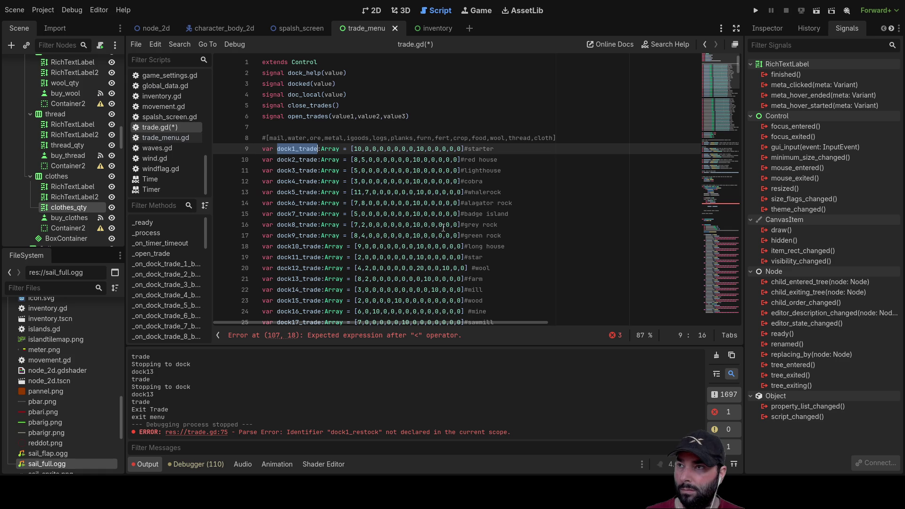
scroll(460, 232, "down", 7)
double_click(304, 182)
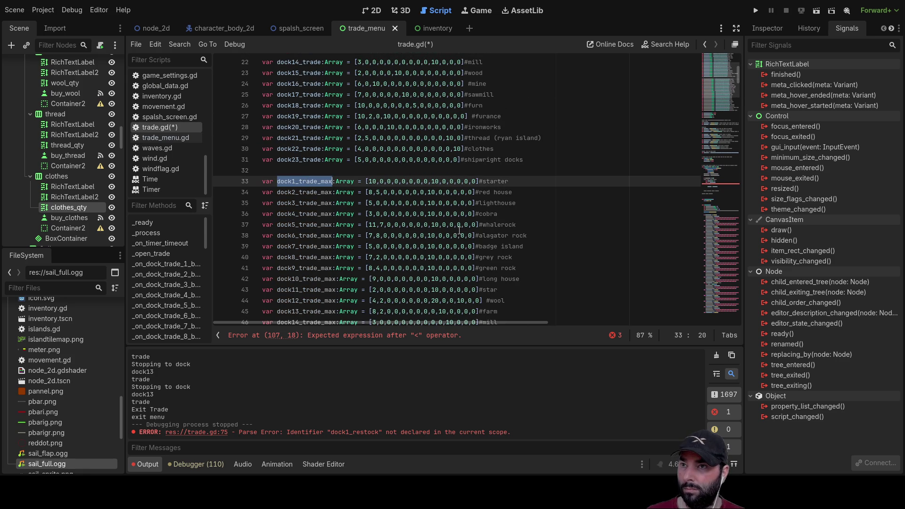
scroll(457, 237, "down", 9)
scroll(456, 230, "down", 11)
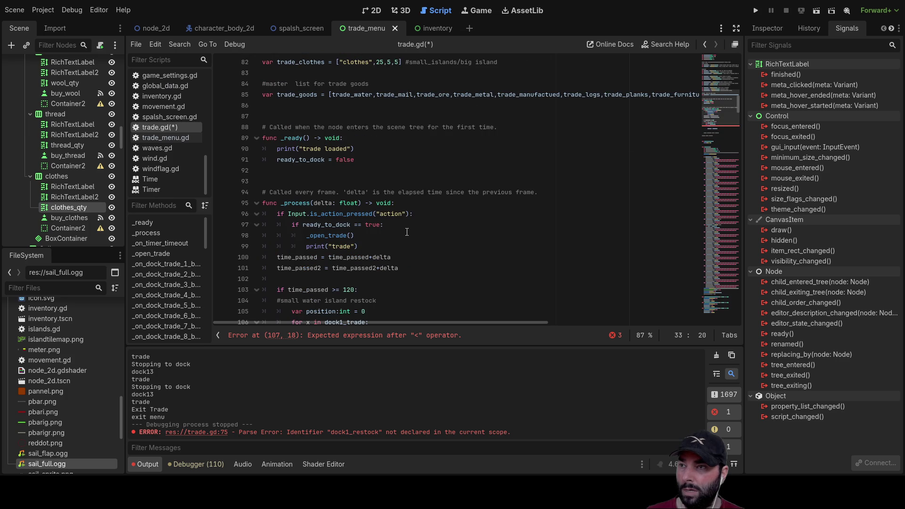
scroll(401, 241, "up", 9)
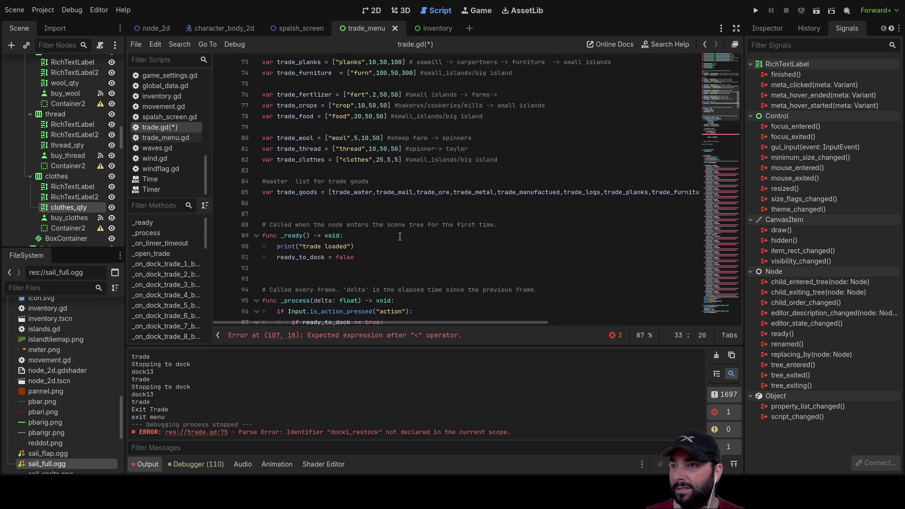
scroll(411, 250, "up", 8)
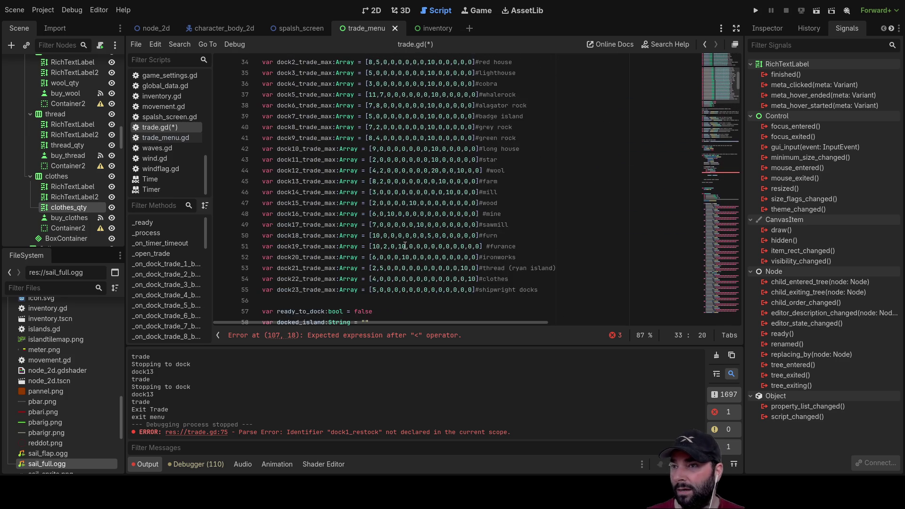
scroll(399, 221, "down", 6)
scroll(398, 221, "down", 15)
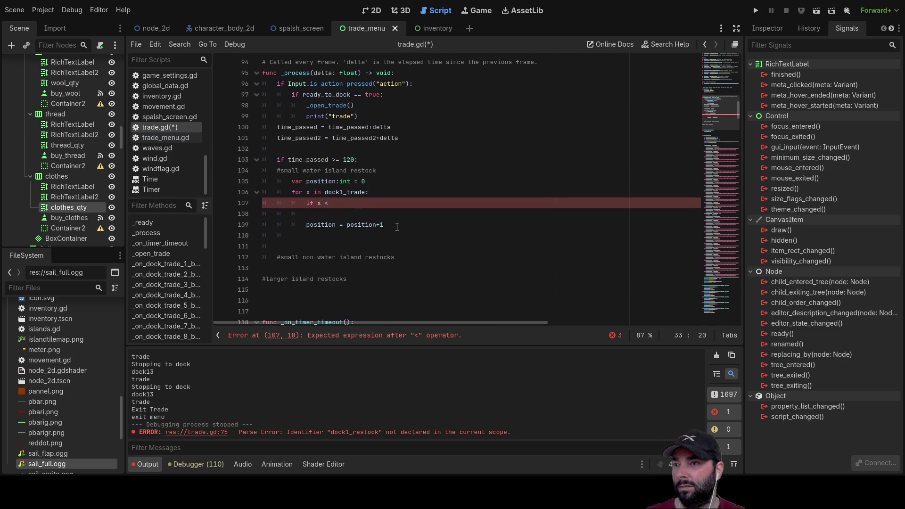
Complete the check to read 'if x < dock1_trade_max[position]:' by pasting in position.
left_click(349, 203)
type("dock1_trade_max")
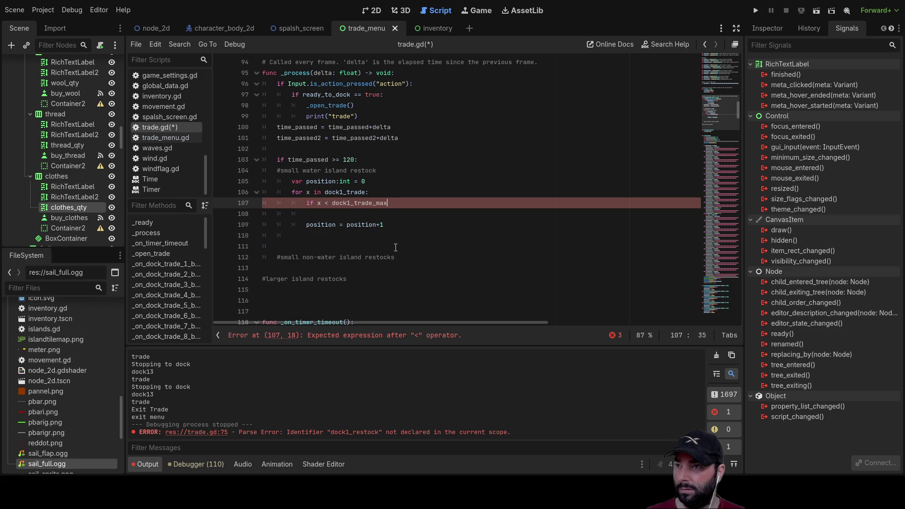
type("[]")
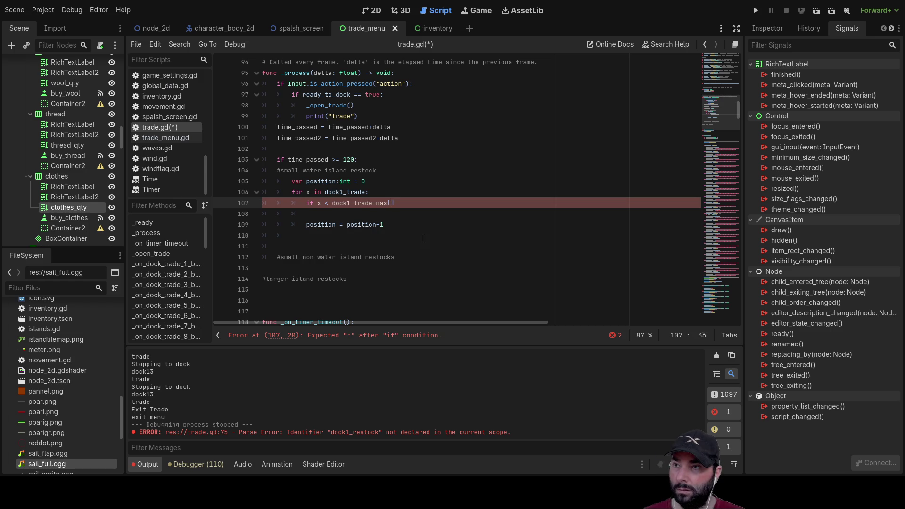
double_click(320, 225)
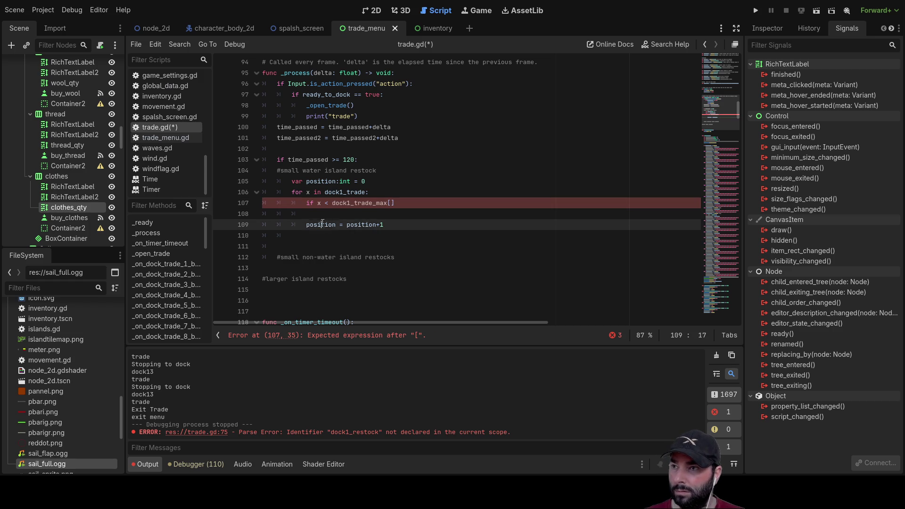
key("ctrl+c")
left_click(391, 202)
key("ctrl+v")
key("Down")
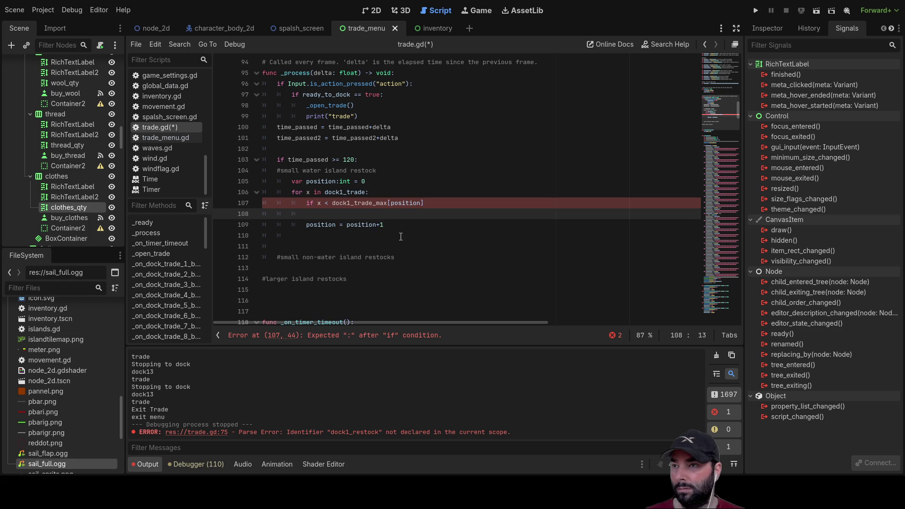
left_click(441, 204)
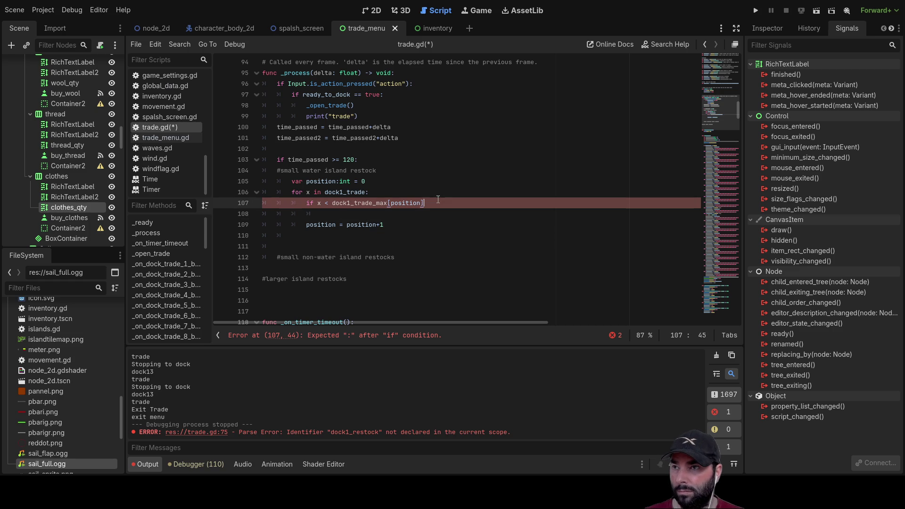
type(":")
key("Down")
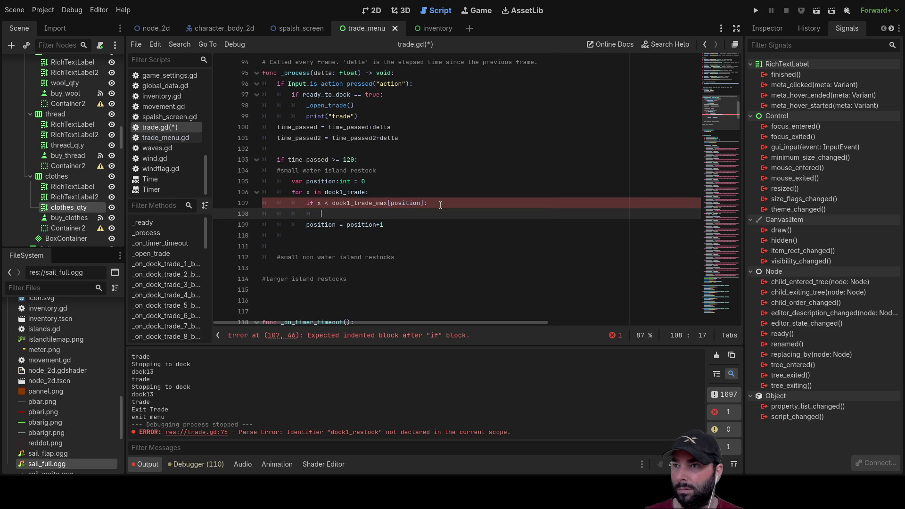
Copy dock1_trade from line 106 and paste it onto the empty line 108.
double_click(348, 191)
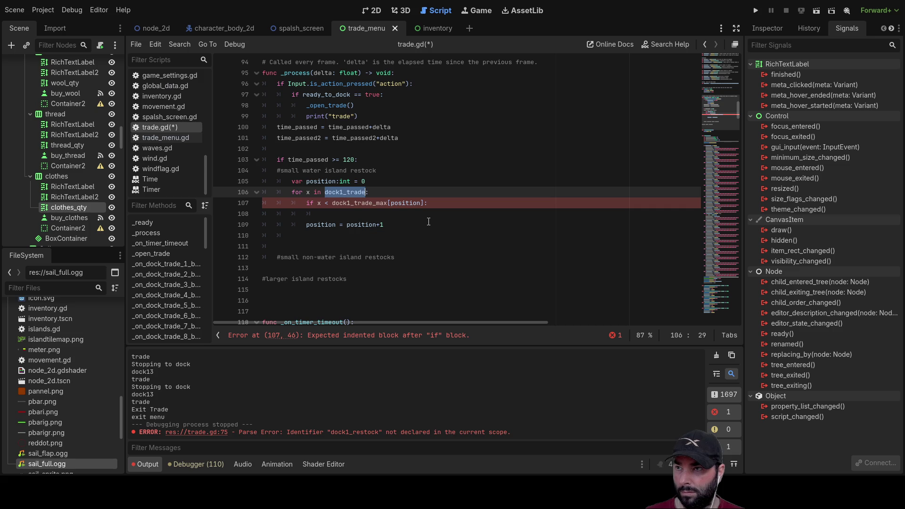
left_click(324, 213)
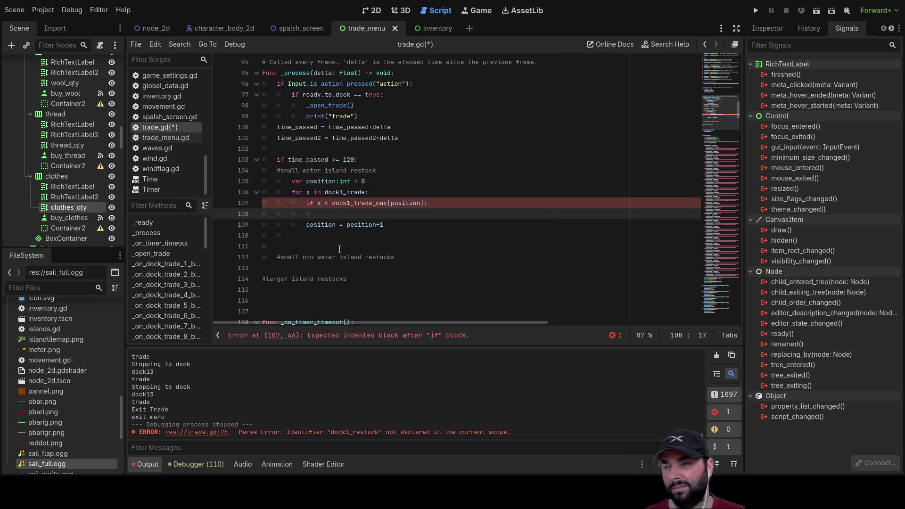
double_click(344, 192)
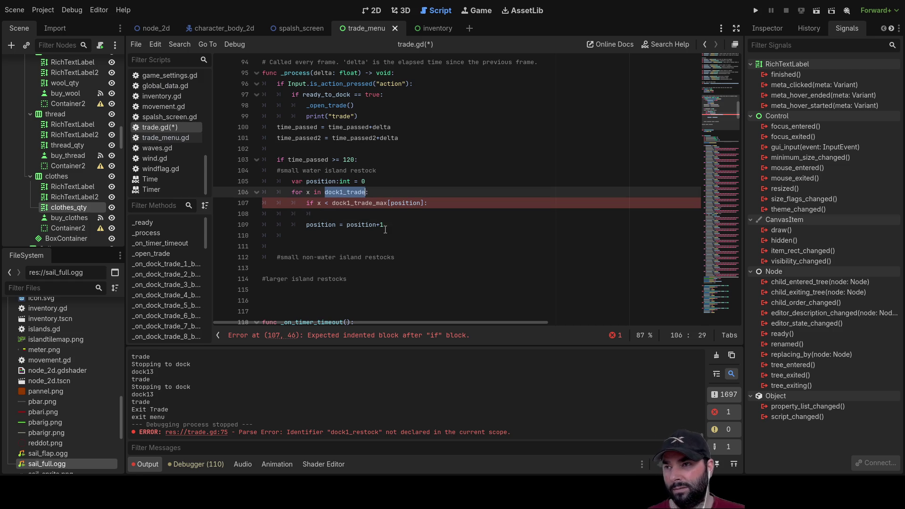
left_click(327, 212)
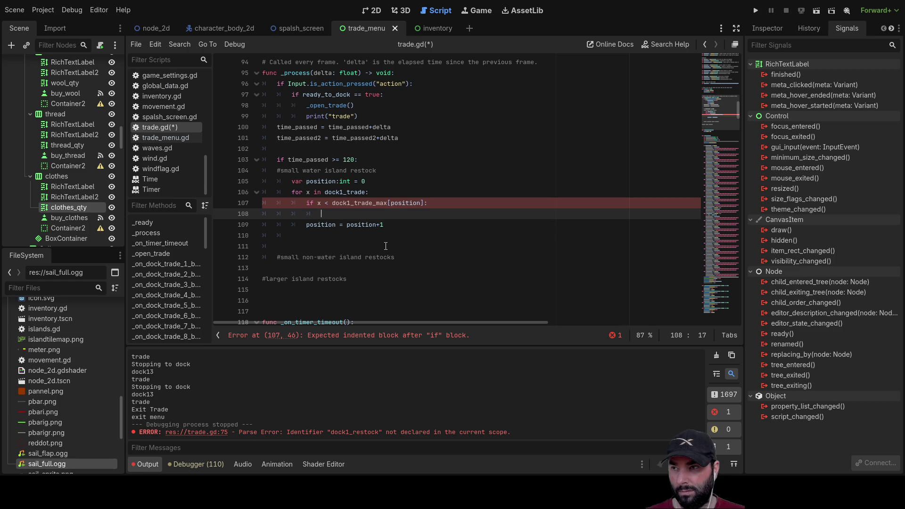
double_click(363, 203)
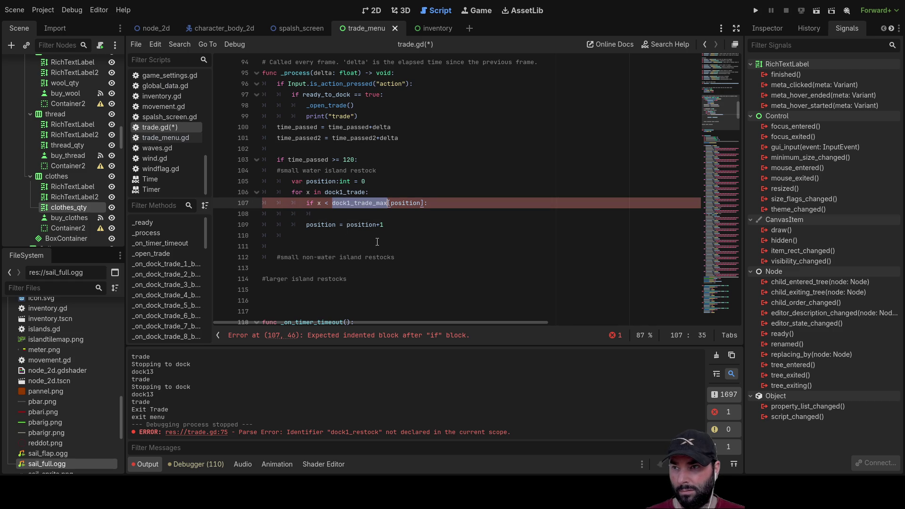
double_click(347, 193)
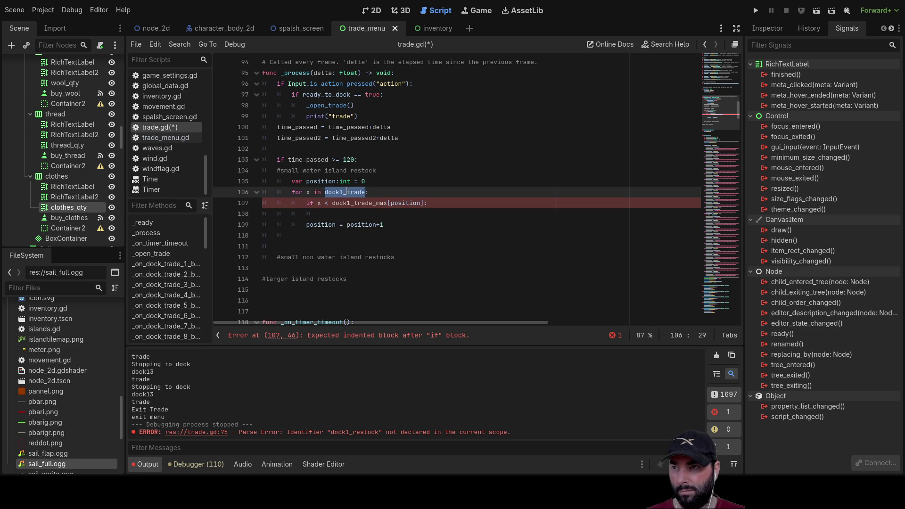
left_click(327, 212)
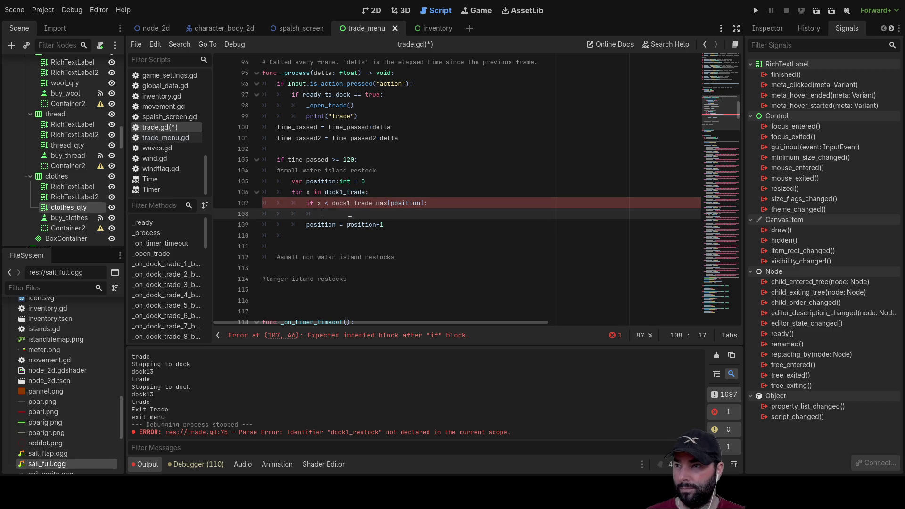
key("ctrl+v")
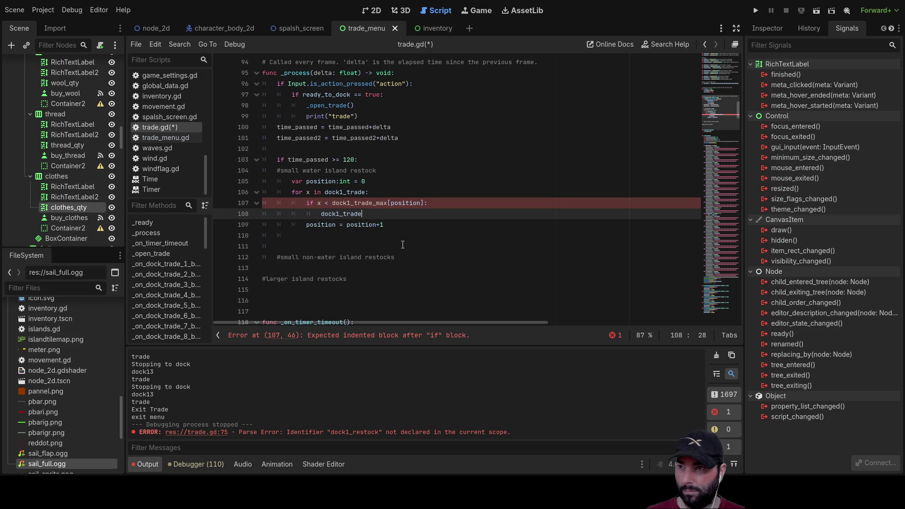
Complete line 108 as 'dock1_trade[x]=dock1_trade[x]+1'.
type("[x")
type("]=")
type("dock1_trade")
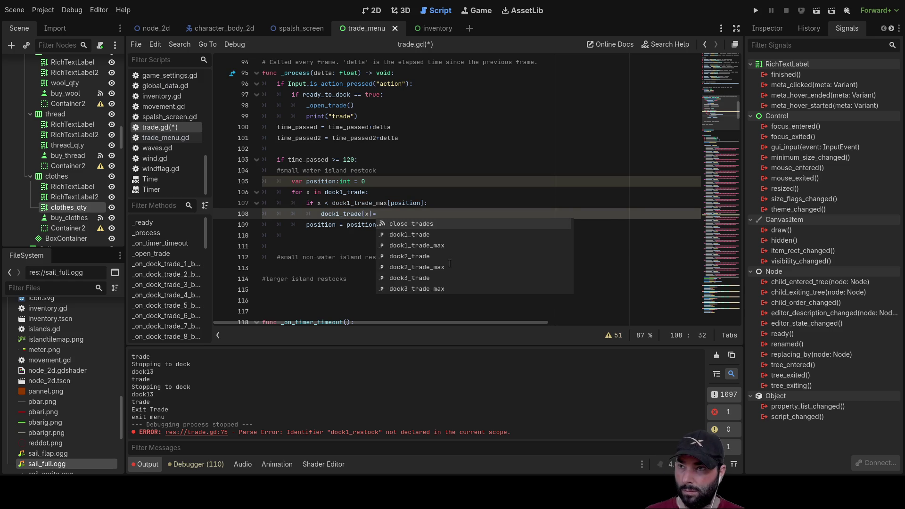
type("[x]")
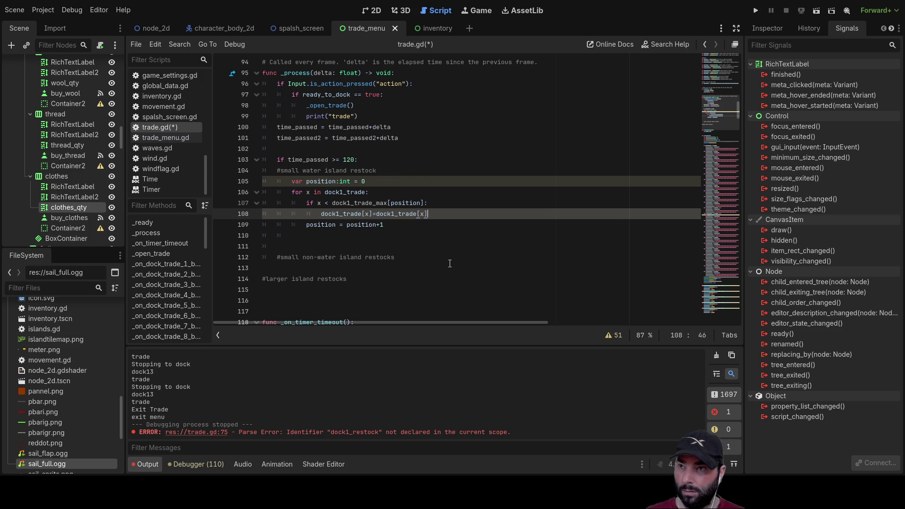
type("+1")
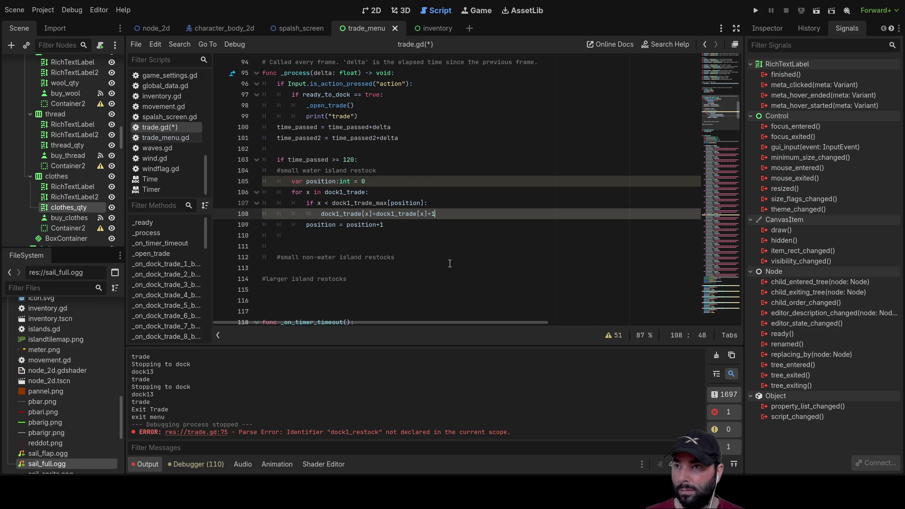
key("Down")
key("Left")
key("Left")
key("Left")
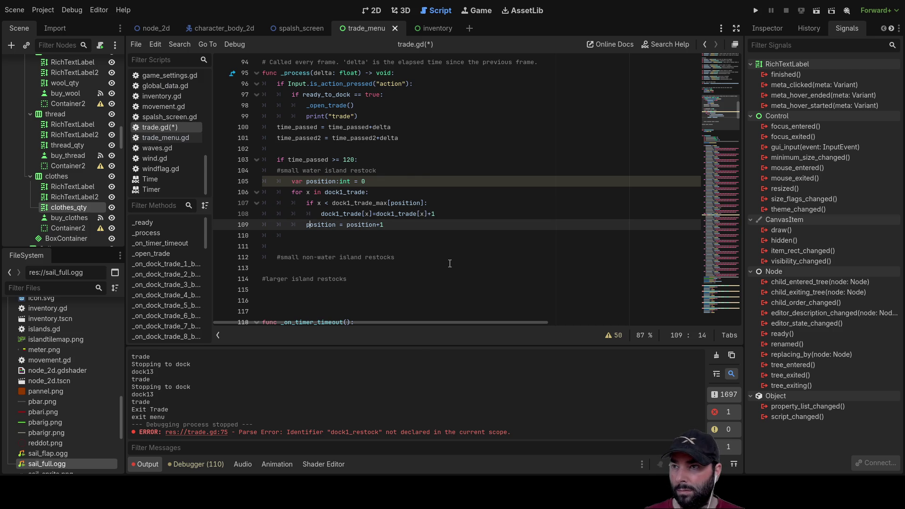
key("Up")
key("Up")
key("Up")
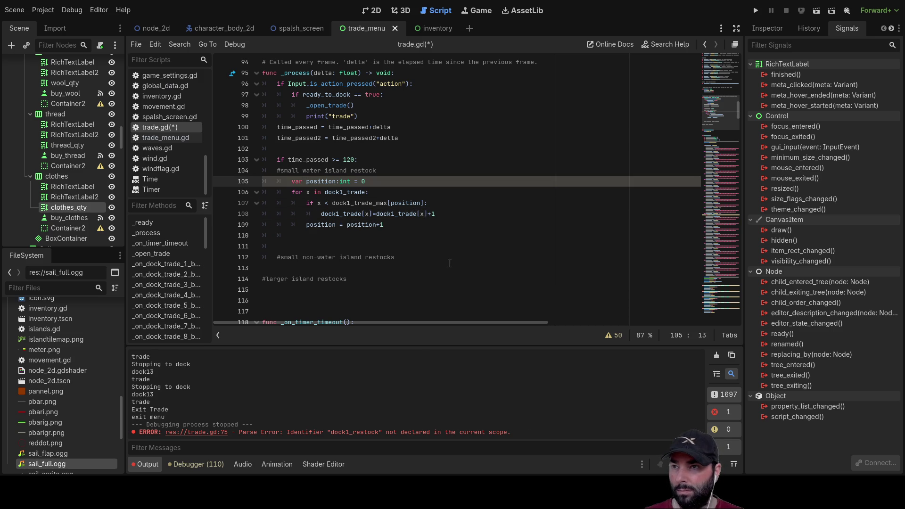
key("Down")
key("Down")
key("Down")
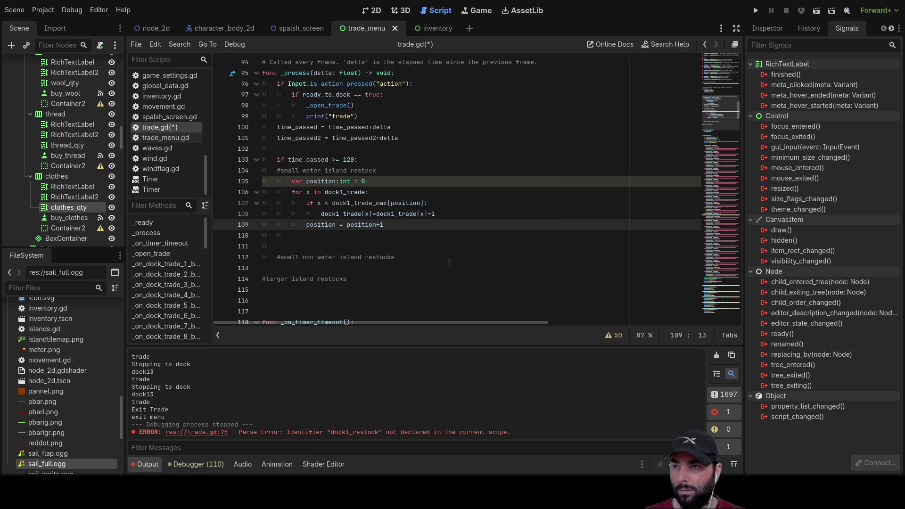
Lower the restock timer check from 'time_passed >= 120' to 'time_passed >= 10'.
key("Up")
key("Up")
key("Up")
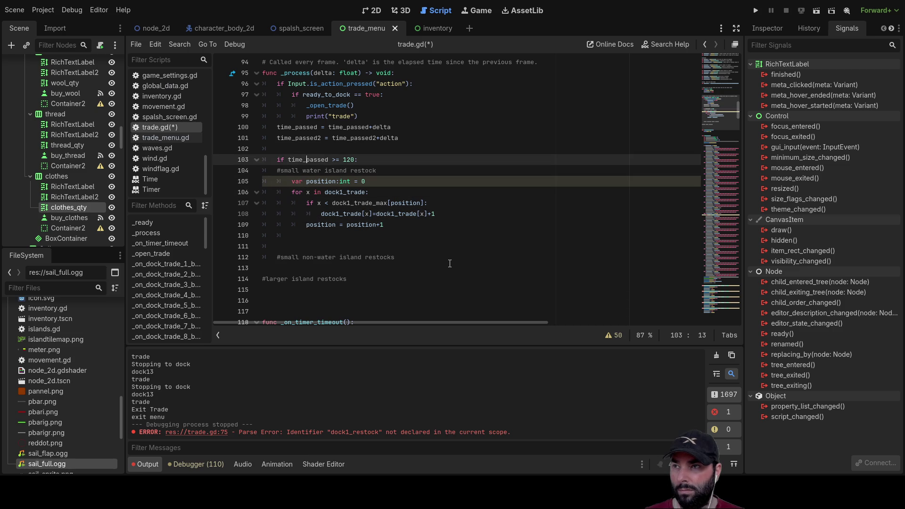
key("Right")
key("Right")
key("Right")
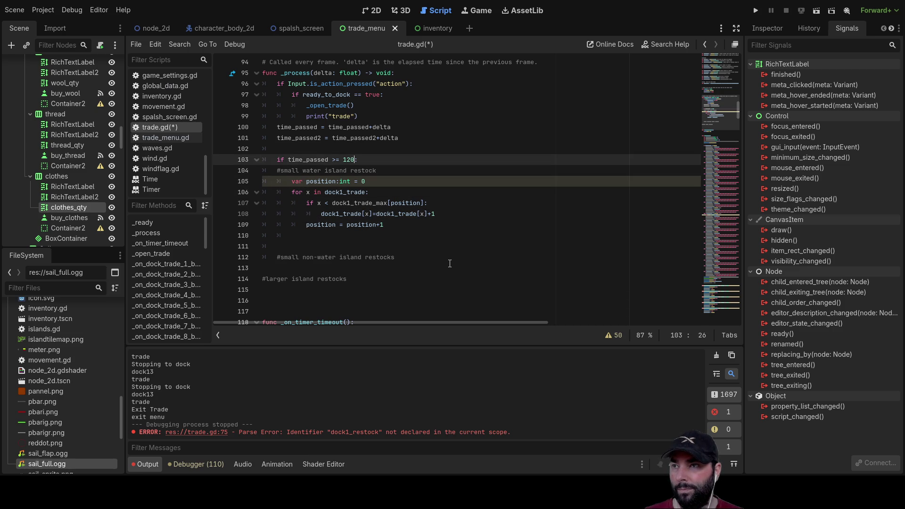
key("BackSpace")
key("BackSpace")
key("BackSpace")
type("10")
key("Down")
key("Down")
key("Down")
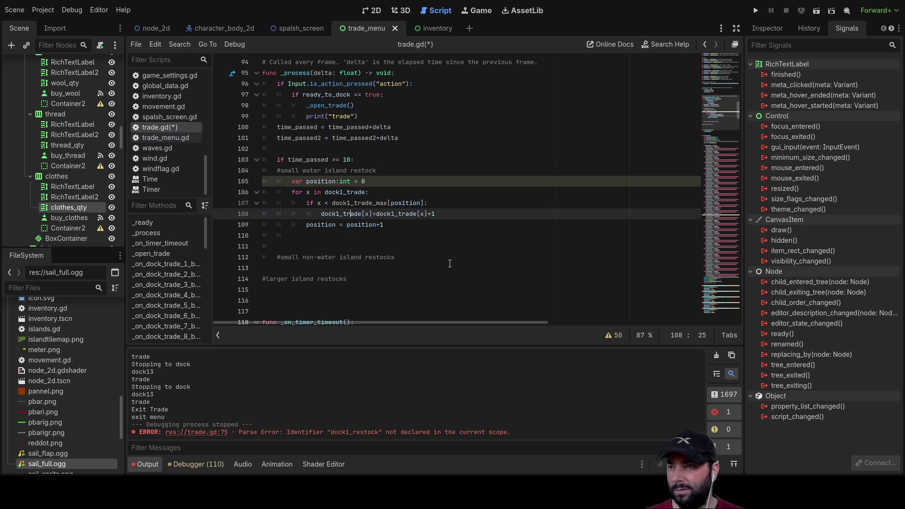
key("Down")
key("Down")
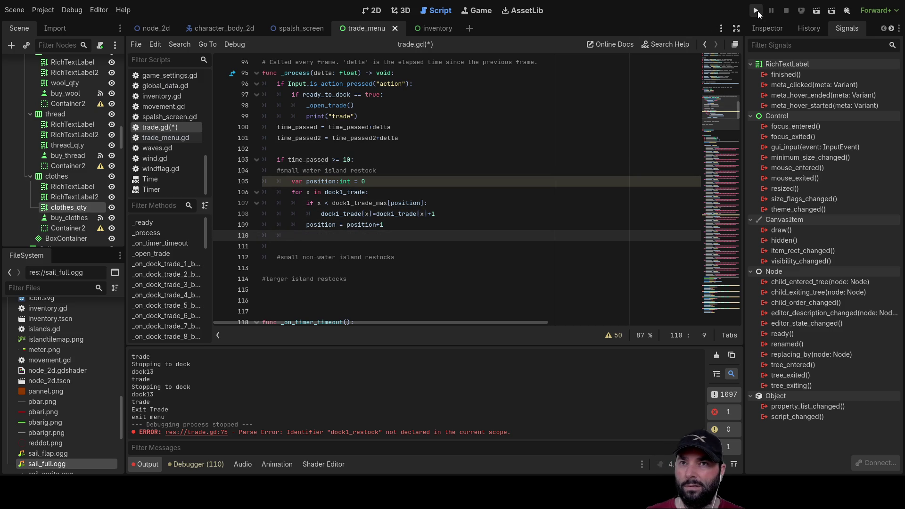
Launch the game, dock at the island, buy one Mail (10 to 9), and exit the docks.
left_click(756, 10)
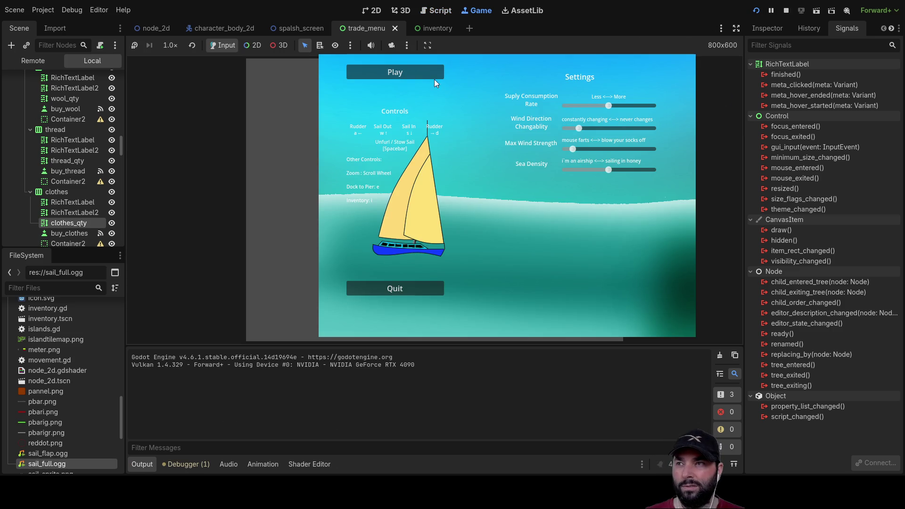
left_click(420, 78)
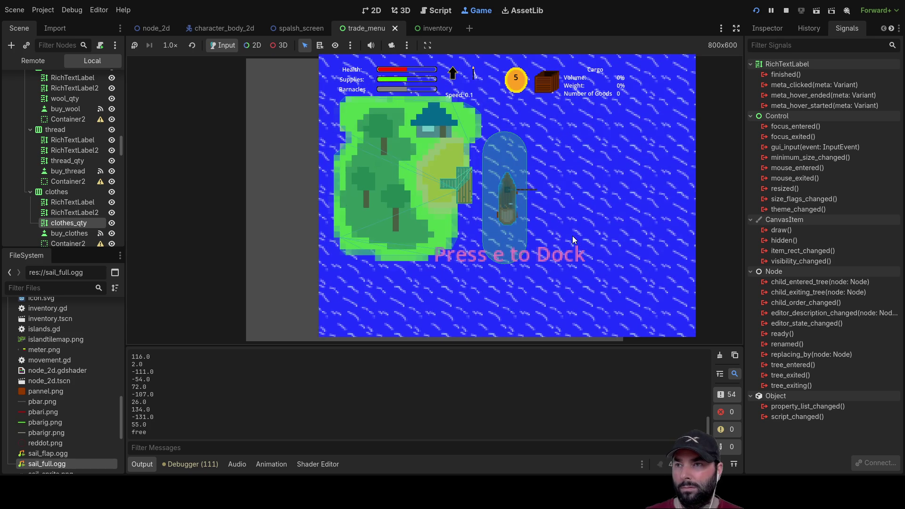
key("e")
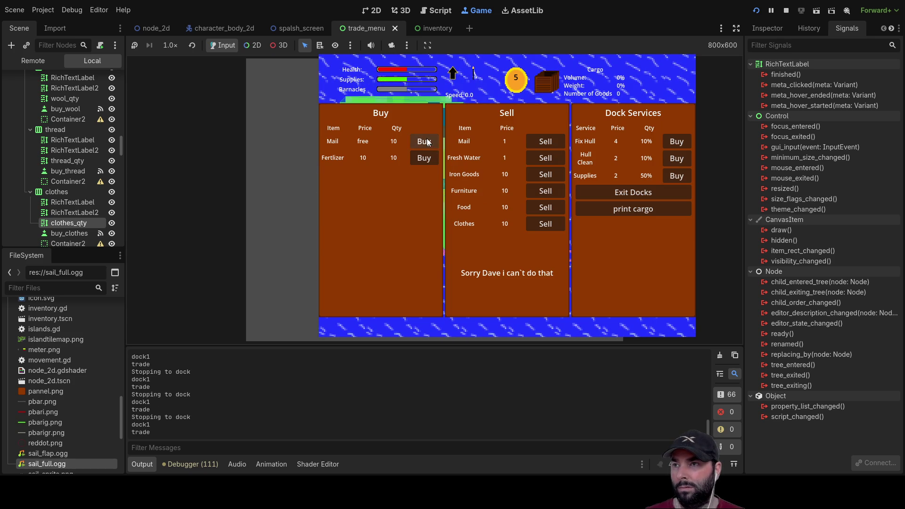
left_click(426, 142)
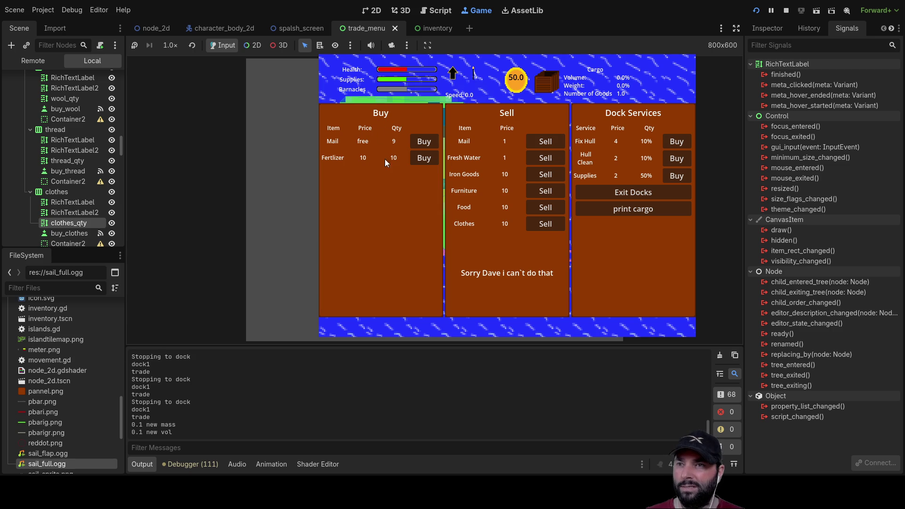
left_click(649, 193)
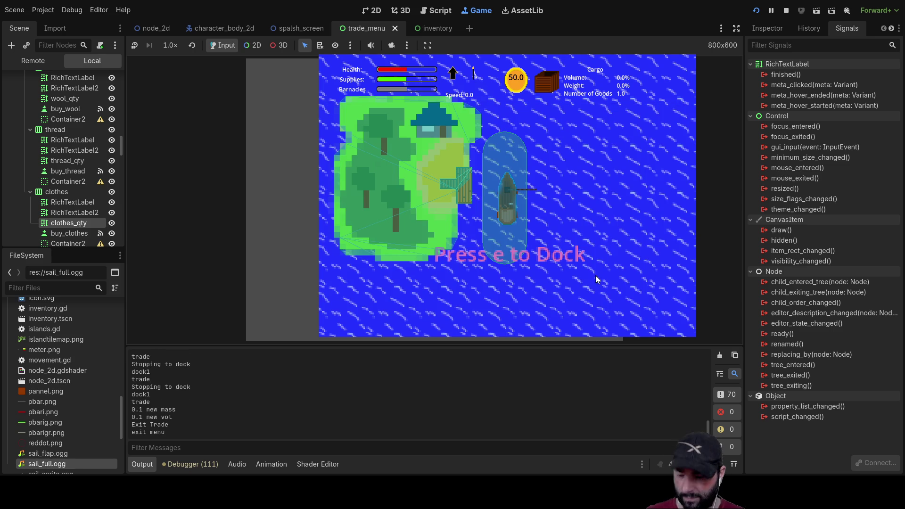
Re-dock and buy the remaining Mail, two Fertilizer and Crops & Cattle, then exit.
key("e")
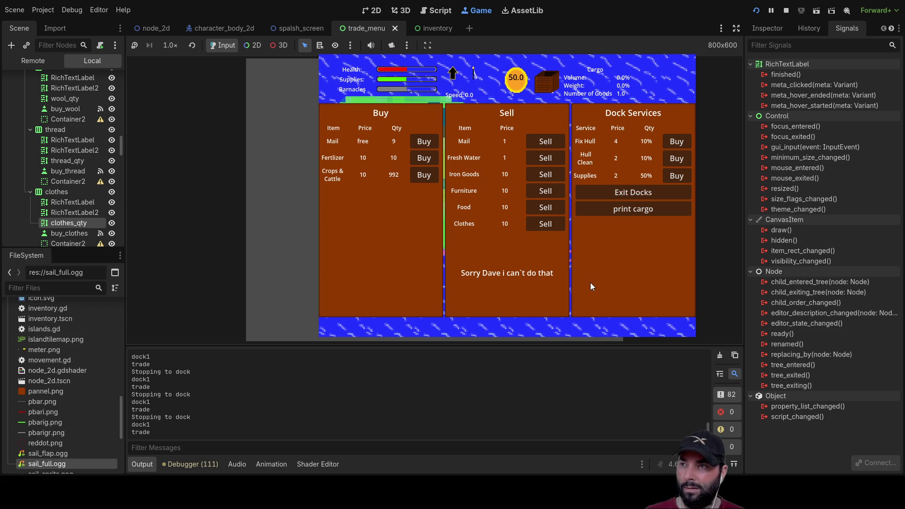
left_click(428, 143)
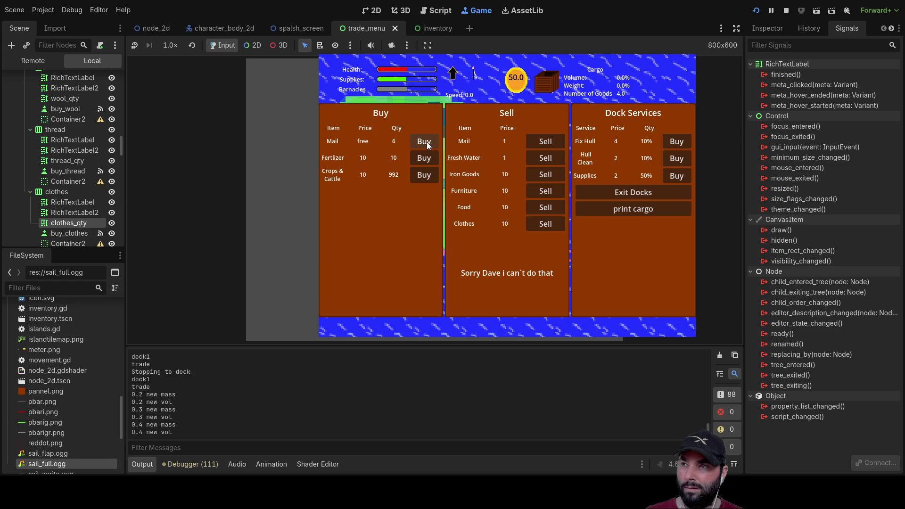
left_click(423, 161)
left_click(425, 158)
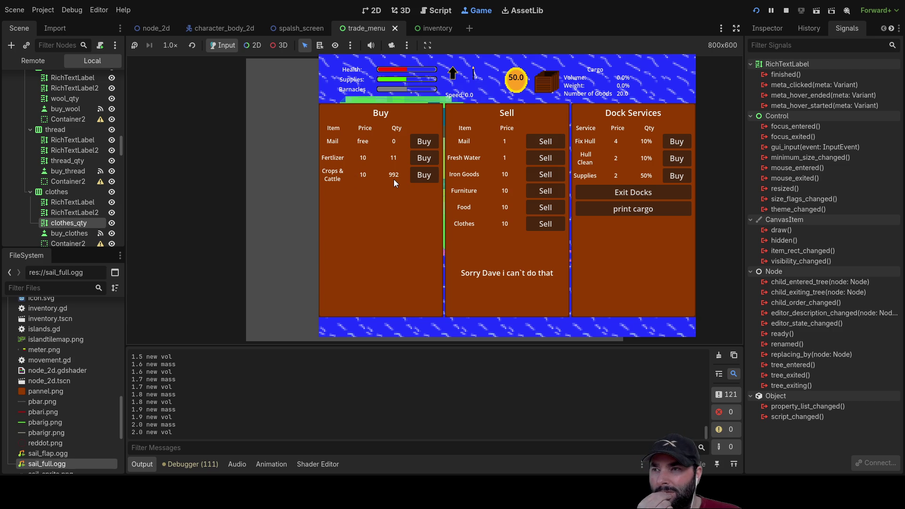
left_click(420, 174)
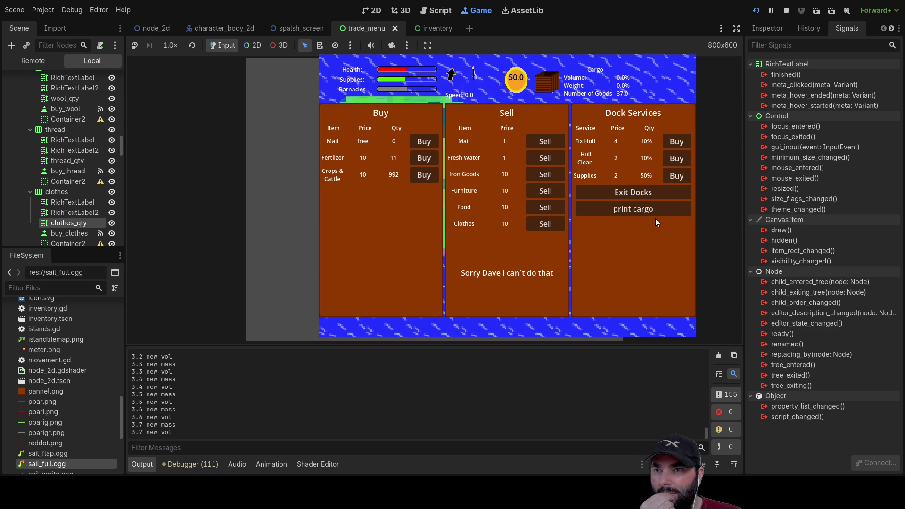
left_click(641, 194)
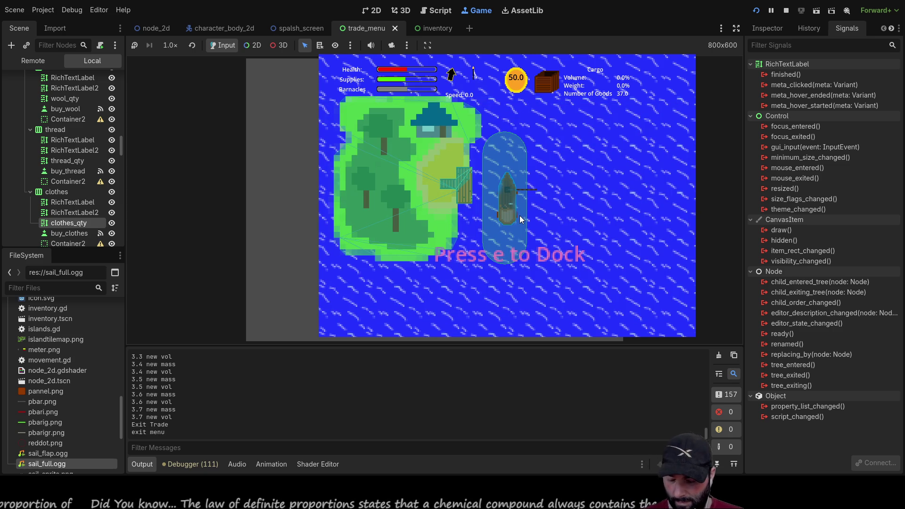
Re-dock to see Fresh Water stock climb past 2000, then stop the game with F8.
key("e")
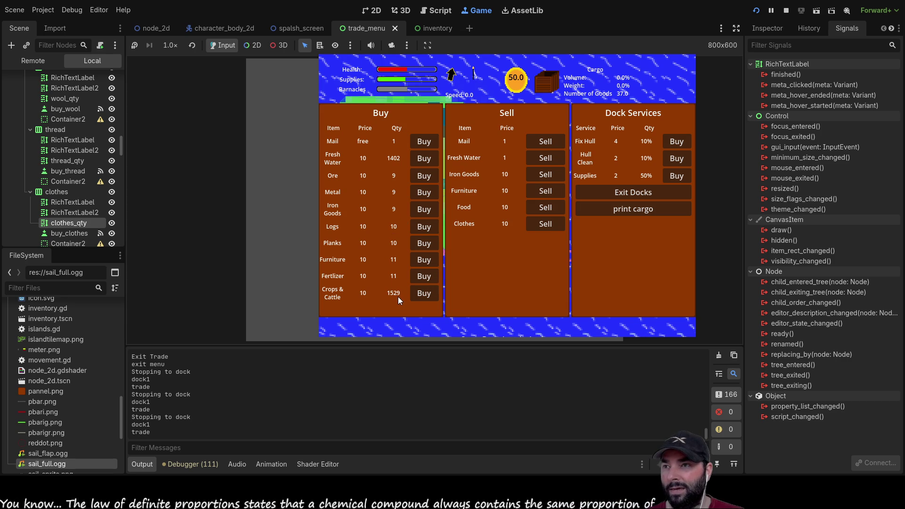
left_click(647, 194)
key("e")
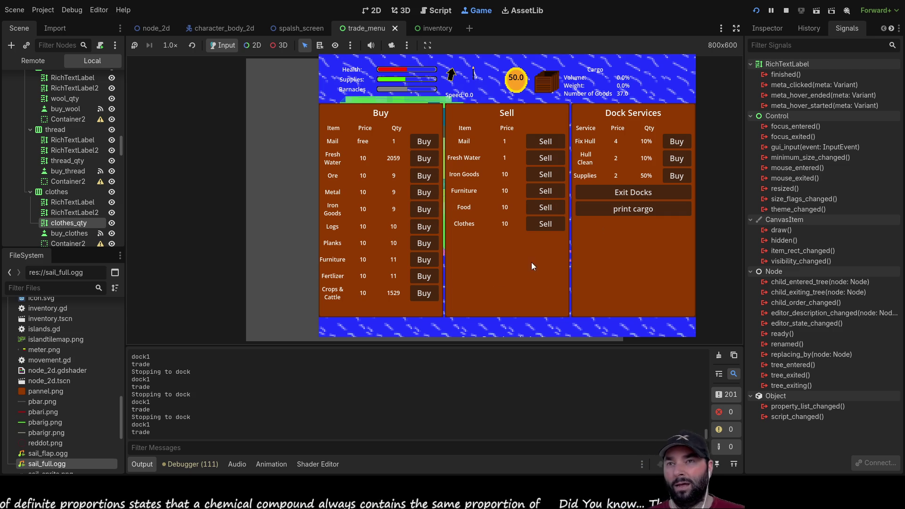
key("F8")
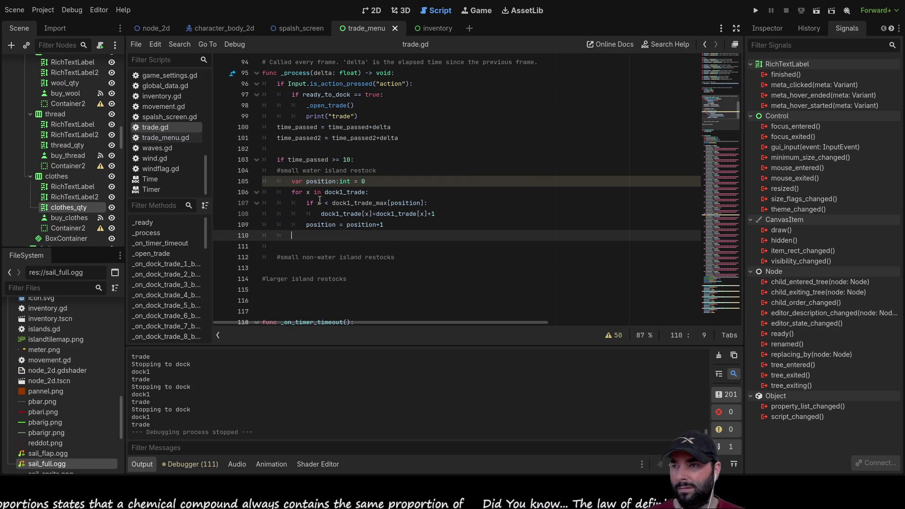
Change line 107 to 'if dock1_trade[x] < dock1_trade_max[position]:' and run the project.
double_click(357, 203)
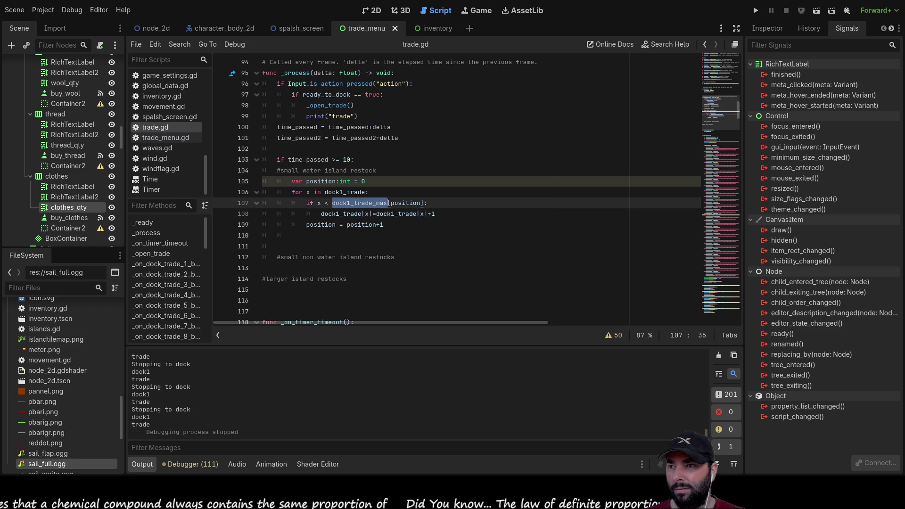
double_click(348, 192)
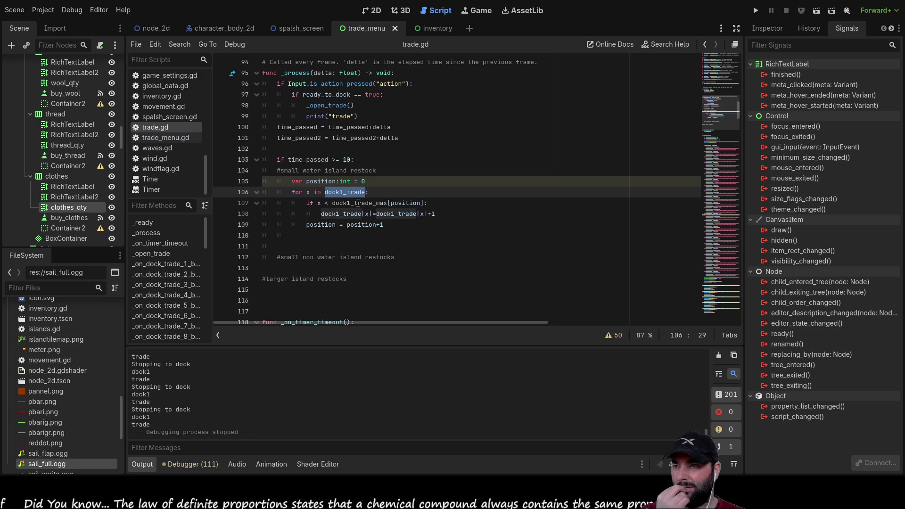
double_click(358, 203)
double_click(338, 191)
key("ctrl+c")
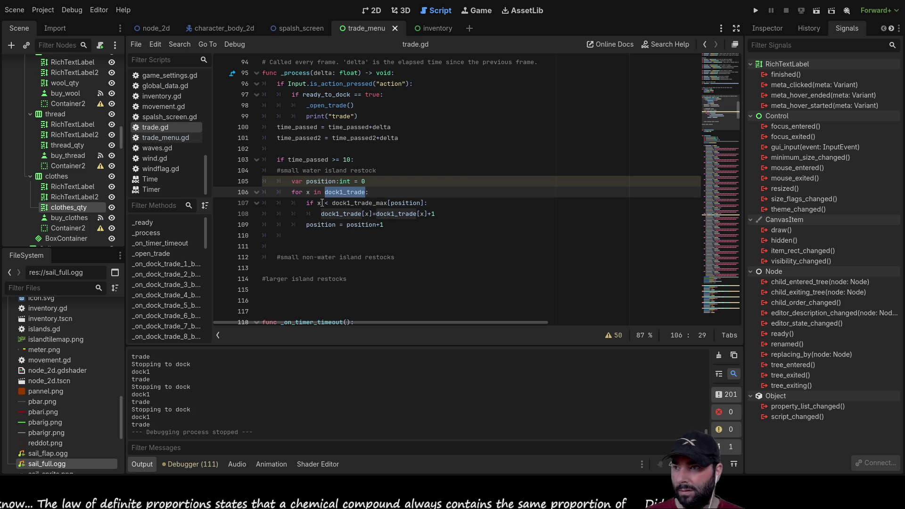
left_click(318, 202)
key("Delete")
key("ctrl+v")
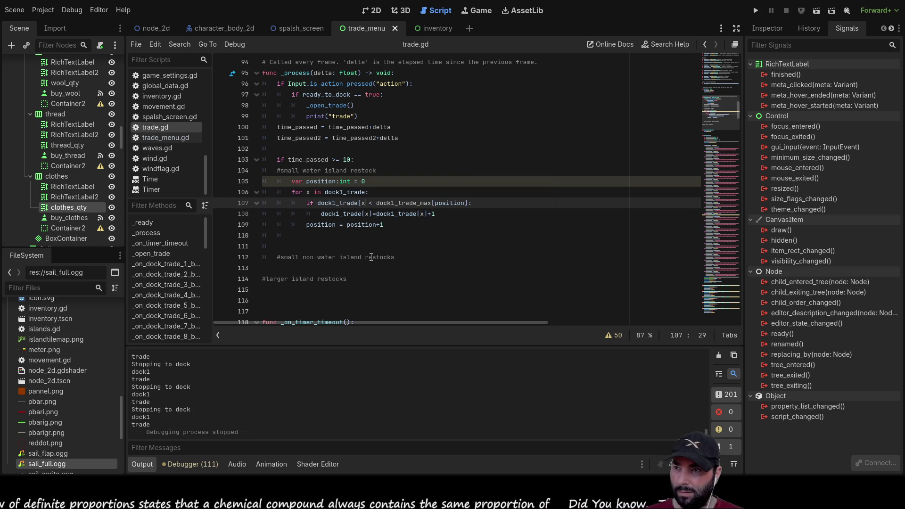
type("]")
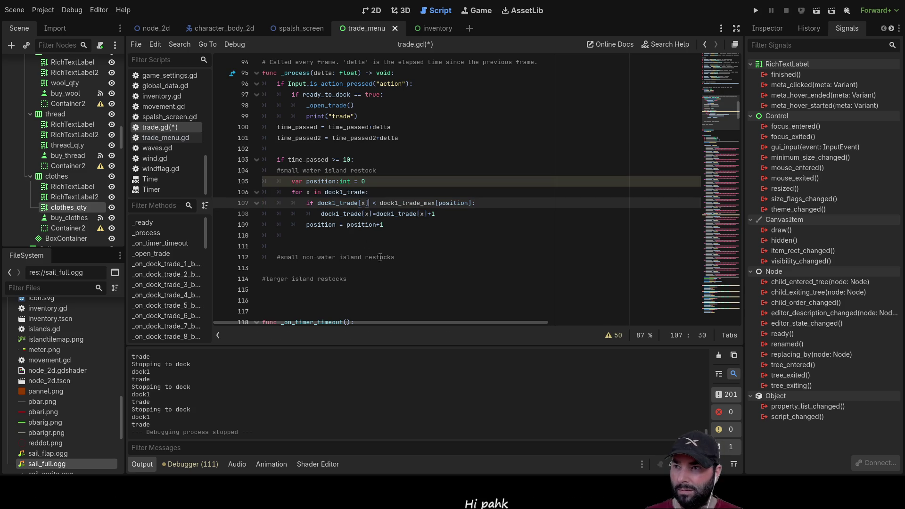
left_click(405, 234)
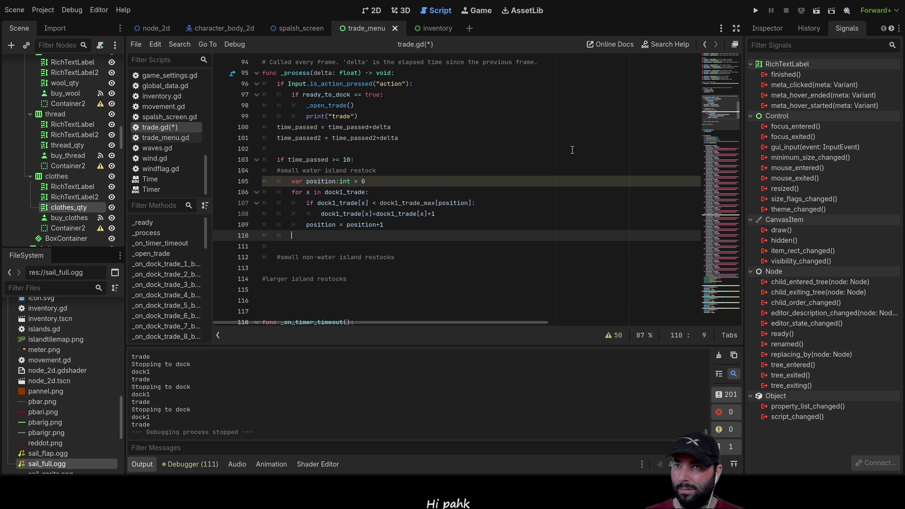
left_click(757, 10)
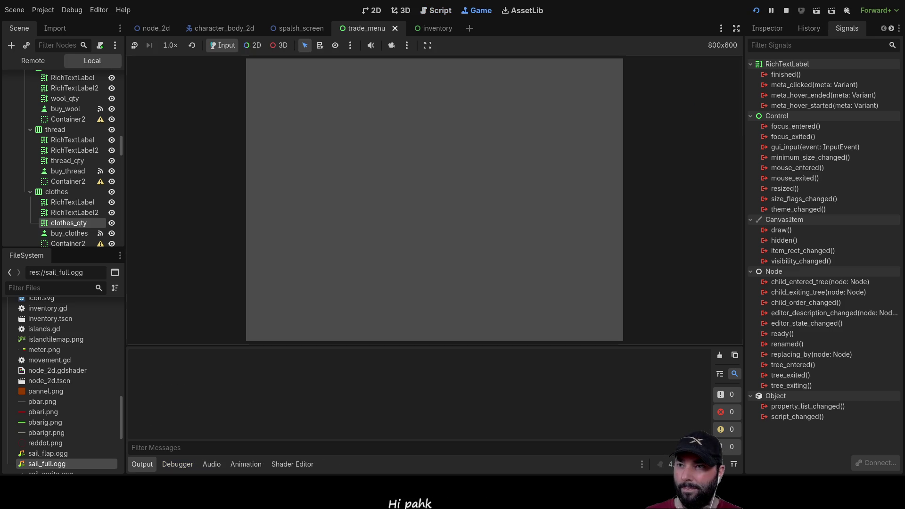
Start the game, dock, and buy four Mail, two Fertlizer and one Food.
left_click(406, 72)
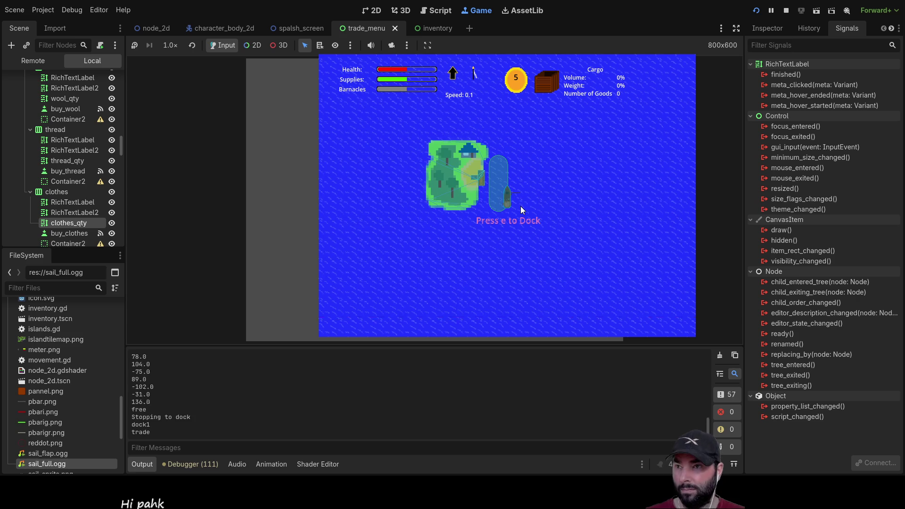
key("e")
left_click(424, 142)
left_click(424, 141)
left_click(424, 141)
left_click(424, 141)
left_click(424, 141)
left_click(424, 141)
left_click(424, 141)
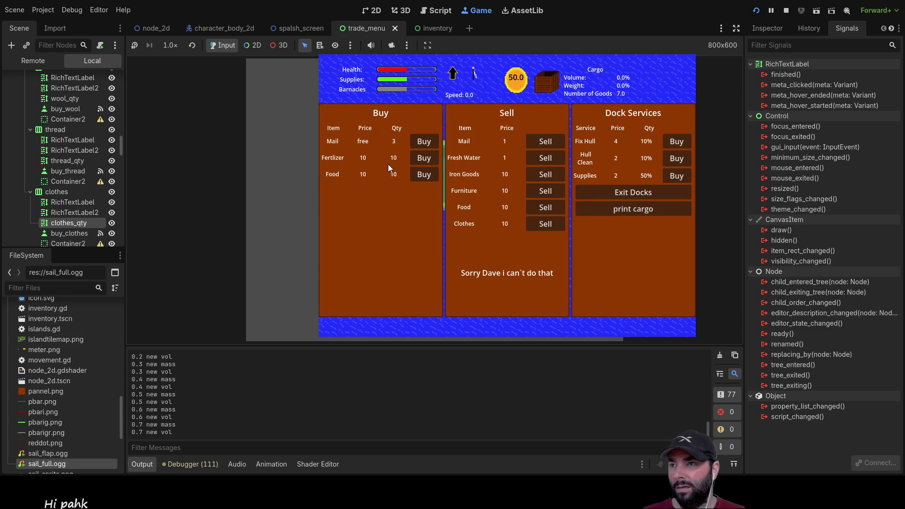
left_click(417, 158)
left_click(419, 160)
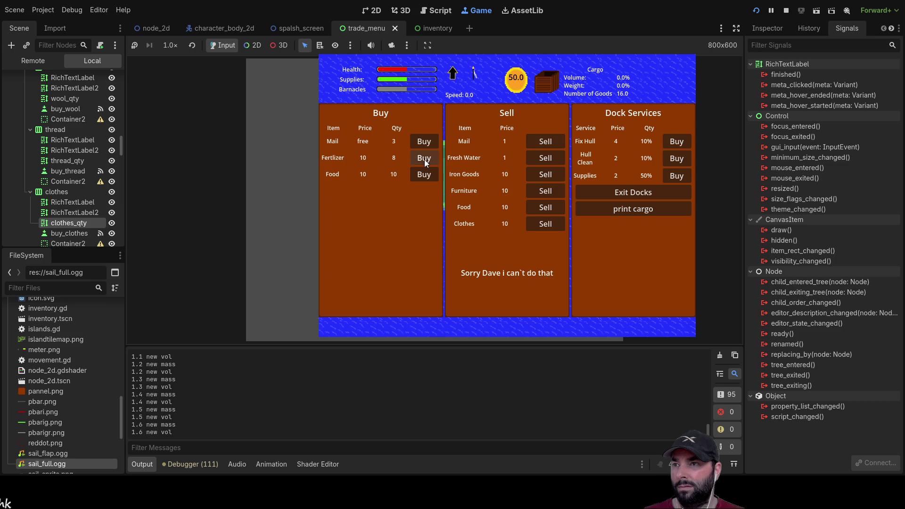
left_click(423, 176)
left_click(423, 175)
left_click(423, 175)
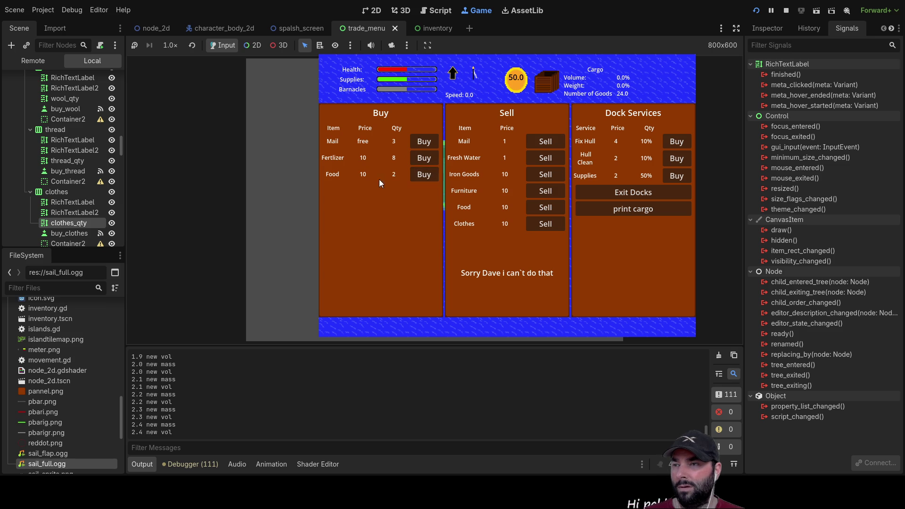
Exit and re-dock to check the restocked quantities, then stop the game.
left_click(633, 194)
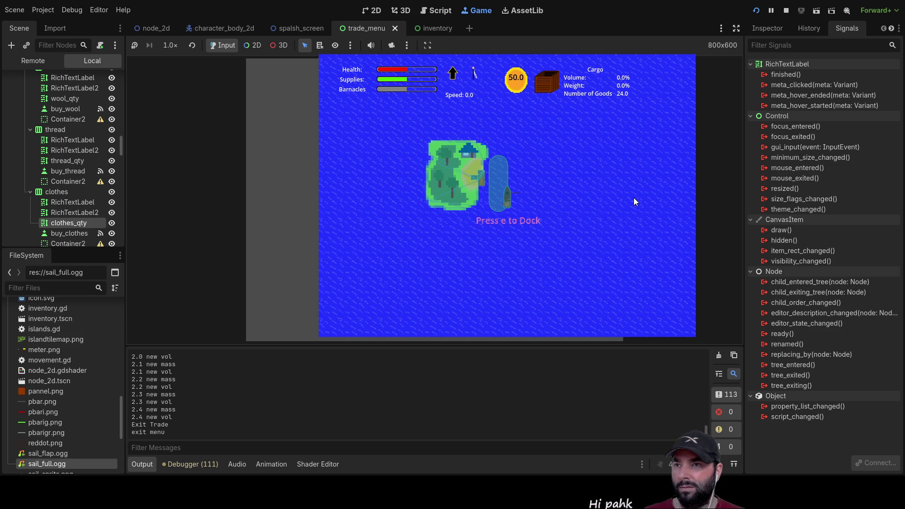
key("e")
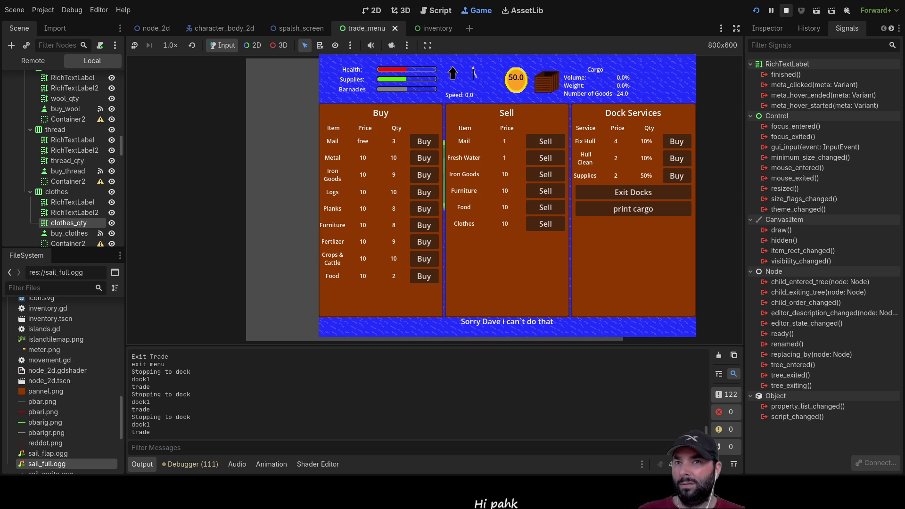
left_click(786, 10)
scroll(384, 206, "up", 20)
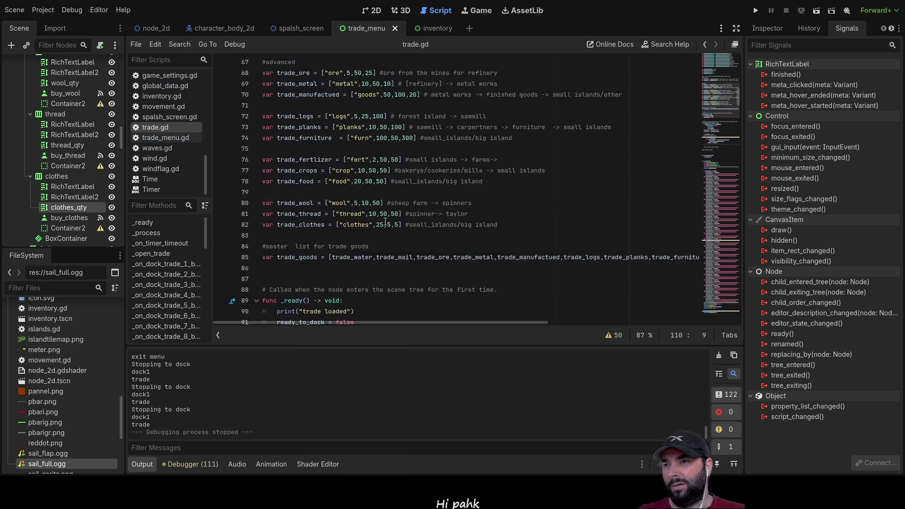
scroll(389, 220, "down", 20)
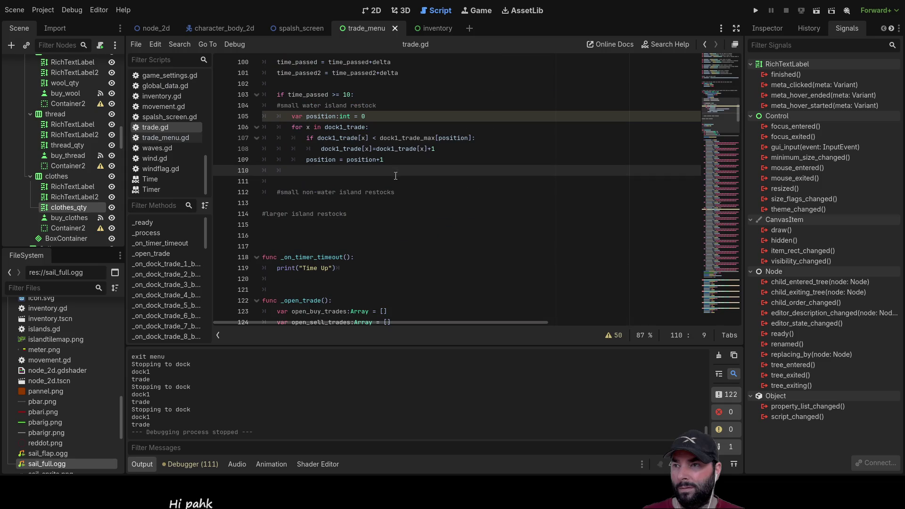
scroll(394, 209, "up", 2)
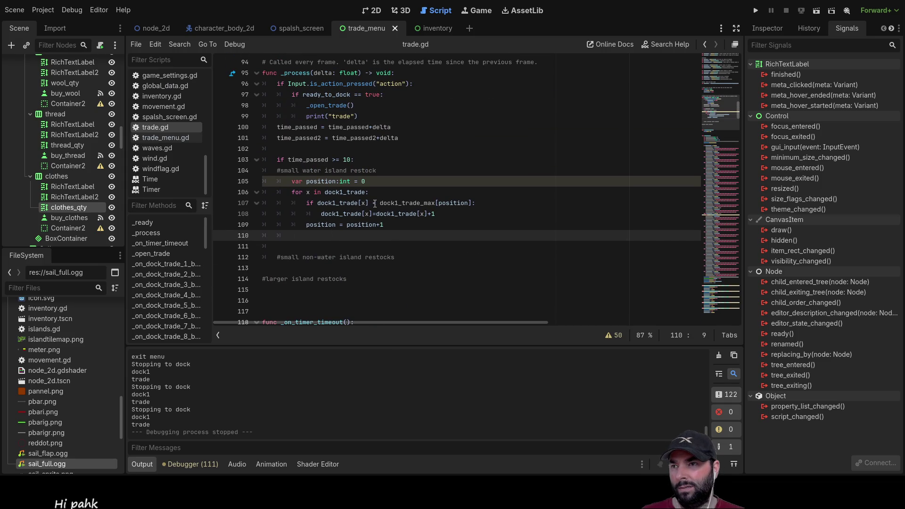
left_click(374, 204)
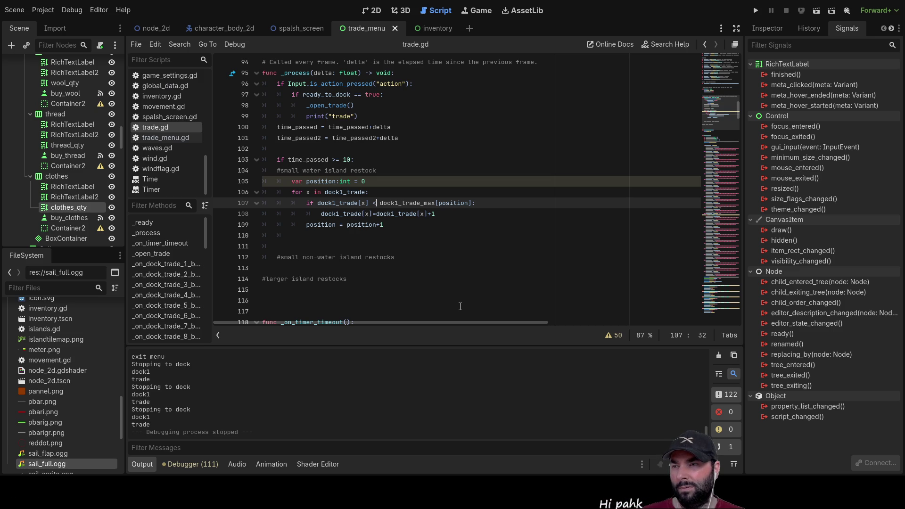
key("Up")
key("Up")
key("Up")
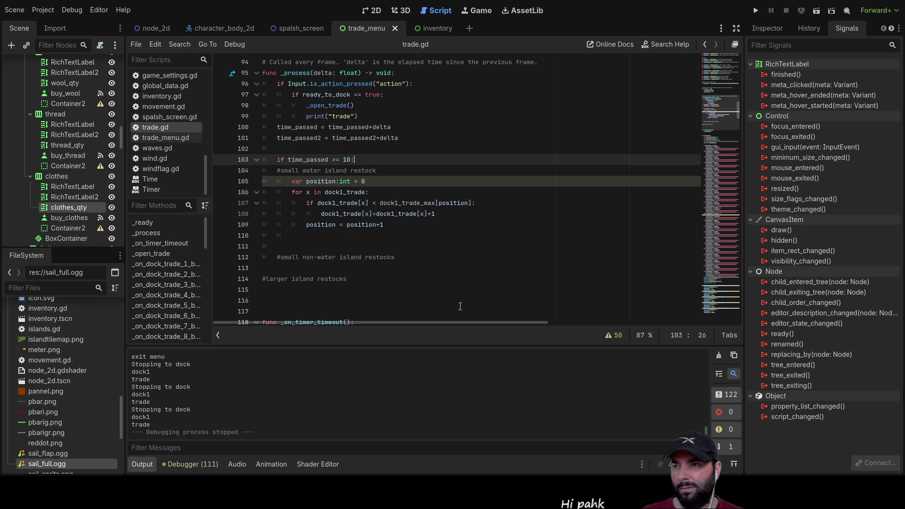
key("Down")
key("Down")
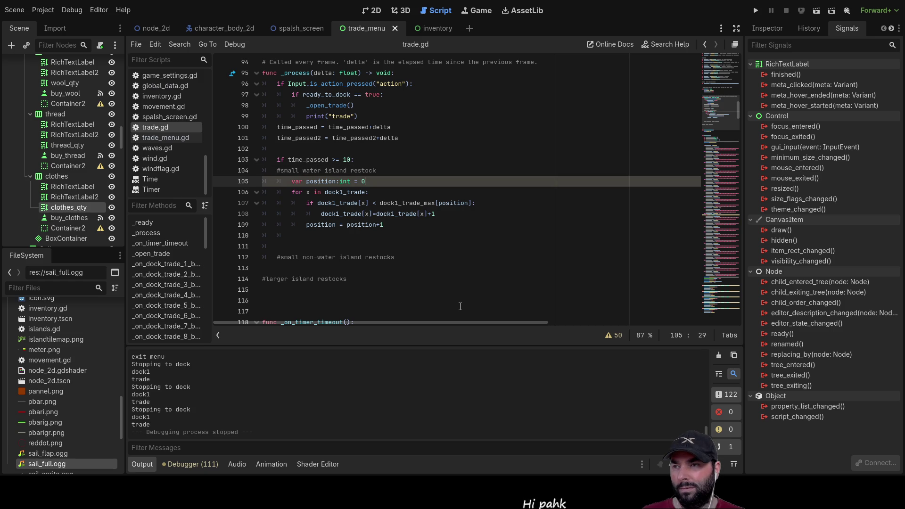
key("Down")
key("Down")
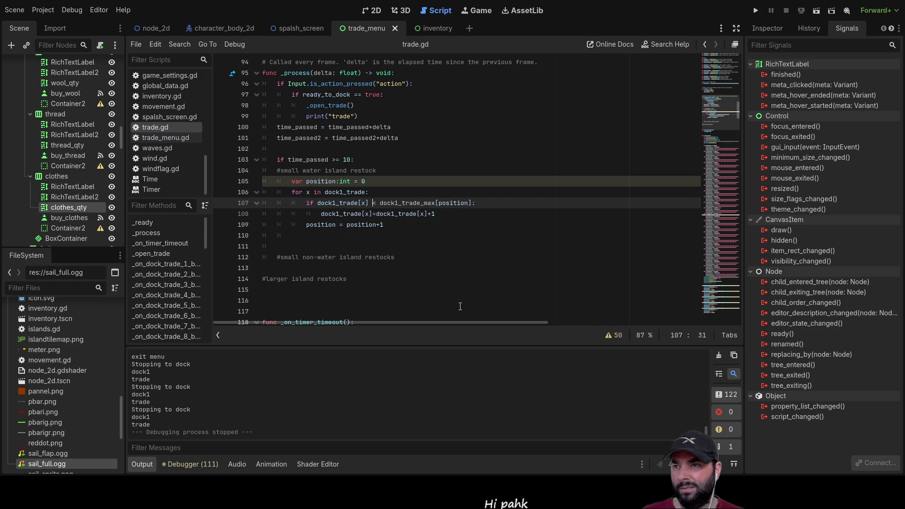
key("Down")
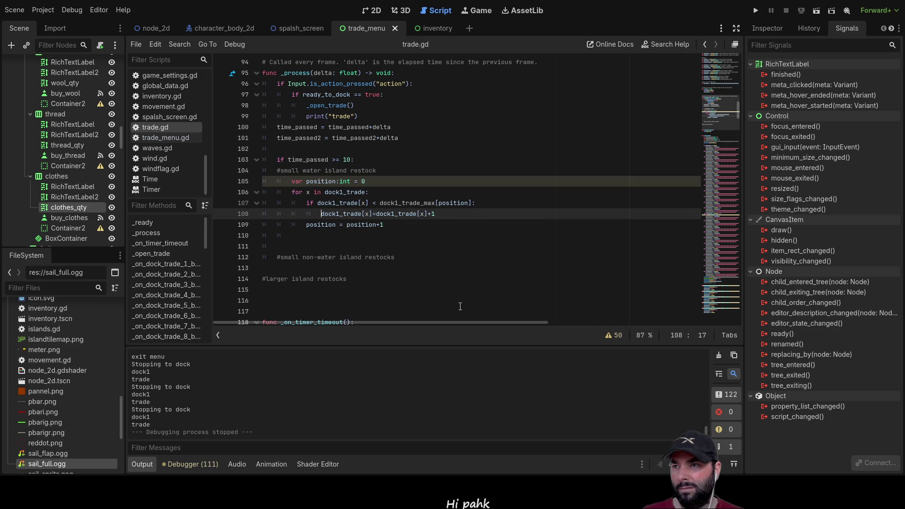
key("Up")
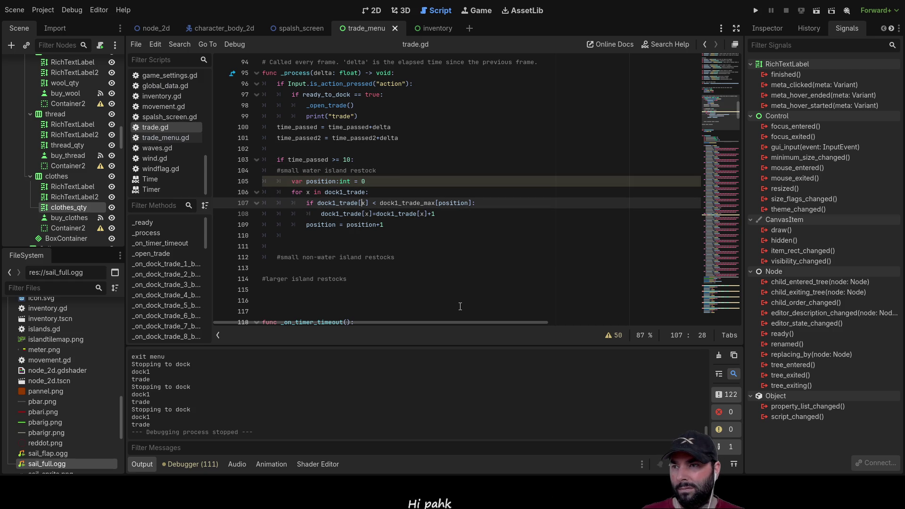
key("Down")
key("Down")
key("Down")
key("Up")
key("Up")
key("Up")
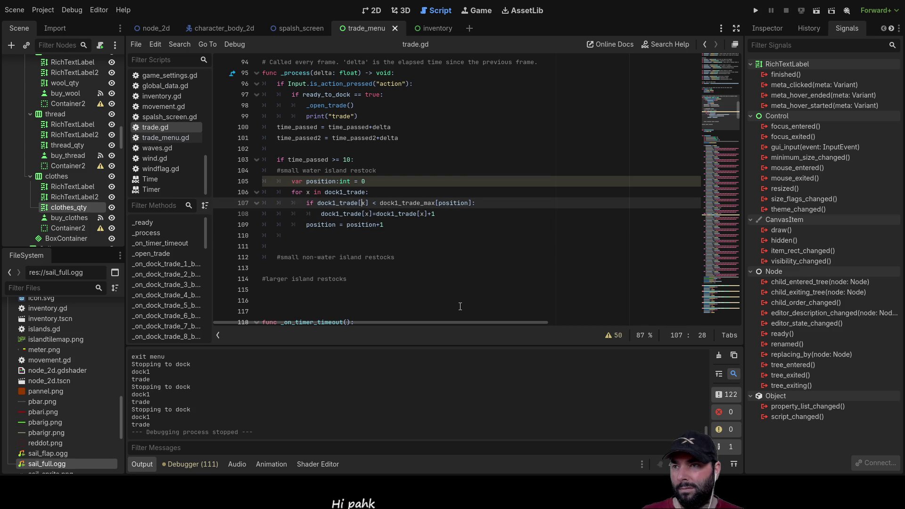
key("Down")
key("Down")
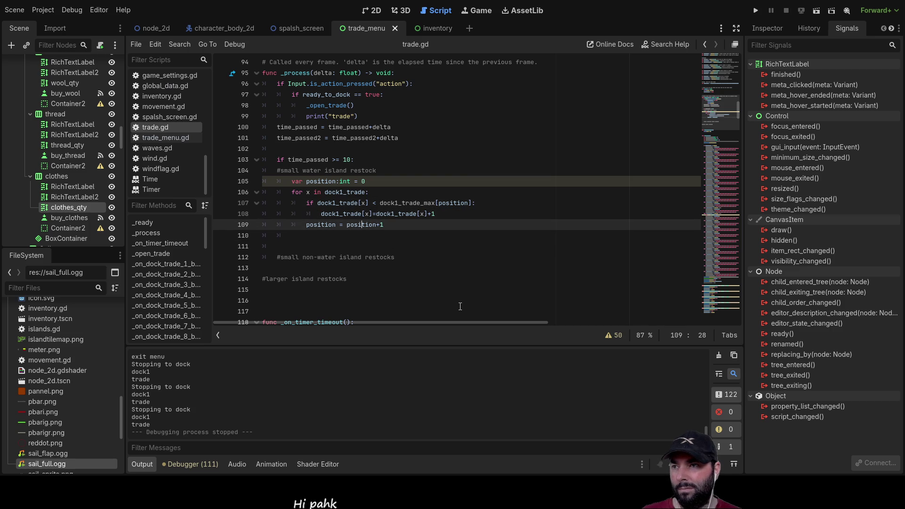
key("Home")
key("ctrl+shift+Right")
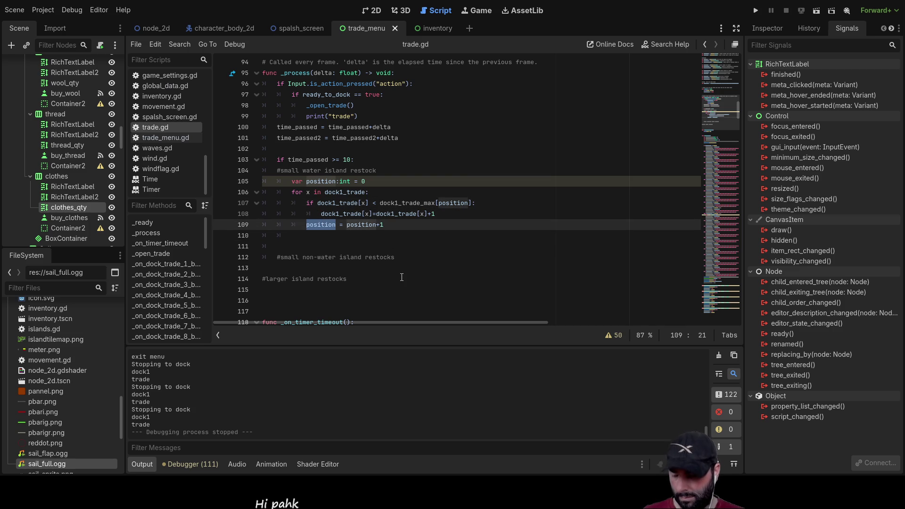
left_click(367, 203)
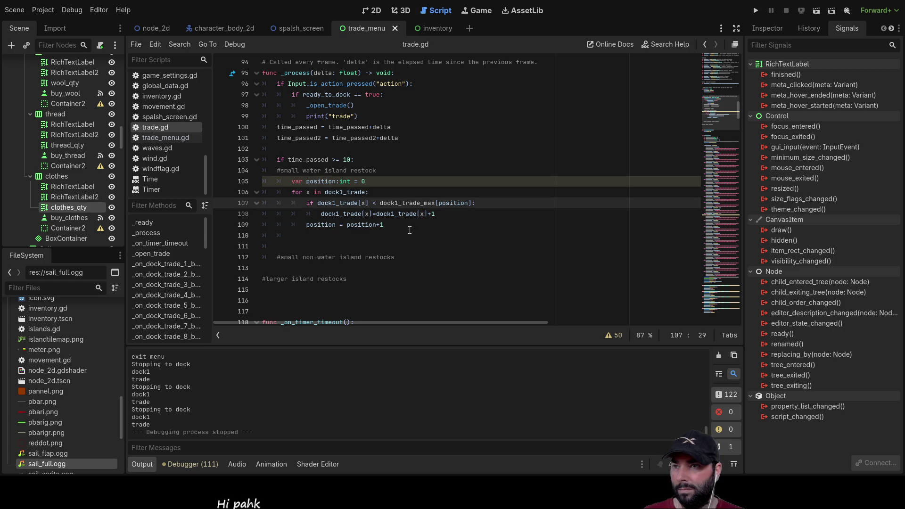
Replace the three [x] indices on lines 107–108 with [position].
key("BackSpace")
type("position")
key("Down")
key("Left")
key("Left")
key("Left")
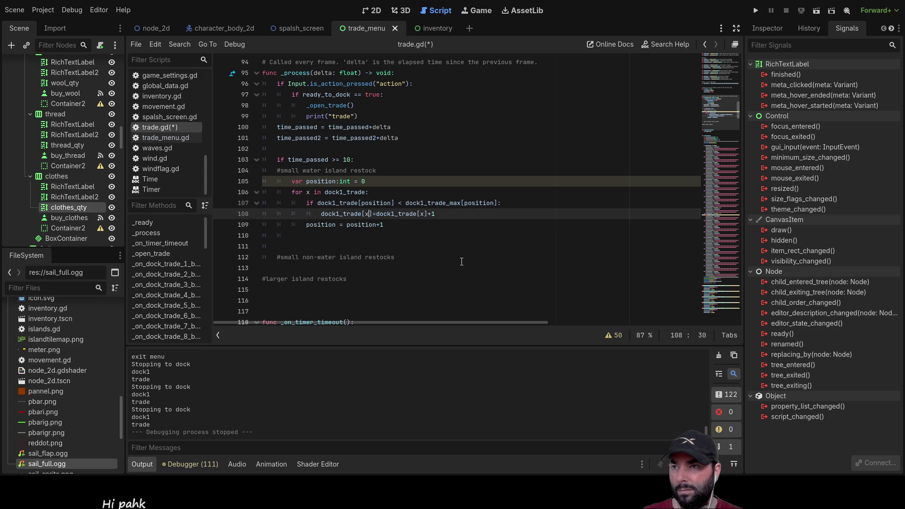
key("BackSpace")
type("position")
key("Right")
key("Right")
key("Right")
key("Delete")
type("position")
key("Down")
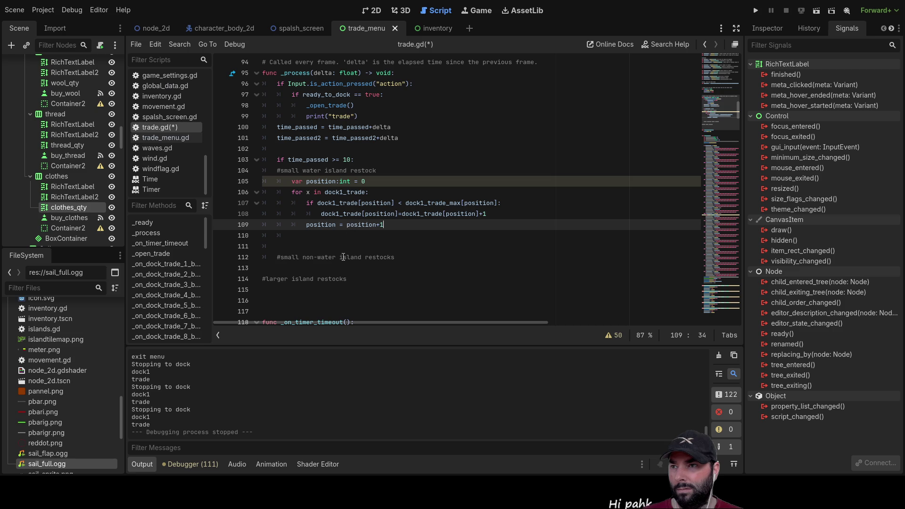
Launch the game, press Play, and dock at the island.
left_click(756, 11)
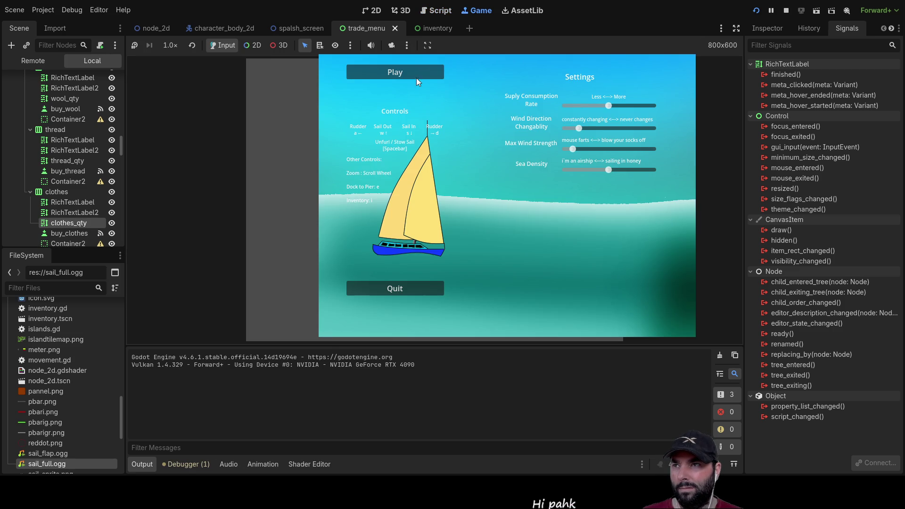
left_click(417, 77)
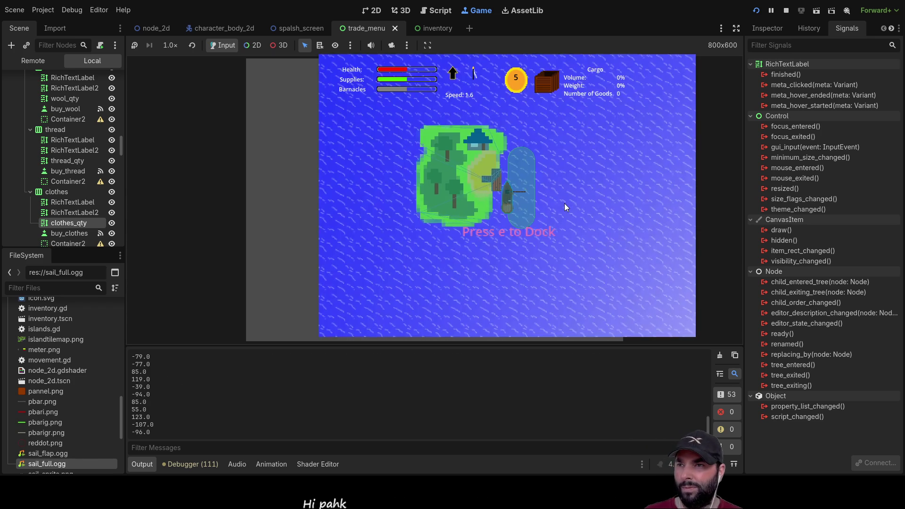
key("e")
Buy five Mail and three Fertilizer, then exit the docks.
left_click(425, 140)
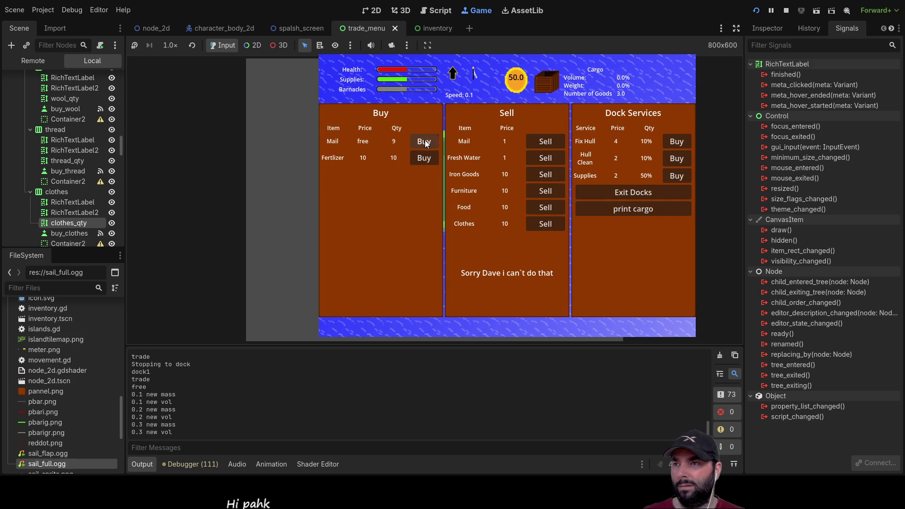
left_click(425, 142)
left_click(425, 141)
left_click(425, 142)
left_click(425, 141)
left_click(424, 141)
left_click(425, 141)
left_click(424, 142)
left_click(424, 141)
left_click(425, 142)
left_click(424, 142)
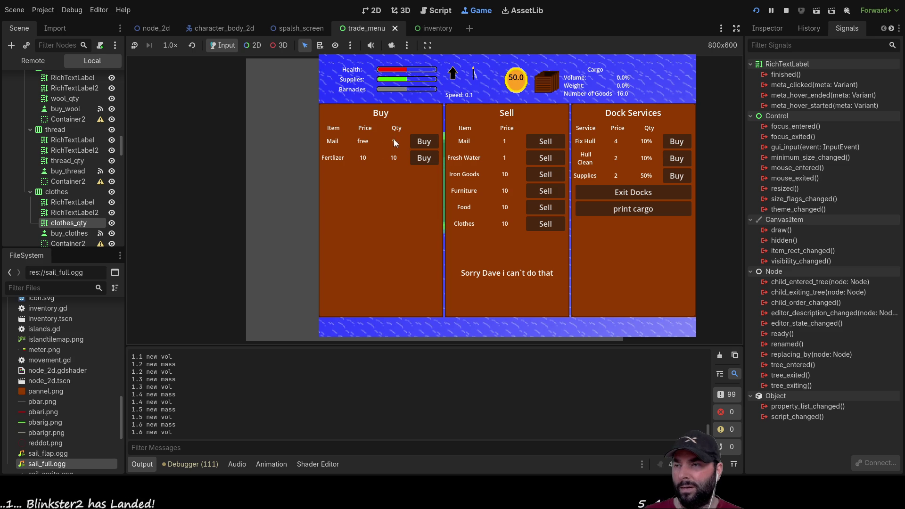
left_click(423, 158)
left_click(423, 158)
left_click(423, 159)
left_click(422, 158)
left_click(423, 158)
left_click(423, 159)
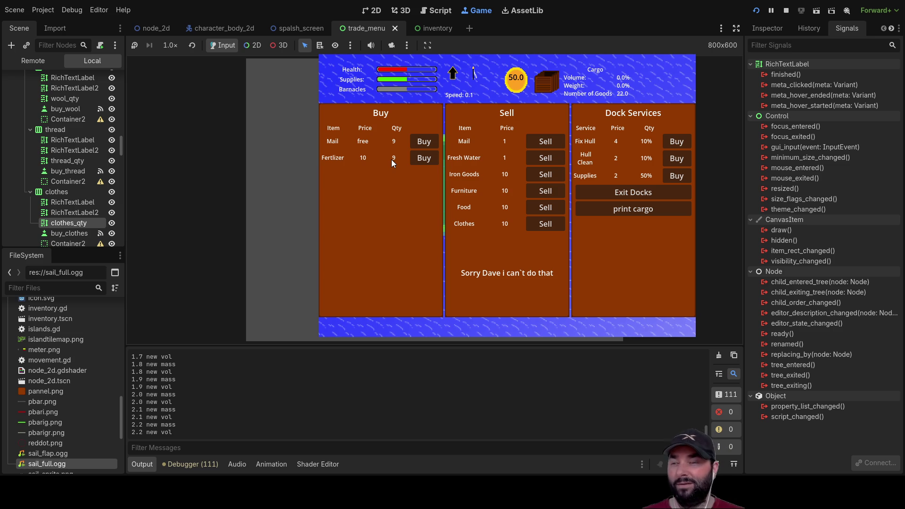
left_click(643, 194)
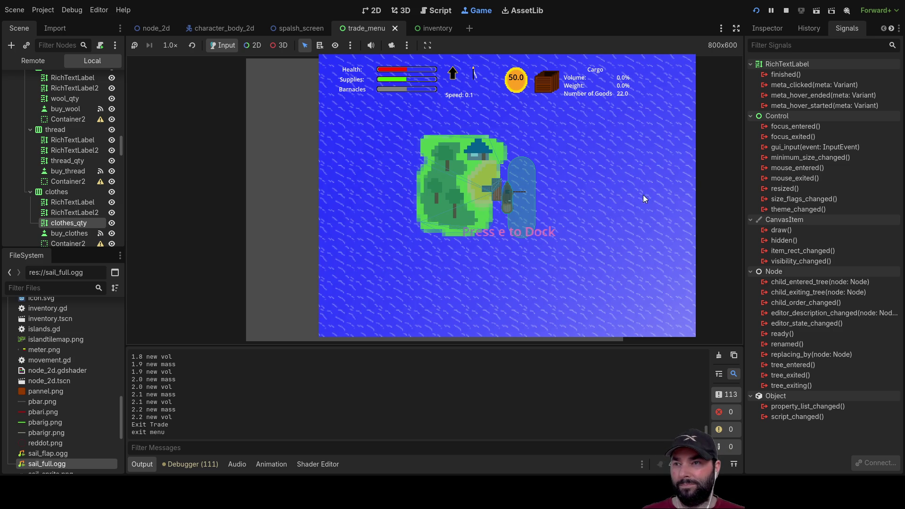
Dock again, buy two Mail, then leave and re-dock to check that stock refilled.
key("e")
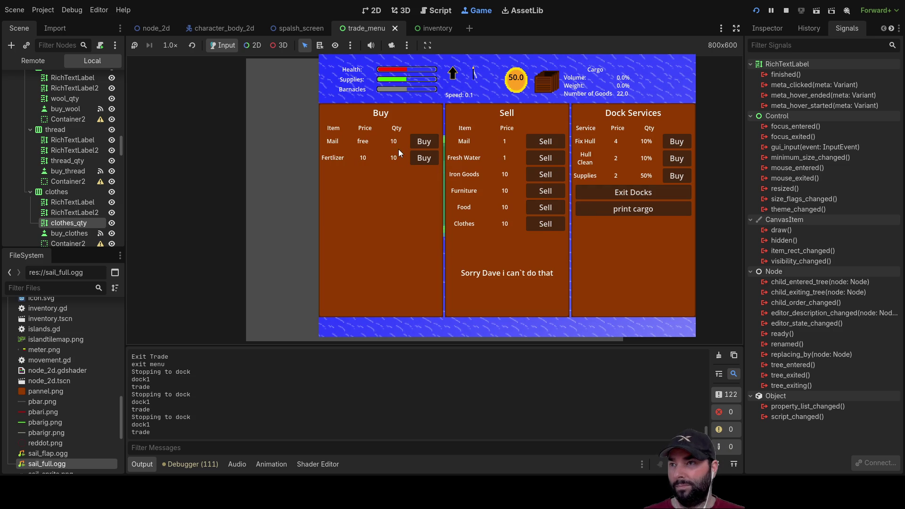
left_click(420, 142)
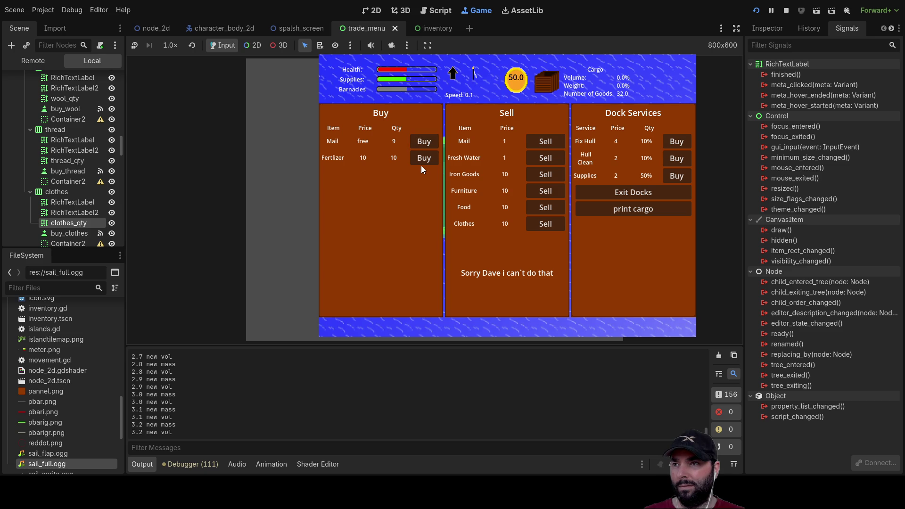
left_click(423, 162)
left_click(423, 162)
left_click(423, 163)
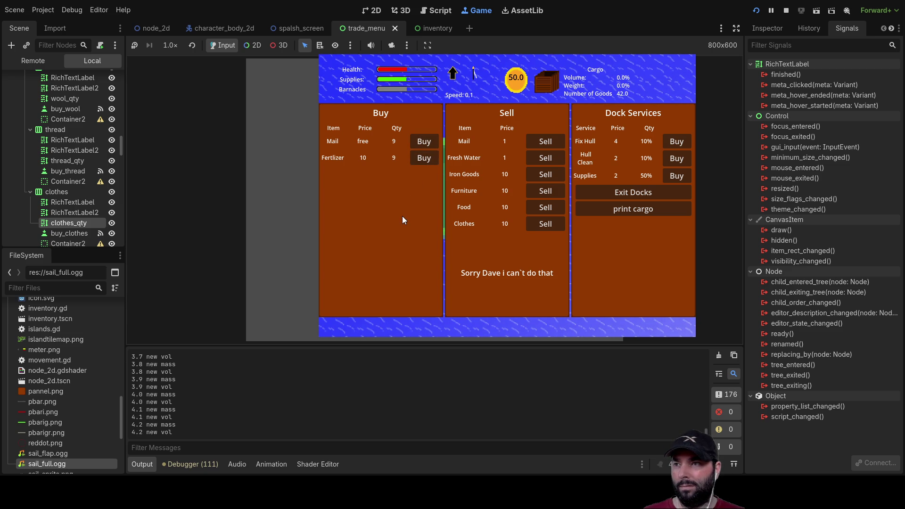
left_click(639, 193)
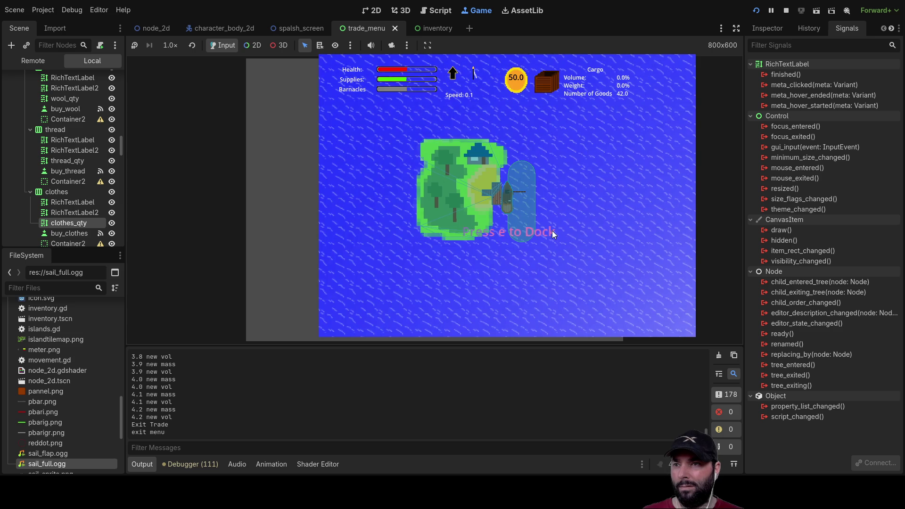
key("e")
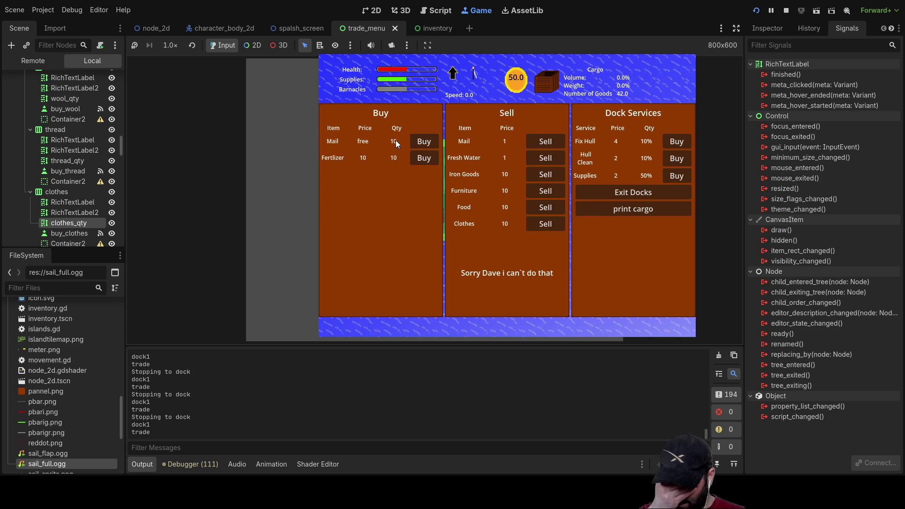
left_click(631, 197)
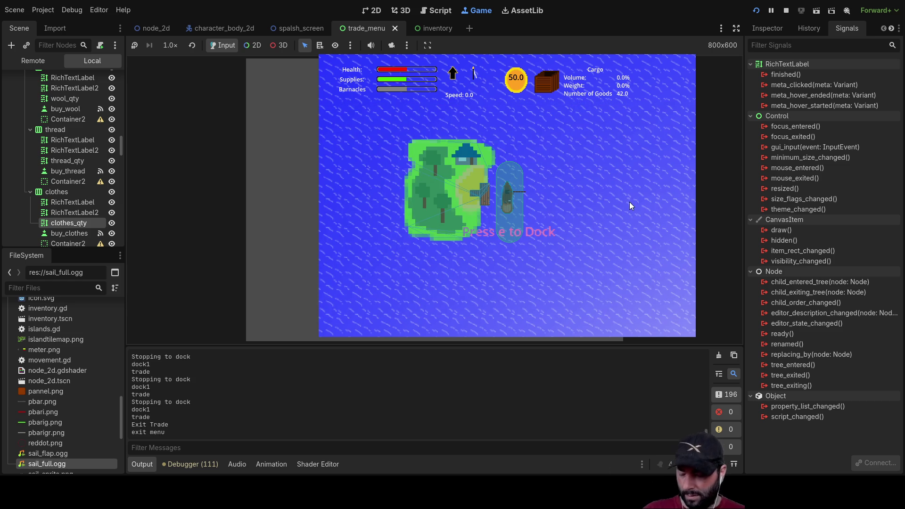
Re-dock and buy a dozen Mail from the dock.
key("e")
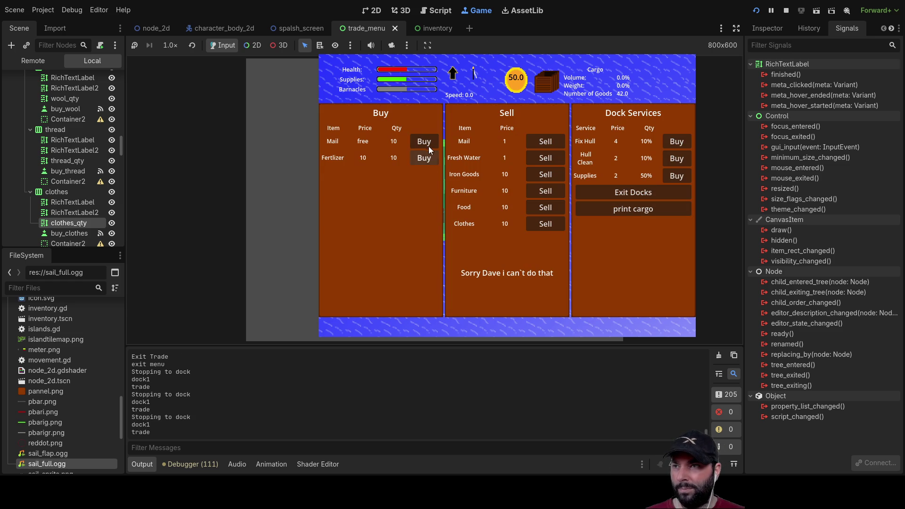
left_click(429, 141)
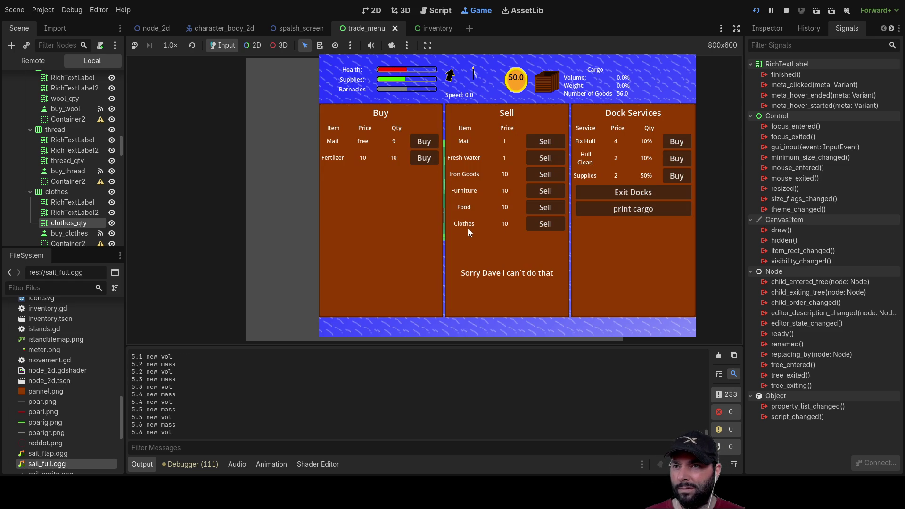
left_click(425, 142)
left_click(425, 142)
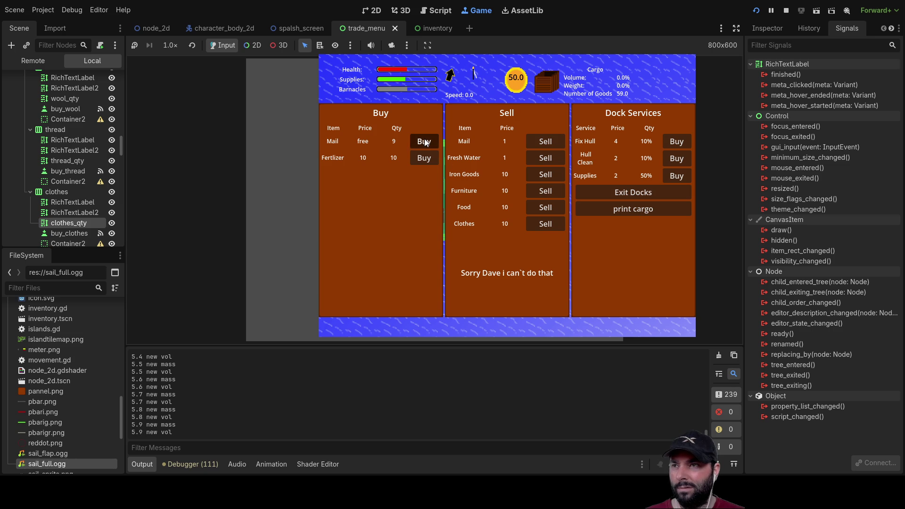
left_click(425, 142)
left_click(425, 142)
left_click(425, 142)
left_click(425, 142)
left_click(425, 142)
left_click(425, 142)
left_click(425, 142)
left_click(425, 142)
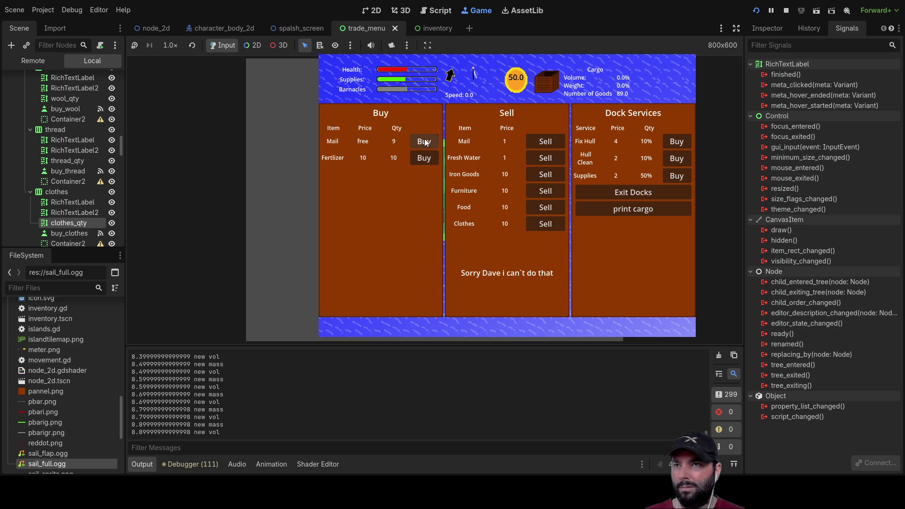
left_click(425, 141)
left_click(425, 142)
left_click(425, 141)
Buy two Fertilizer, exit the docks, and stop the running game.
left_click(425, 158)
left_click(424, 159)
left_click(424, 160)
left_click(424, 159)
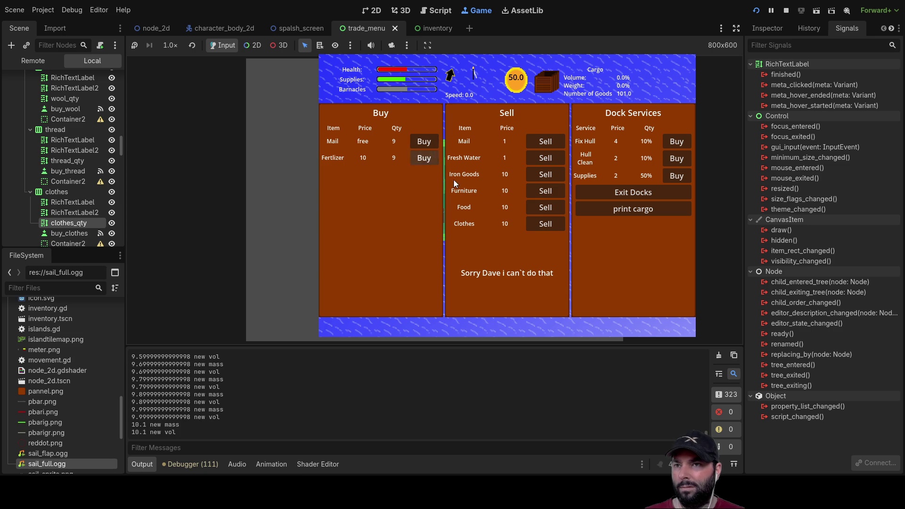
left_click(619, 193)
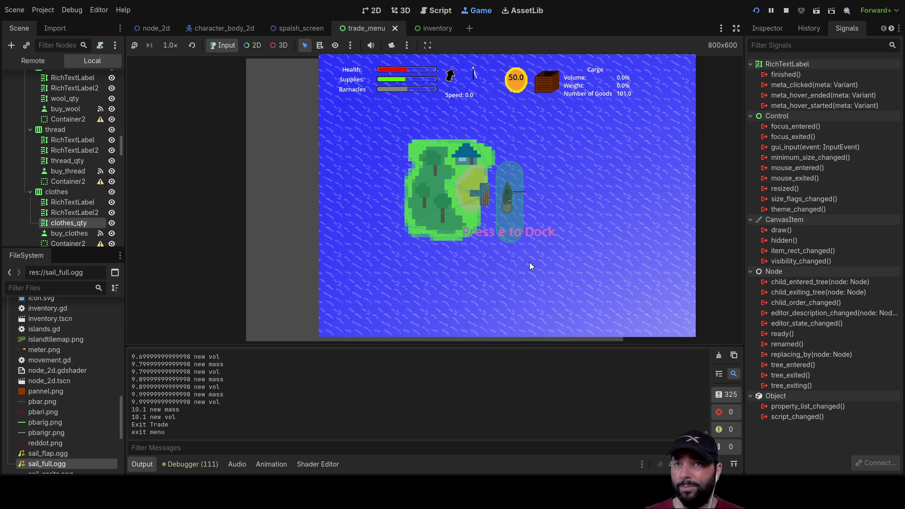
left_click(786, 11)
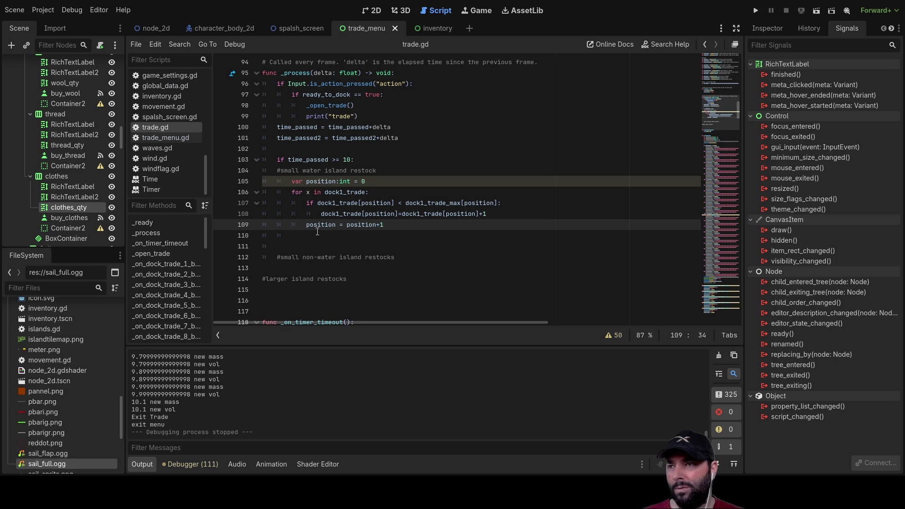
Add a new 'func _restock_islands' declaration above _process in trade.gd.
scroll(318, 231, "up", 1)
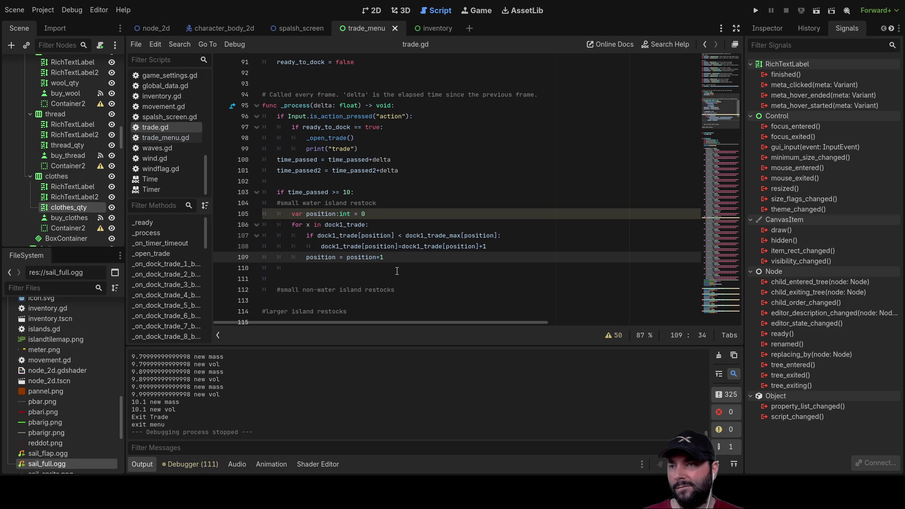
scroll(397, 271, "up", 3)
left_click(370, 170)
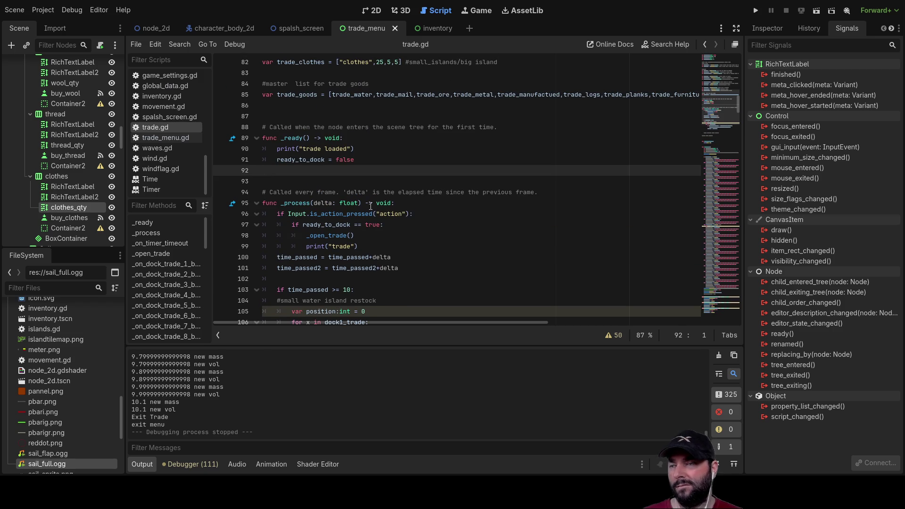
key("Return")
key("Return")
key("Up")
type("func_")
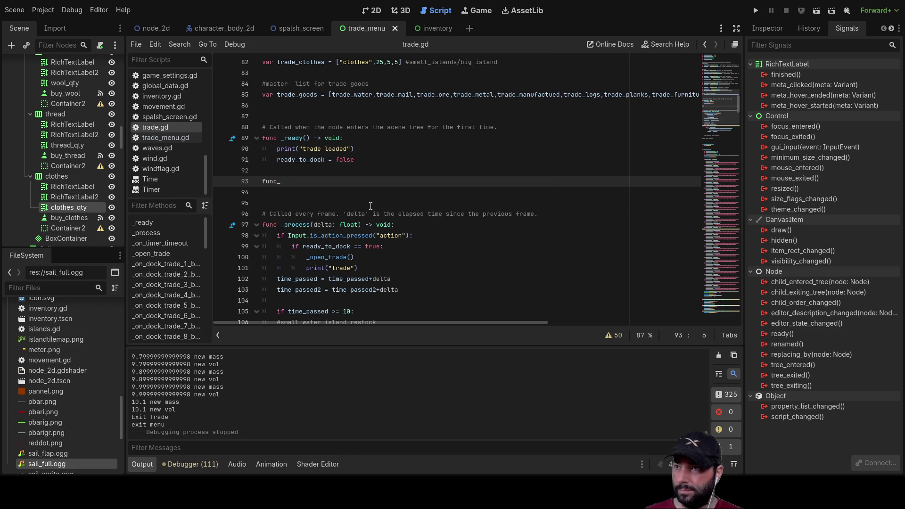
key("BackSpace")
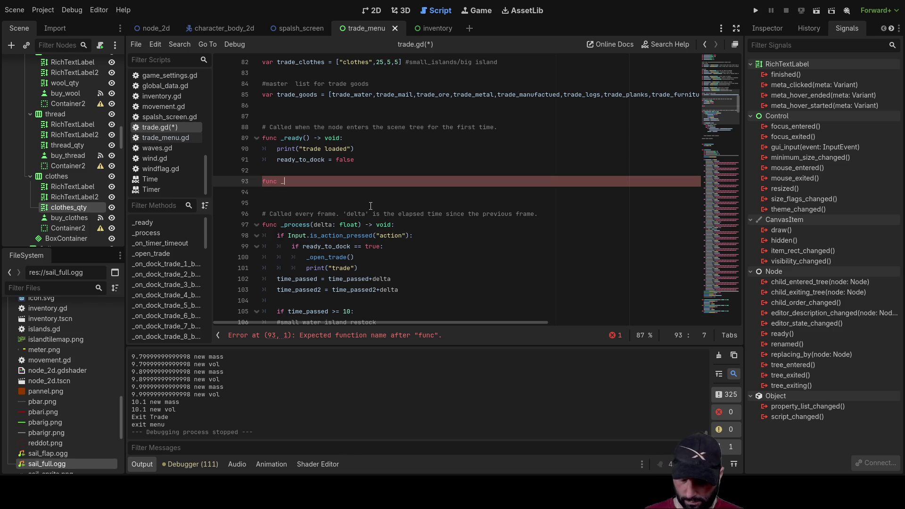
type("_update")
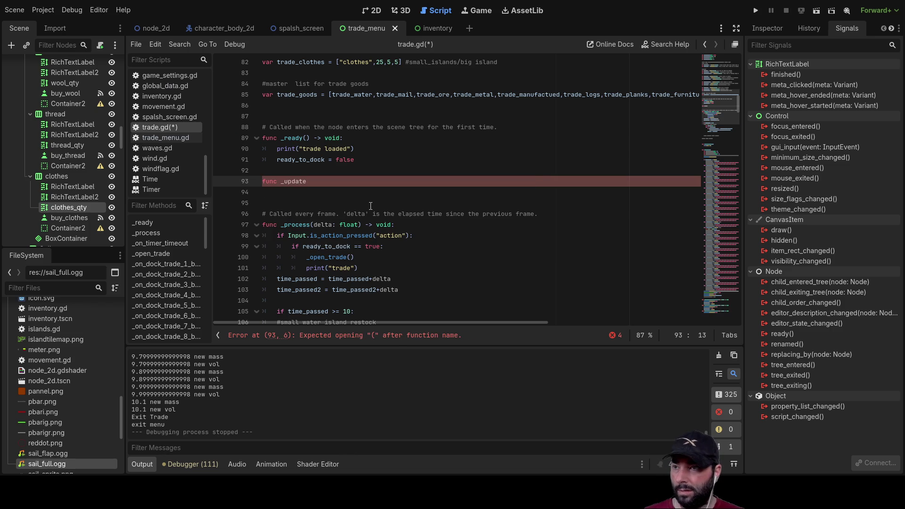
scroll(370, 206, "down", 5)
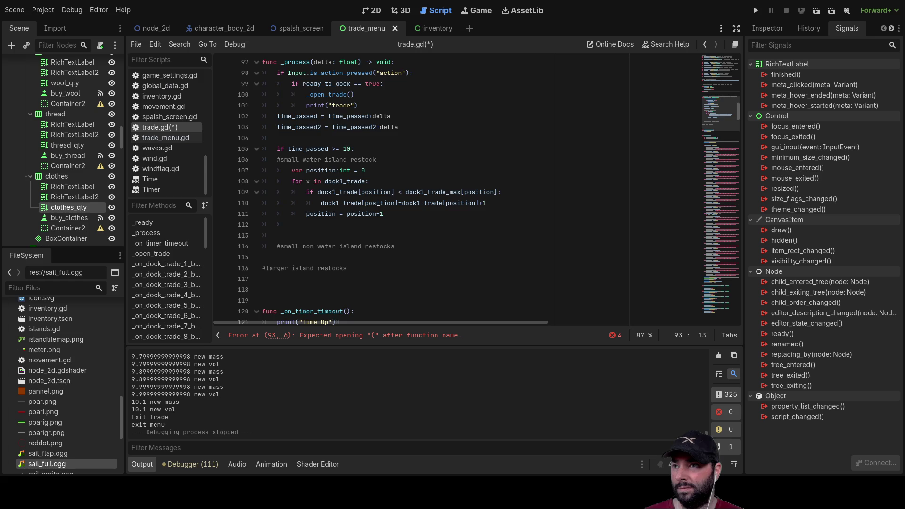
scroll(378, 209, "up", 6)
key("BackSpace")
key("BackSpace")
key("BackSpace")
type("restock")
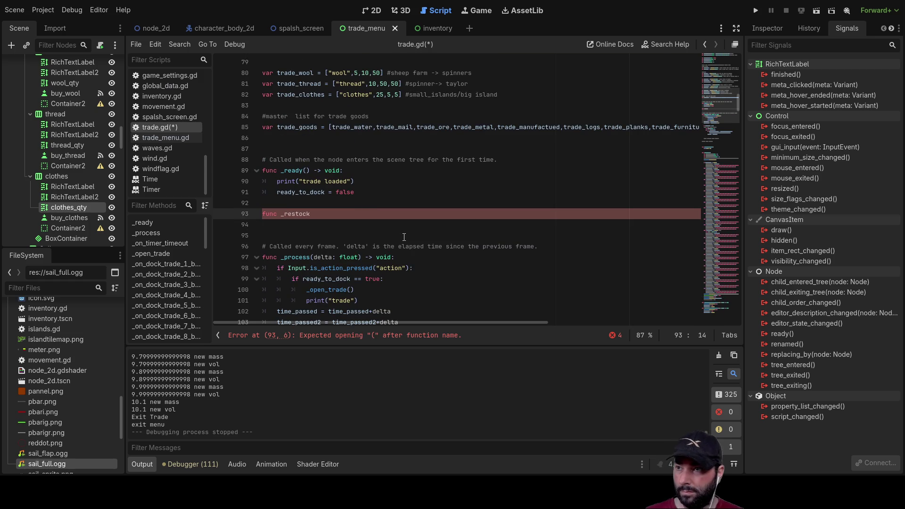
type("_islands")
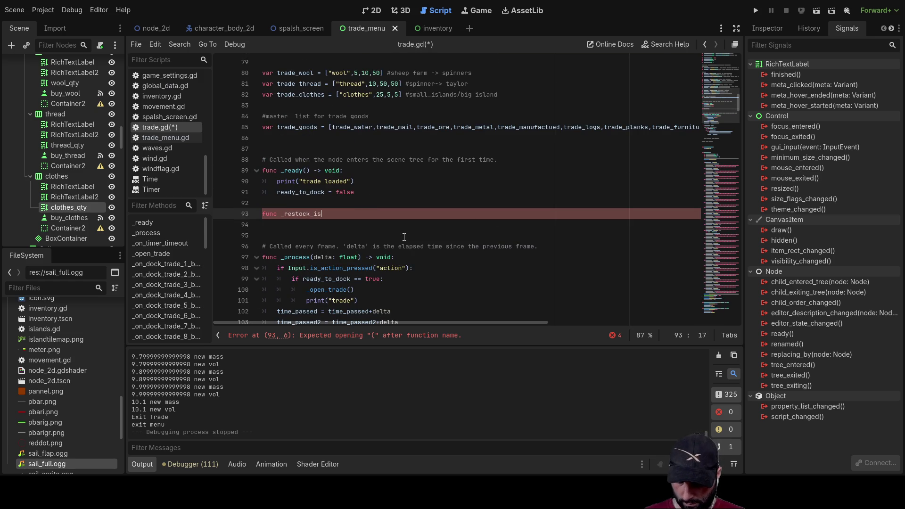
Delete the time_passed2 line from _process.
key("Down")
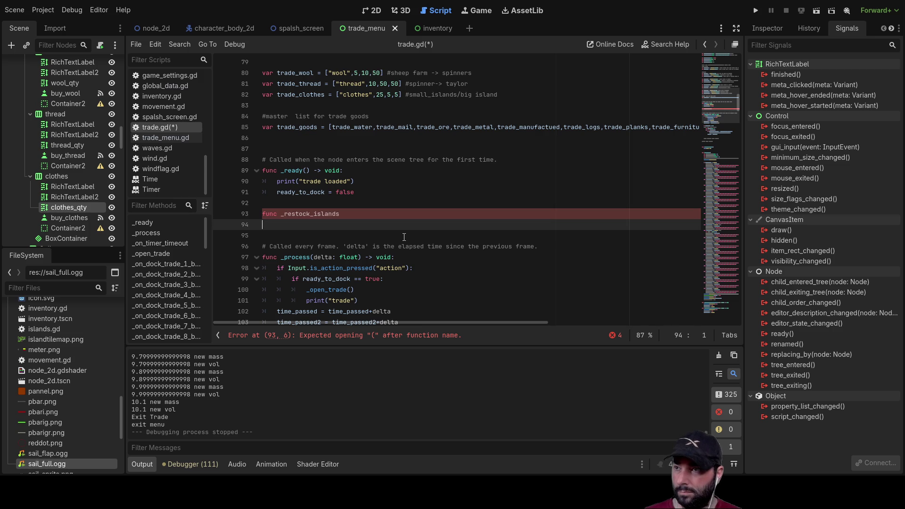
key("Down")
key("Down")
key("Down")
scroll(381, 208, "down", 3)
left_click(410, 224)
key("shift+Home")
key("shift+Home")
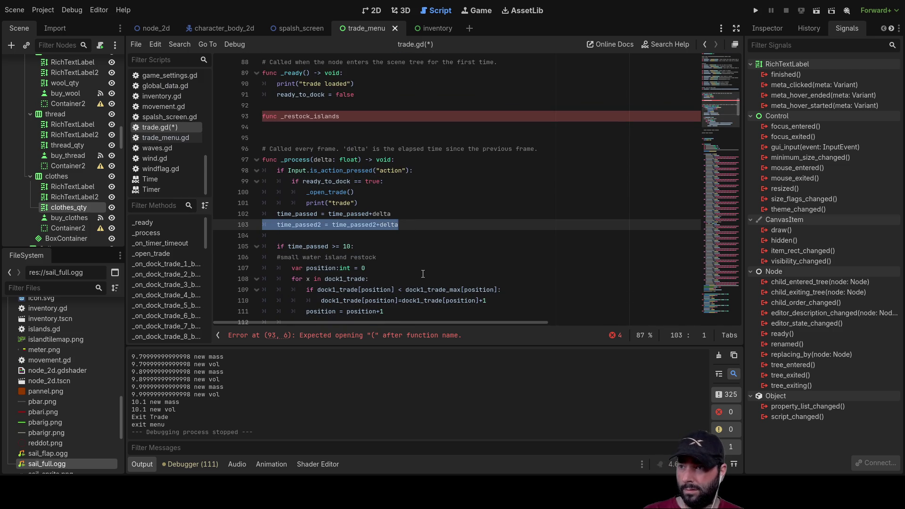
key("Delete")
Finish the declaration with '()' and delete the '#small water island restock' comment.
scroll(376, 153, "up", 2)
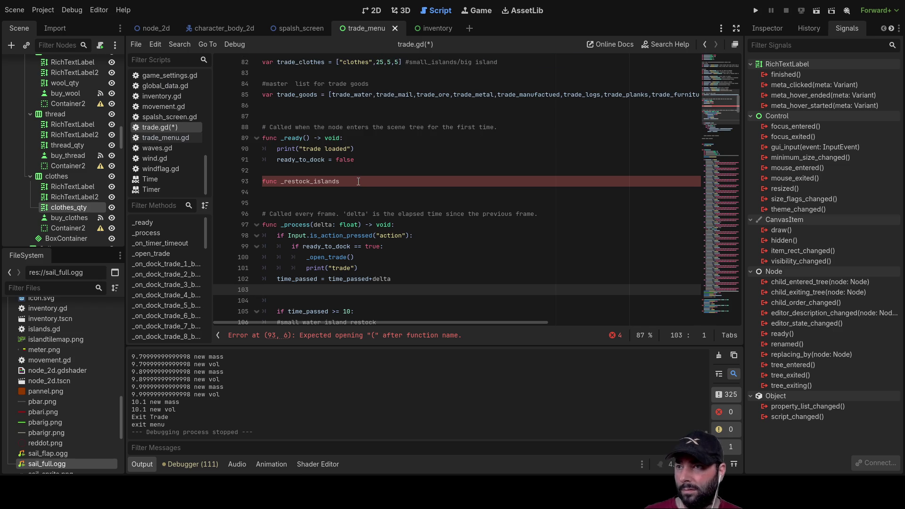
left_click(359, 182)
type("():")
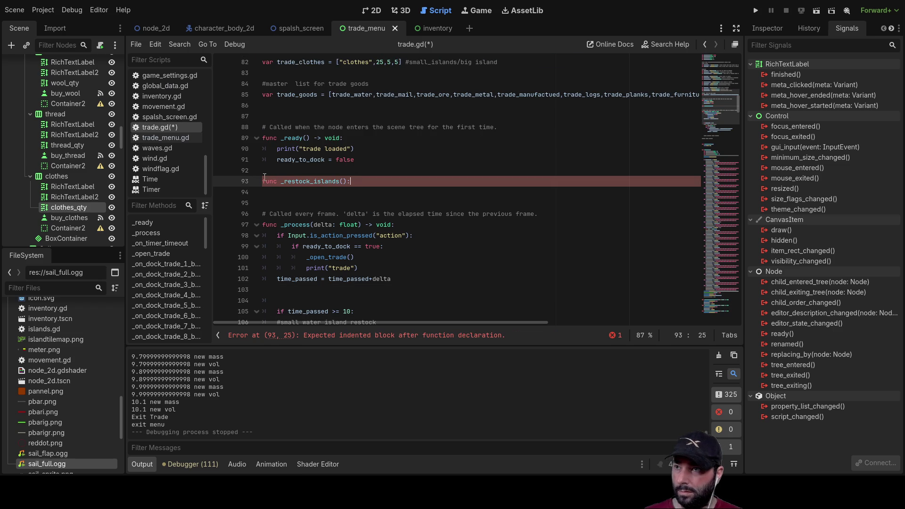
left_click_drag(282, 181, 341, 184)
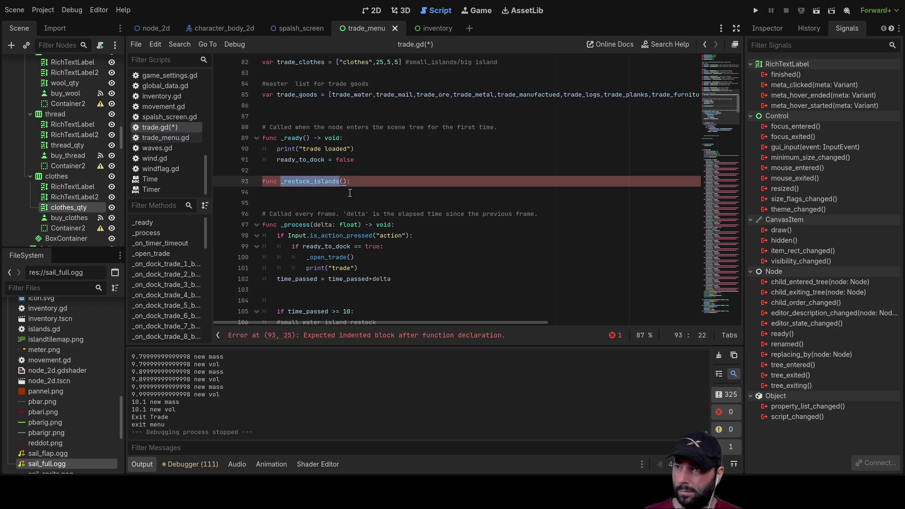
key("shift+Right")
key("shift+Right")
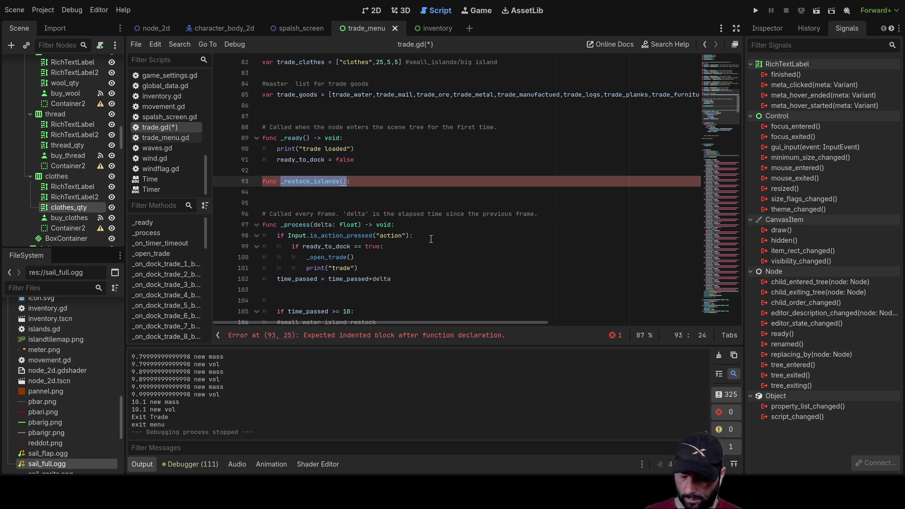
scroll(430, 239, "down", 4)
left_click(317, 159)
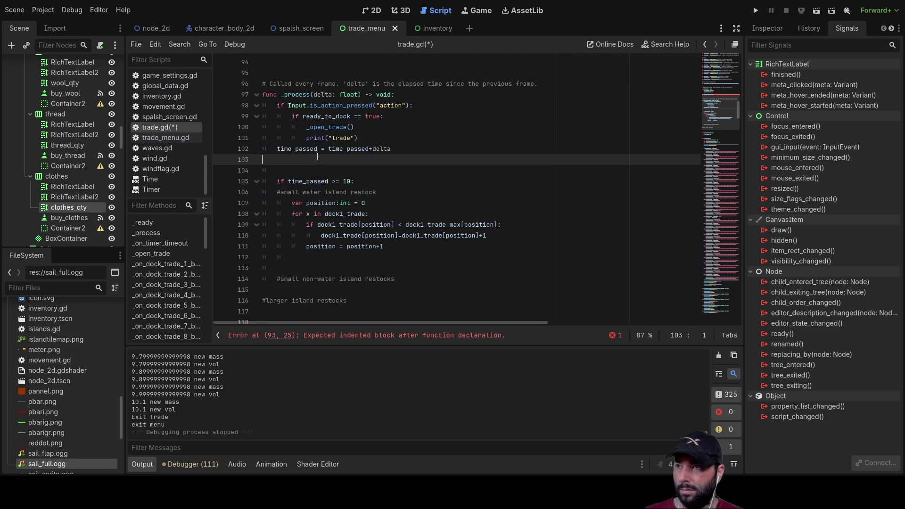
left_click_drag(277, 193, 400, 192)
key("BackSpace")
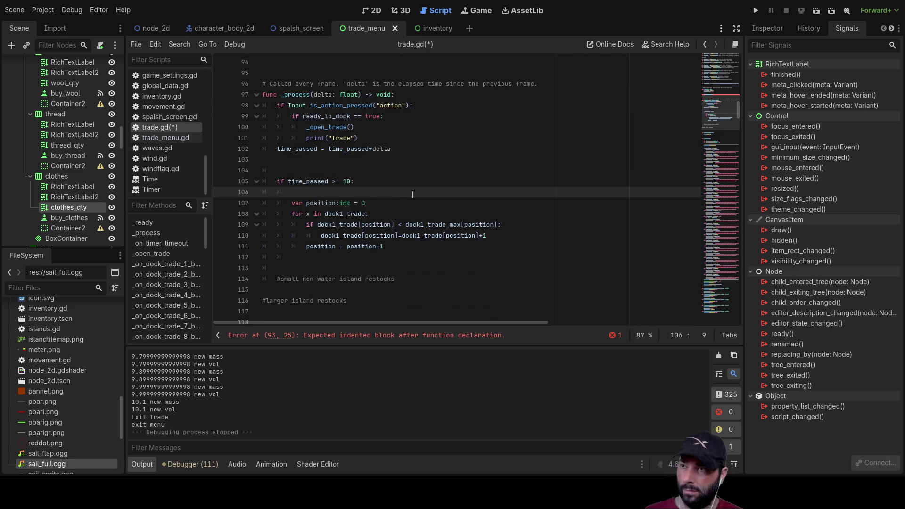
Add a _restock_islands() call under the ten-second check and cut the restock loop from _process.
type("_restock_islands()")
key("Down")
key("Down")
key("Up")
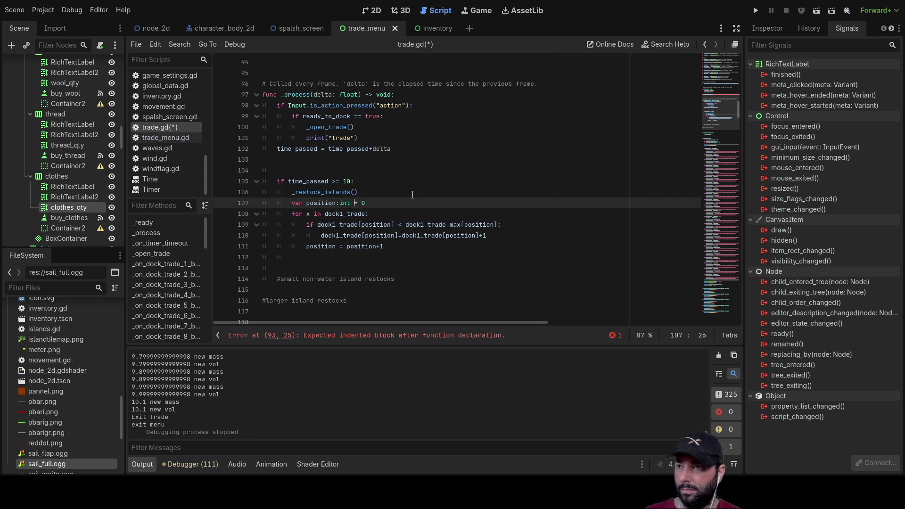
key("Home")
key("shift+Down")
key("shift+Down")
key("shift+Down")
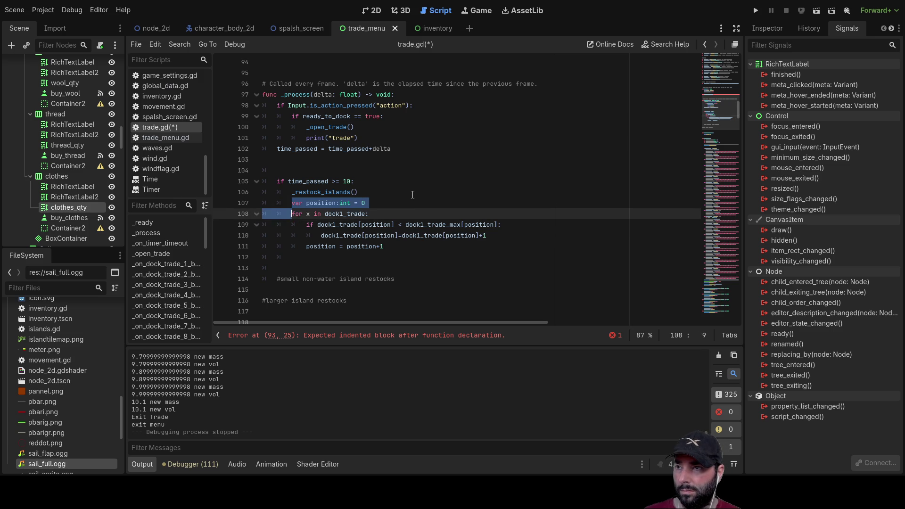
key("shift+Right")
key("shift+Right")
key("shift+Right")
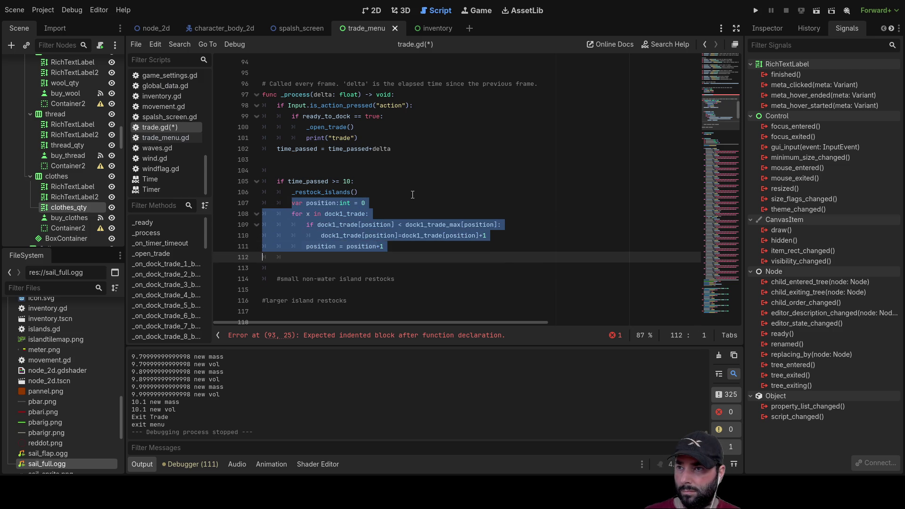
key("ctrl+x")
Paste the restock loop into the _restock_islands() function body.
scroll(413, 195, "up", 5)
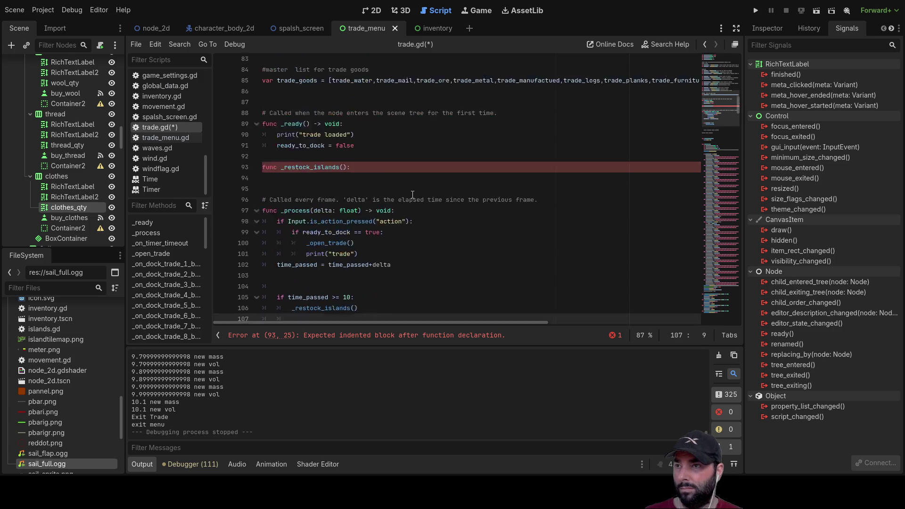
left_click(304, 226)
key("Tab")
key("ctrl+v")
Remove the leftover blank lines and old comments from _process.
scroll(340, 223, "down", 6)
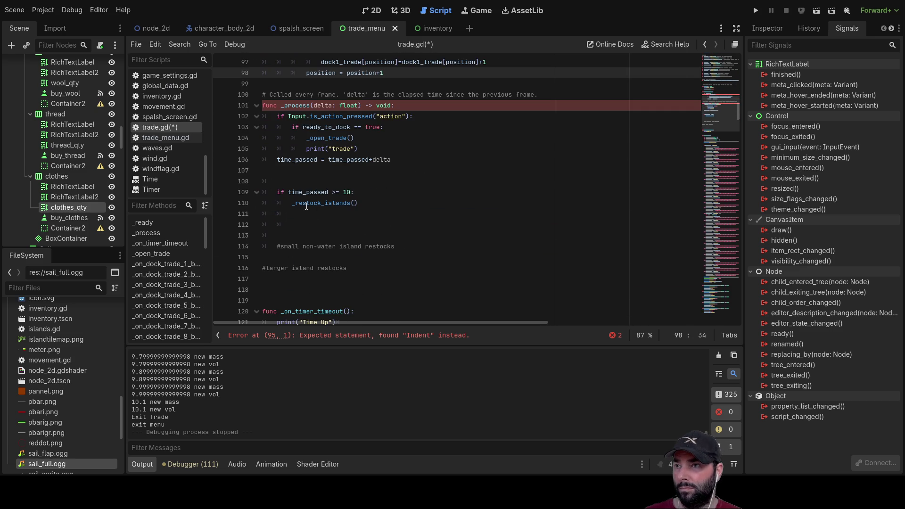
left_click(312, 214)
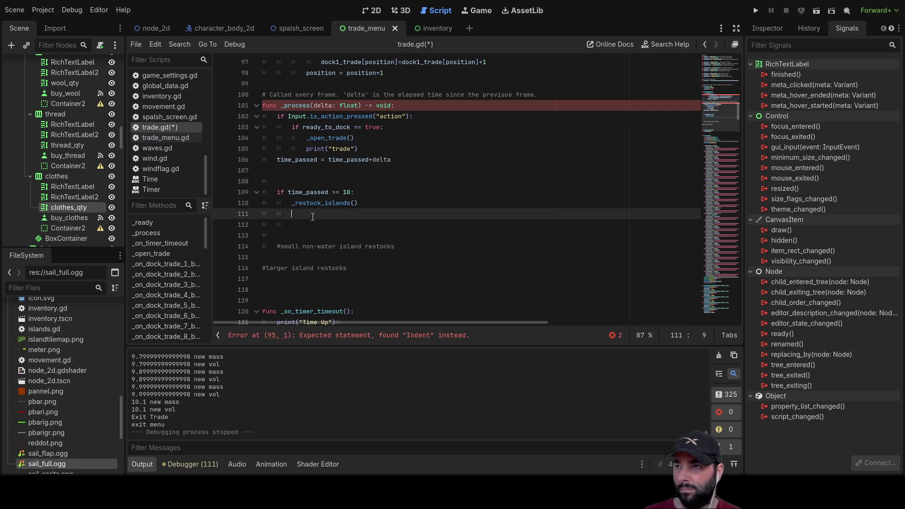
left_click(301, 174)
key("Delete")
key("Delete")
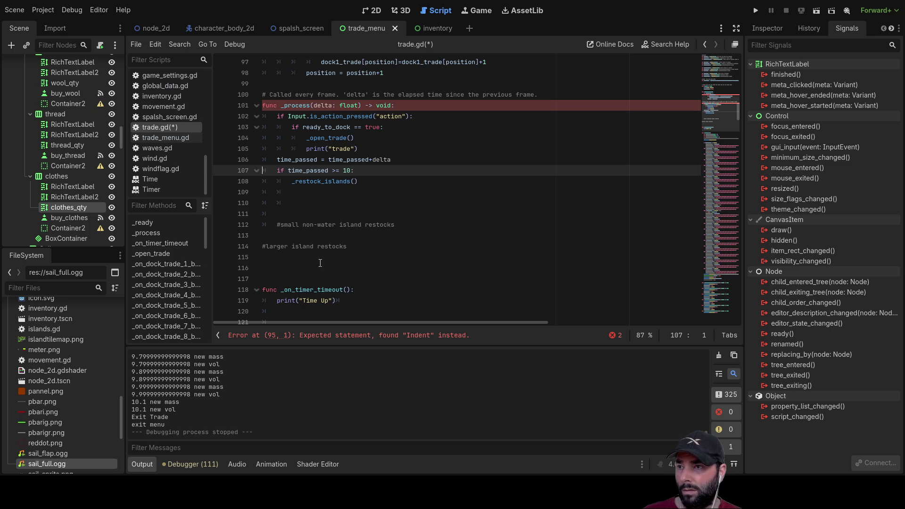
left_click_drag(318, 268, 246, 193)
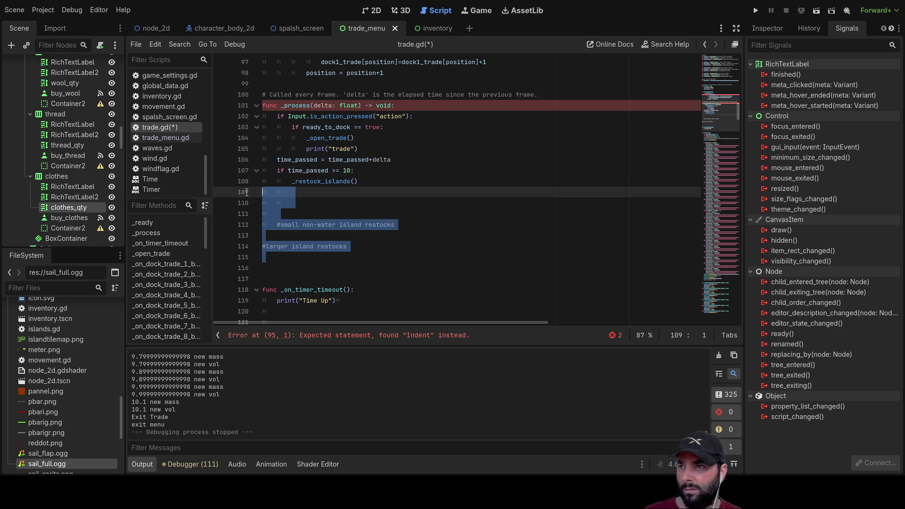
key("Delete")
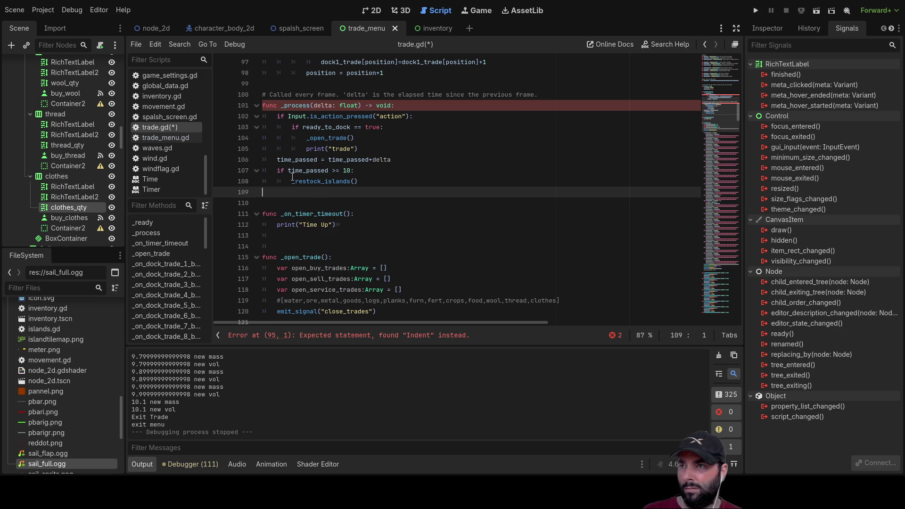
left_click(291, 180)
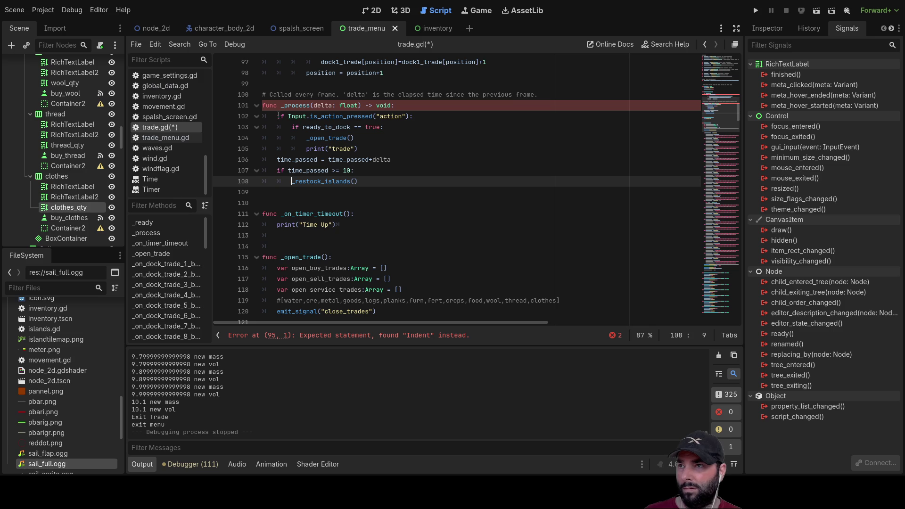
left_click(277, 159)
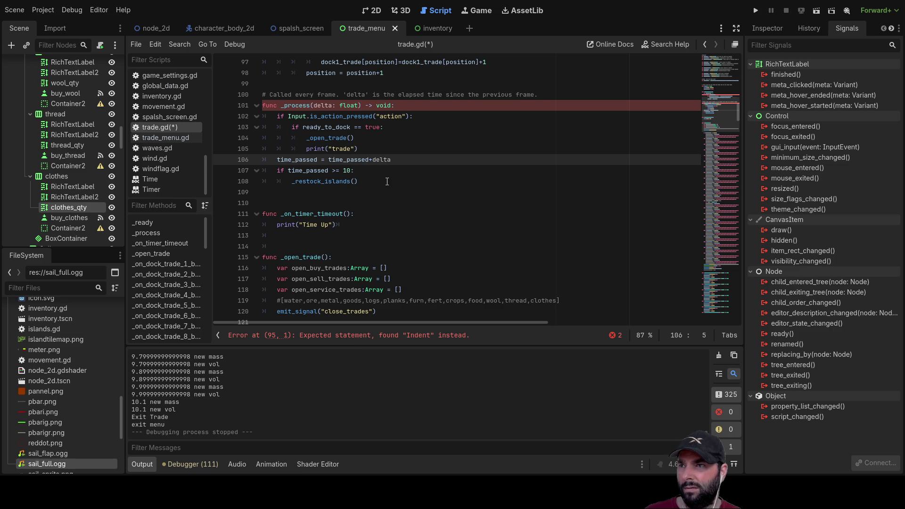
scroll(384, 180, "up", 2)
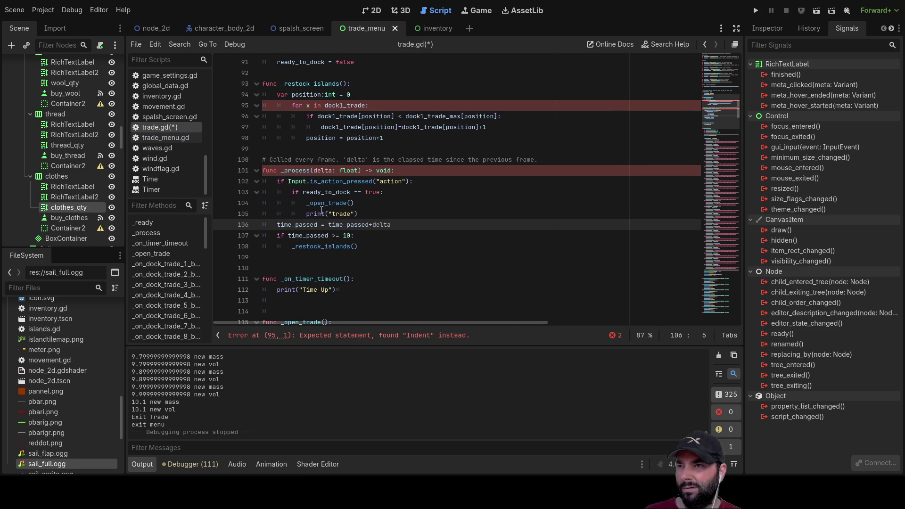
scroll(346, 192, "up", 1)
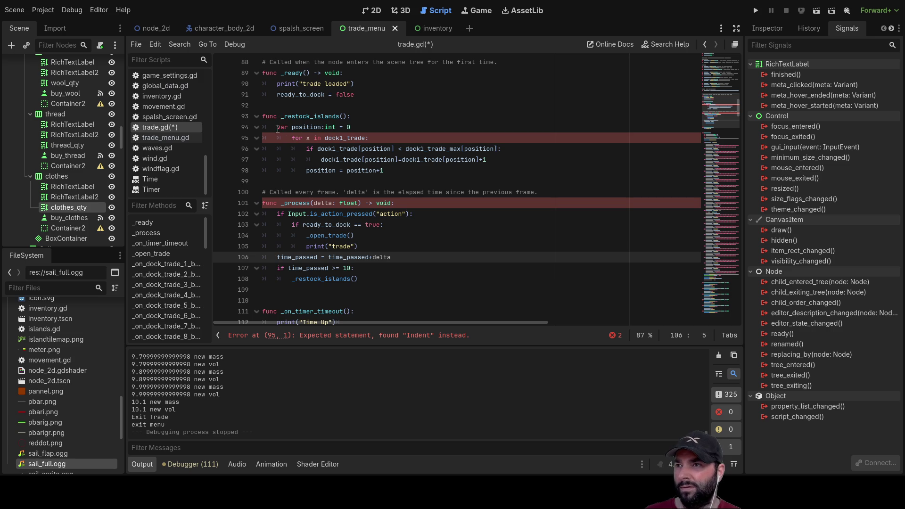
Outdent the for loop, if, stock increment and position lines by one level.
left_click(278, 137)
key("BackSpace")
key("Down")
key("BackSpace")
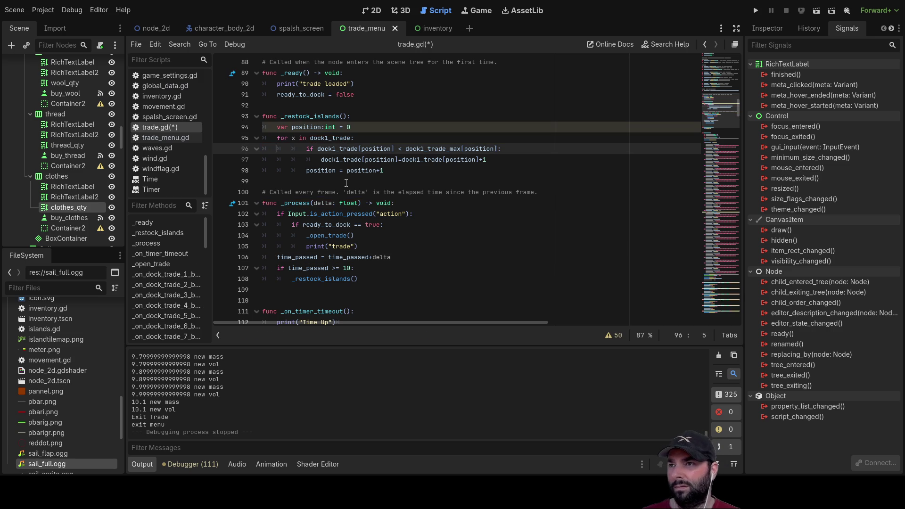
key("Down")
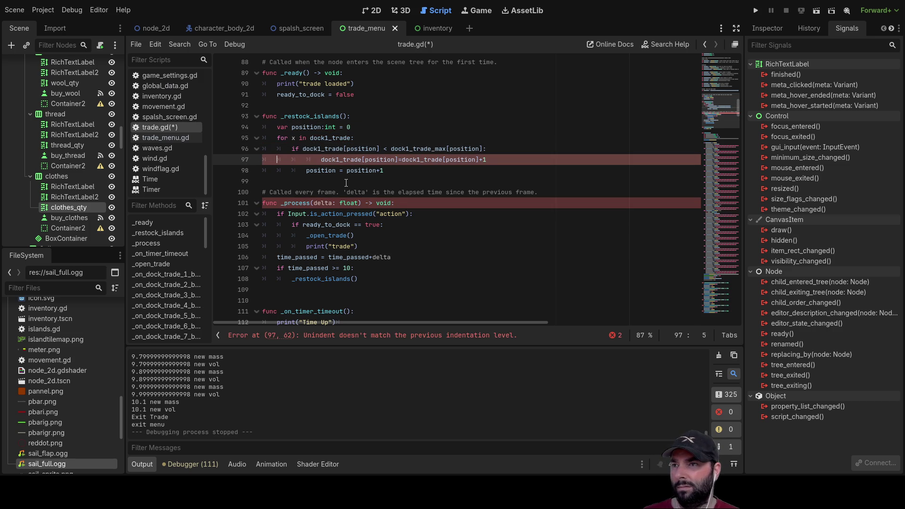
key("BackSpace")
key("Down")
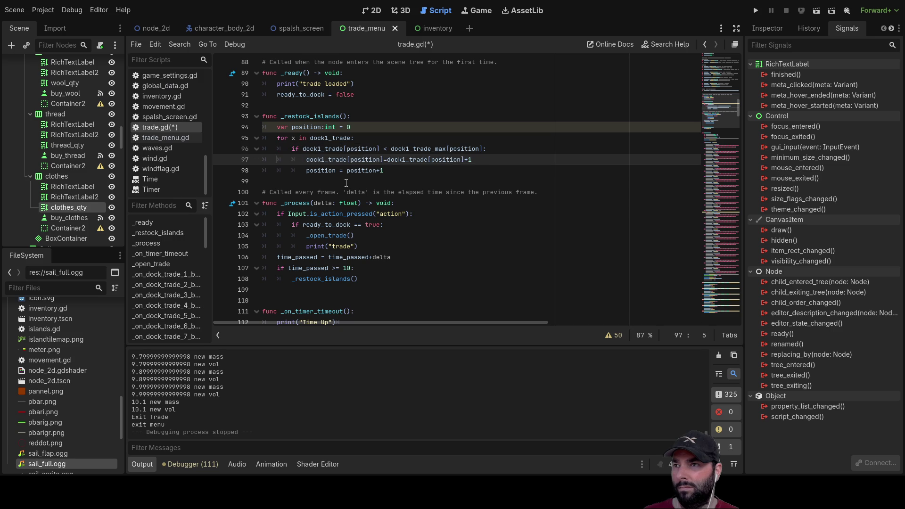
key("Delete")
key("Up")
key("Up")
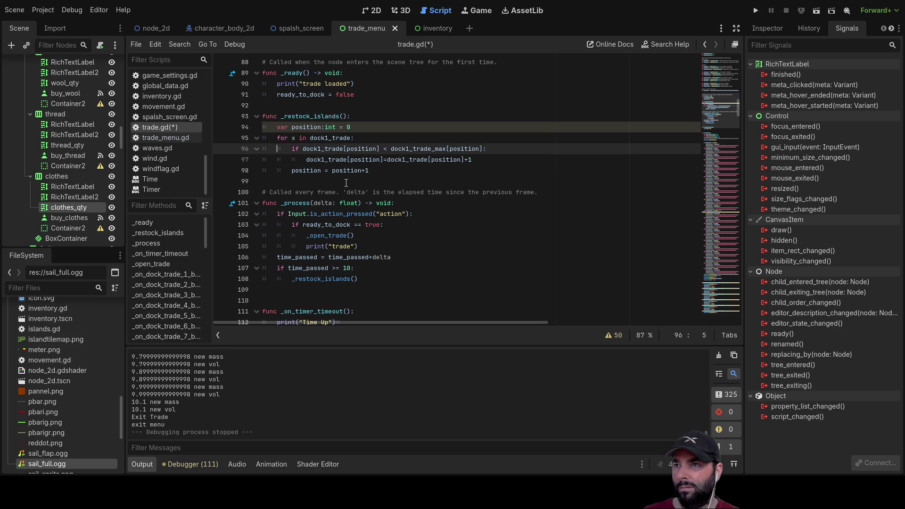
key("Up")
key("Up")
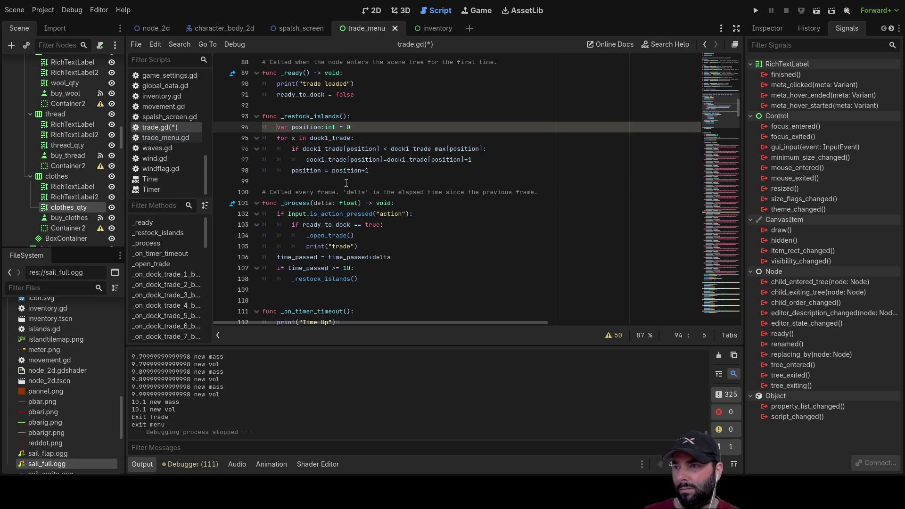
Save trade.gd.
key("ctrl+s")
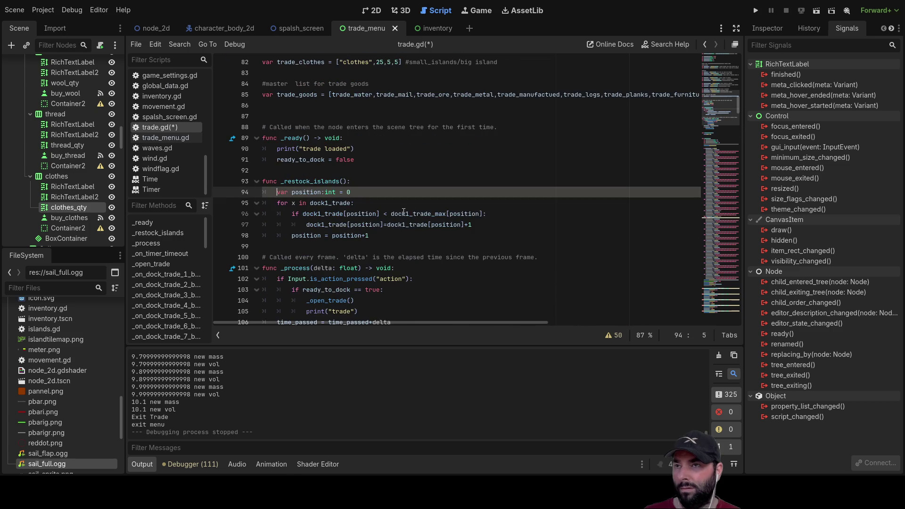
scroll(423, 206, "down", 5)
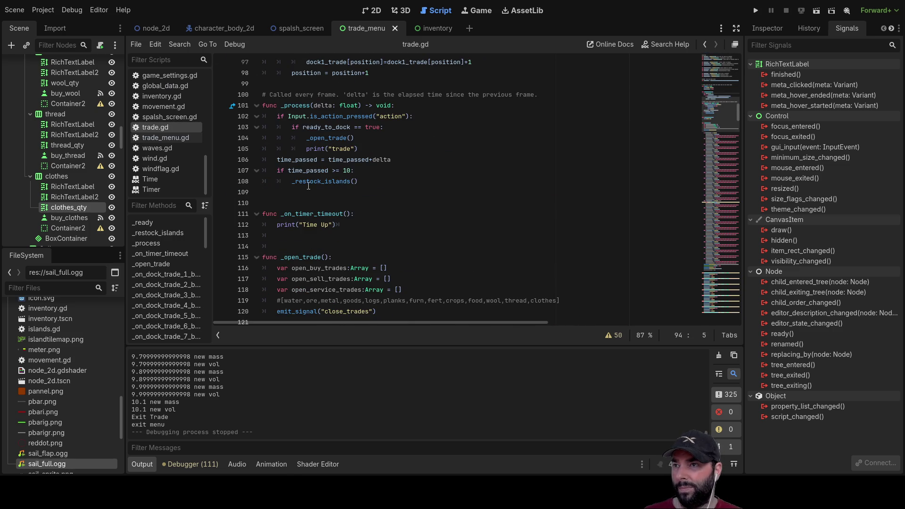
left_click(291, 182)
Comment out the _restock_islands() call and add 'time_passed = 0' inside the ten-second check.
type("#")
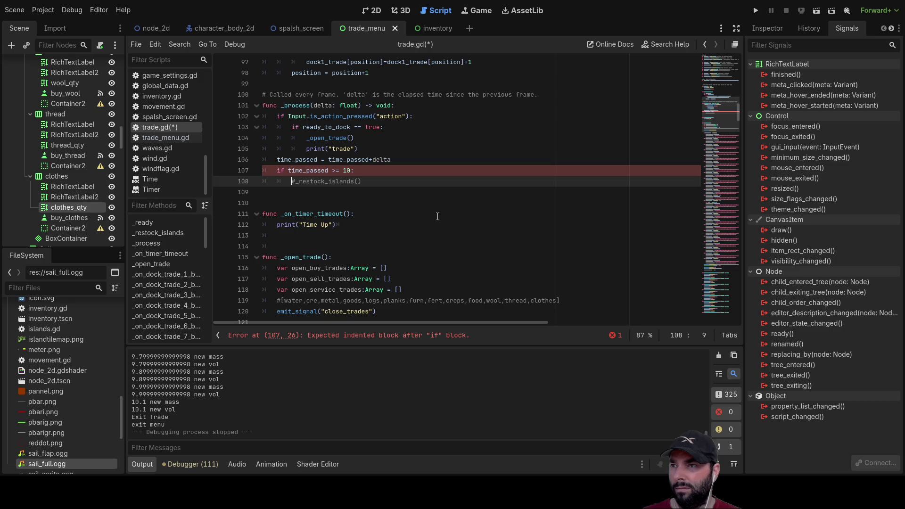
key("Down")
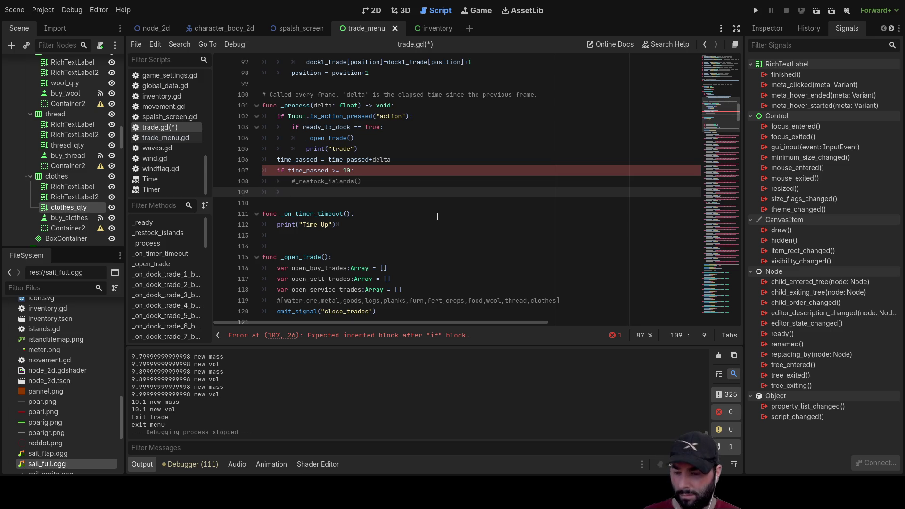
type("time ")
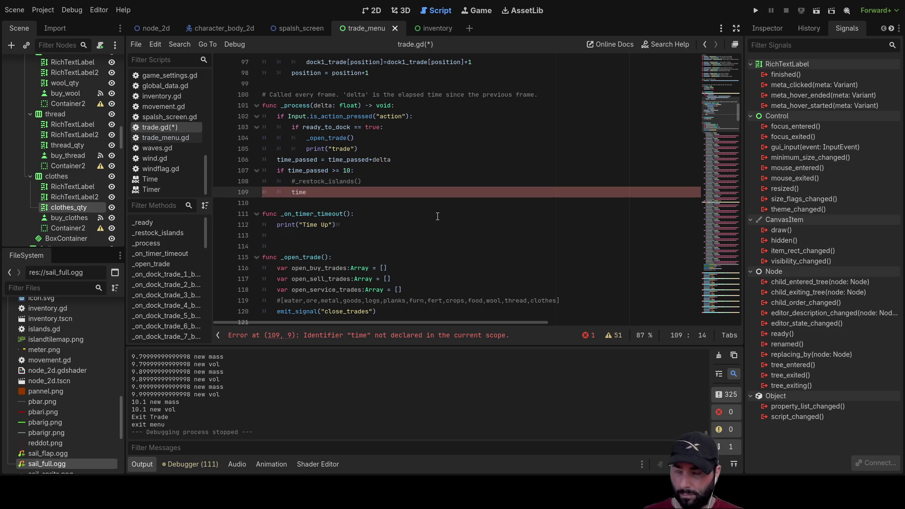
type("passed ")
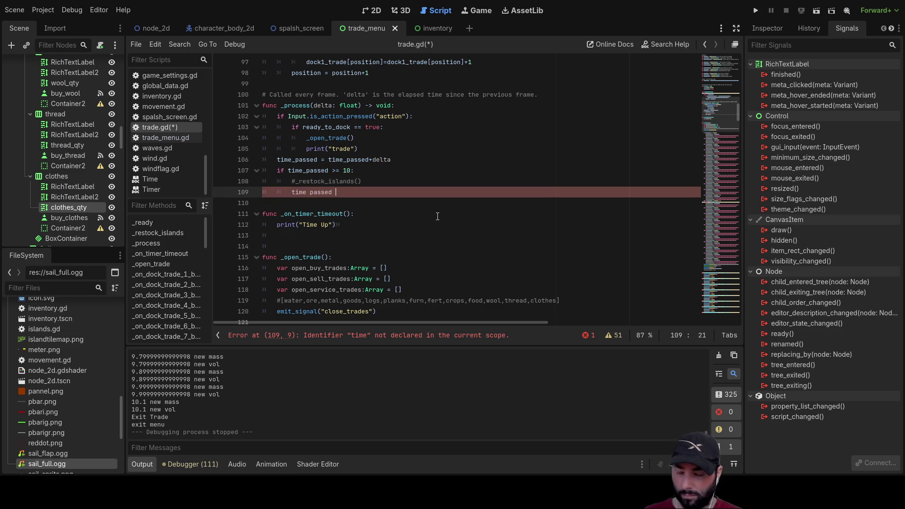
type("=0")
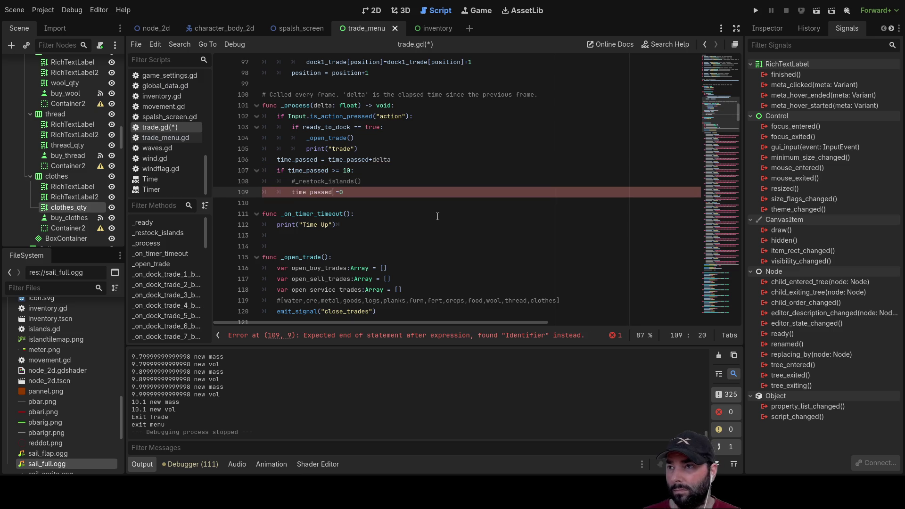
key("ctrl+Left")
key("BackSpace")
type("_")
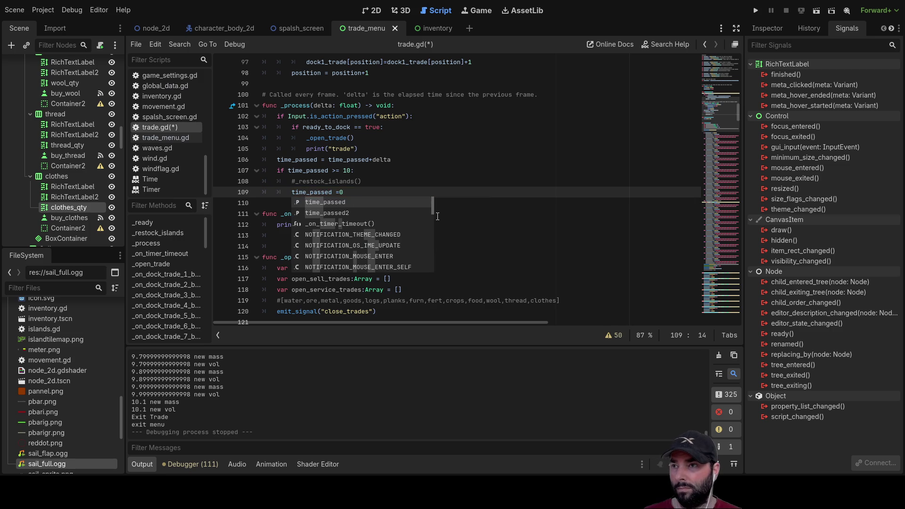
left_click(406, 187)
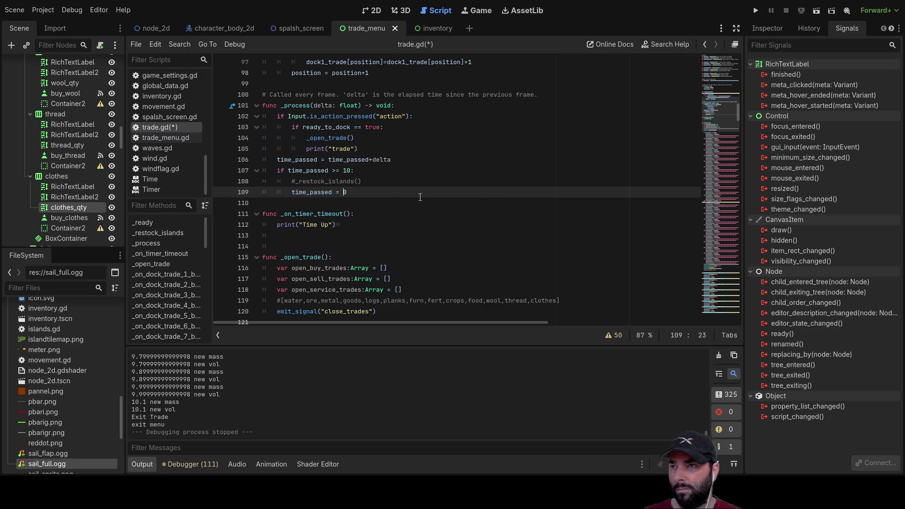
key("Up")
key("Up")
key("Up")
key("Down")
key("Down")
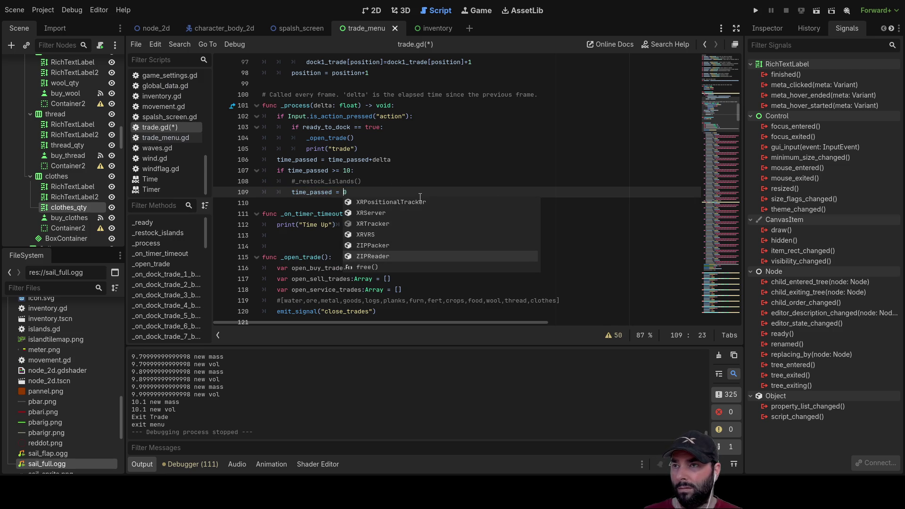
key("Down")
Launch the game to test the timer reset.
left_click(519, 163)
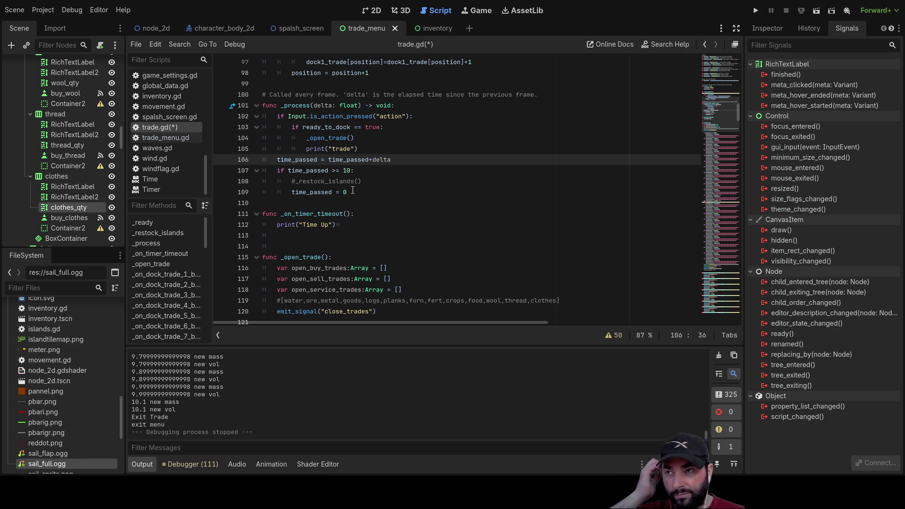
scroll(395, 219, "up", 4)
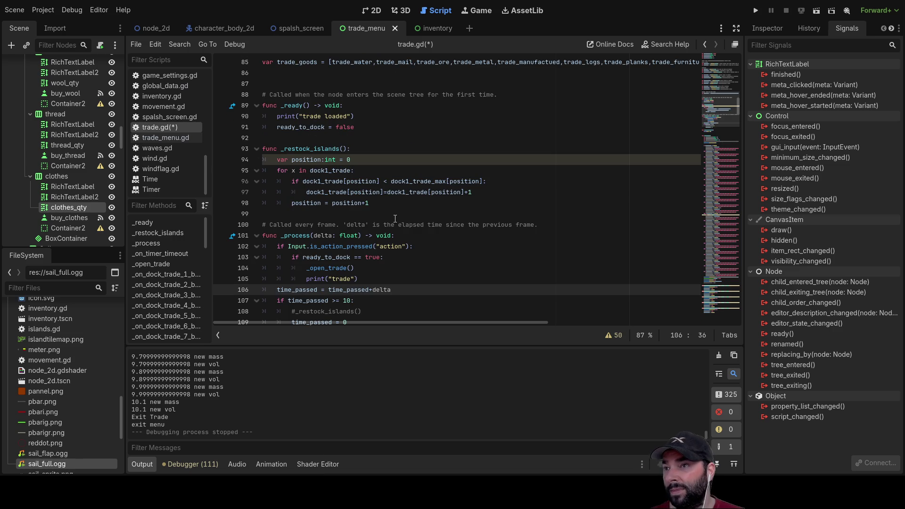
left_click(756, 10)
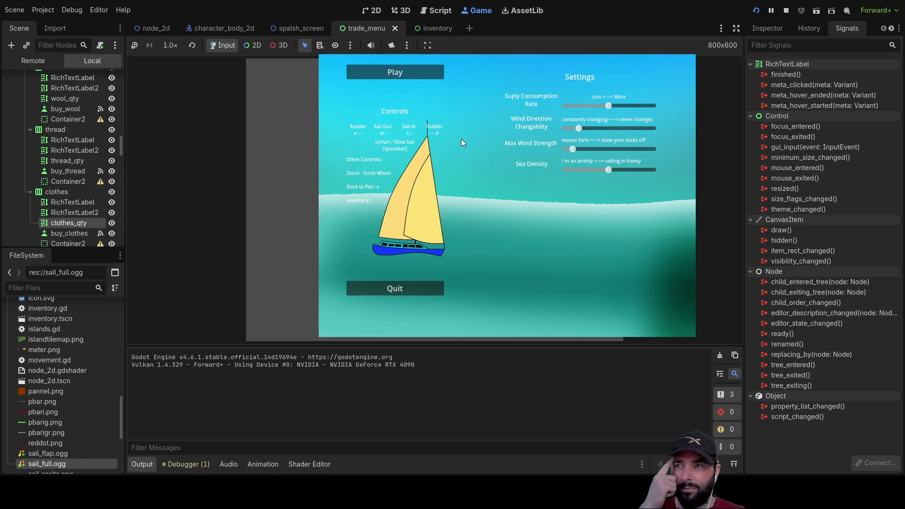
Start playing and buy the dock's entire Mail stock down to 0.
left_click(417, 73)
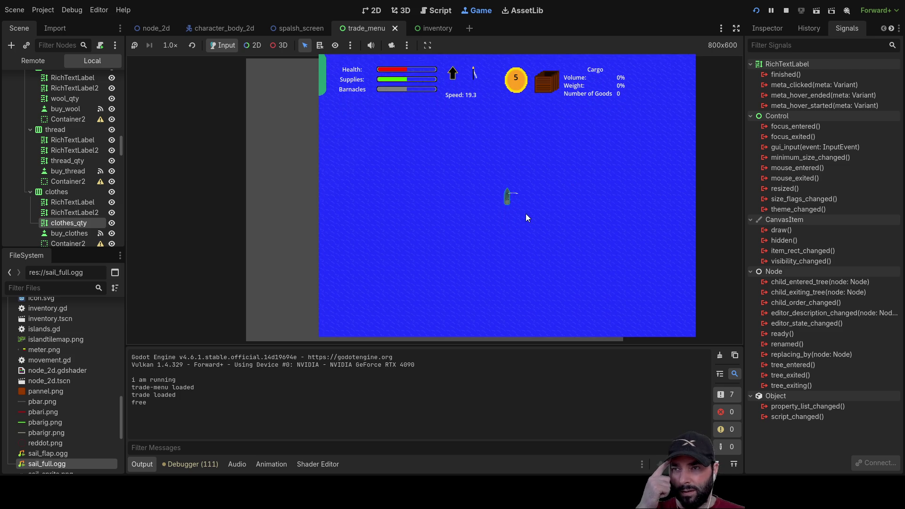
scroll(525, 214, "up", 1)
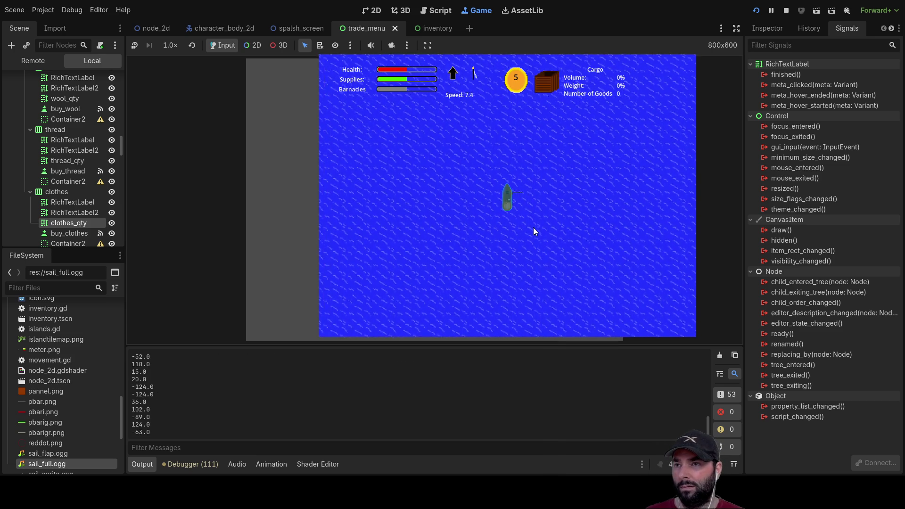
scroll(548, 219, "down", 2)
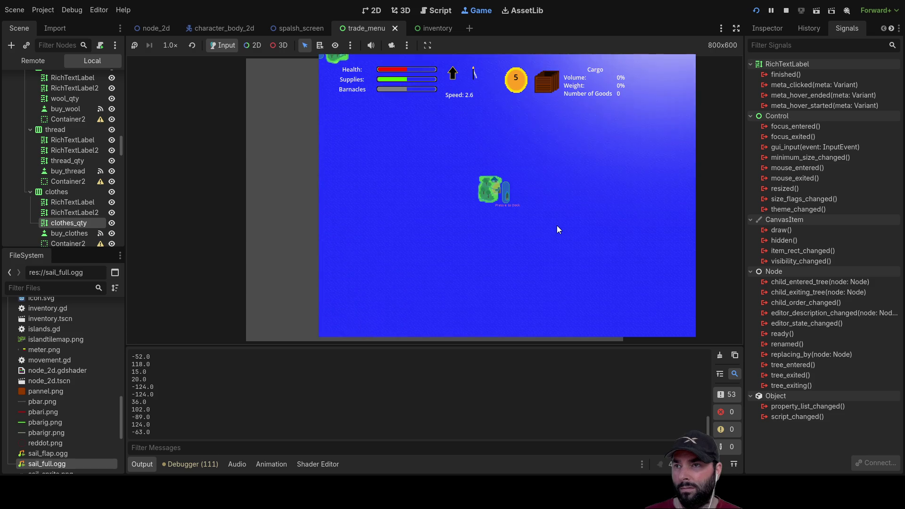
left_click(433, 142)
left_click(430, 143)
left_click(430, 143)
left_click(430, 143)
left_click(430, 143)
left_click(430, 143)
left_click(430, 143)
left_click(430, 143)
left_click(430, 143)
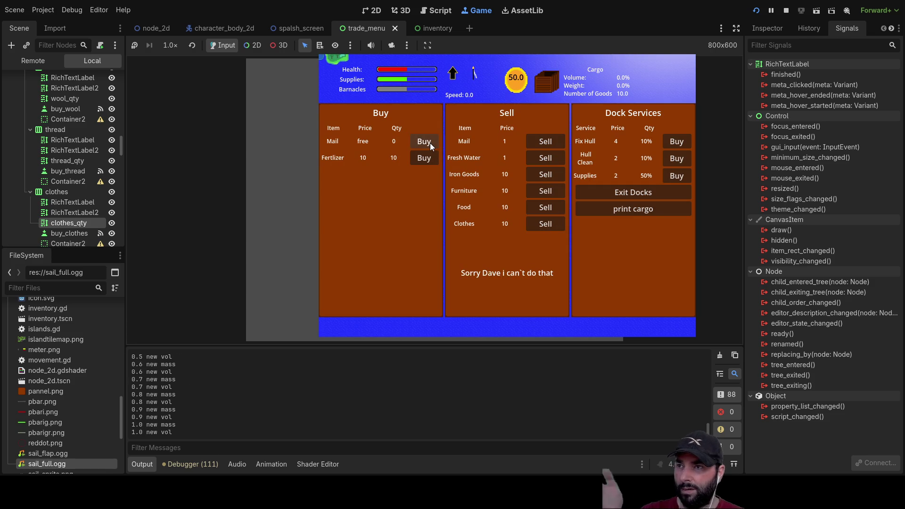
left_click(429, 143)
left_click(429, 142)
left_click(428, 142)
left_click(428, 141)
Buy out all the Fertilizer, exit the docks, and stop the game.
left_click(428, 142)
left_click(428, 141)
left_click(428, 163)
left_click(428, 162)
left_click(428, 161)
left_click(428, 161)
left_click(428, 159)
left_click(428, 160)
left_click(429, 160)
left_click(428, 160)
left_click(428, 159)
left_click(428, 159)
left_click(428, 160)
left_click(428, 159)
left_click(428, 158)
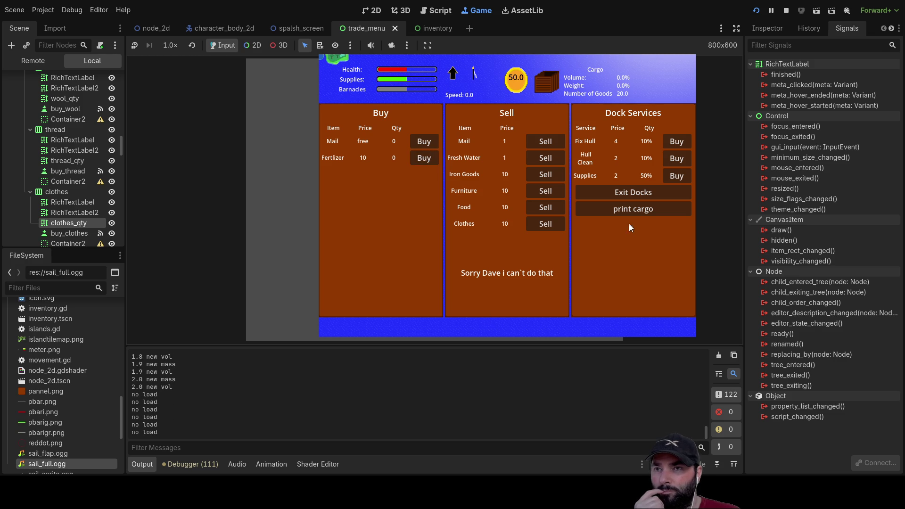
left_click(621, 193)
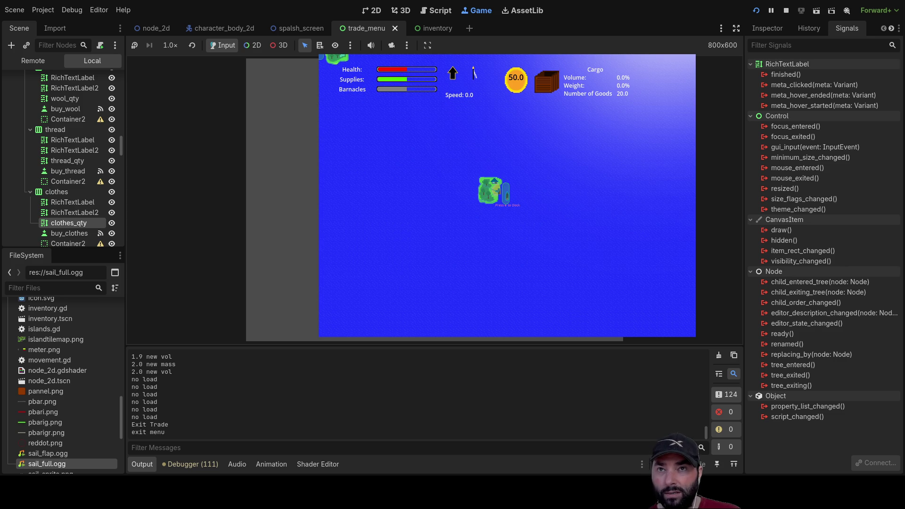
left_click(785, 10)
Uncomment the _restock_islands() call on line 108 and rerun the game.
scroll(398, 178, "down", 2)
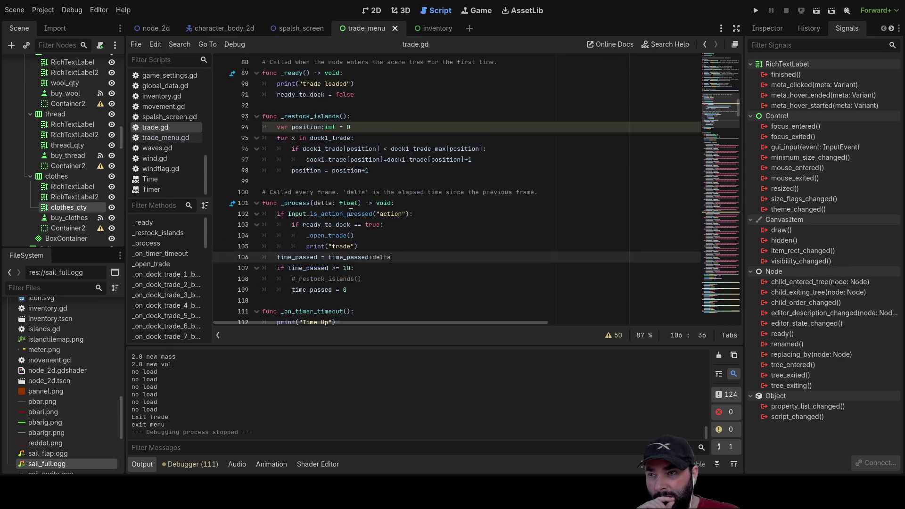
left_click(291, 246)
key("Delete")
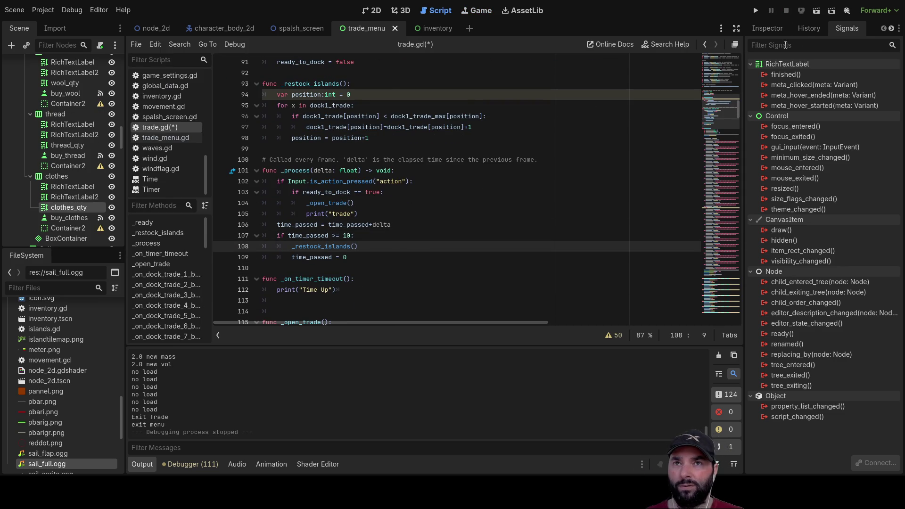
left_click(758, 11)
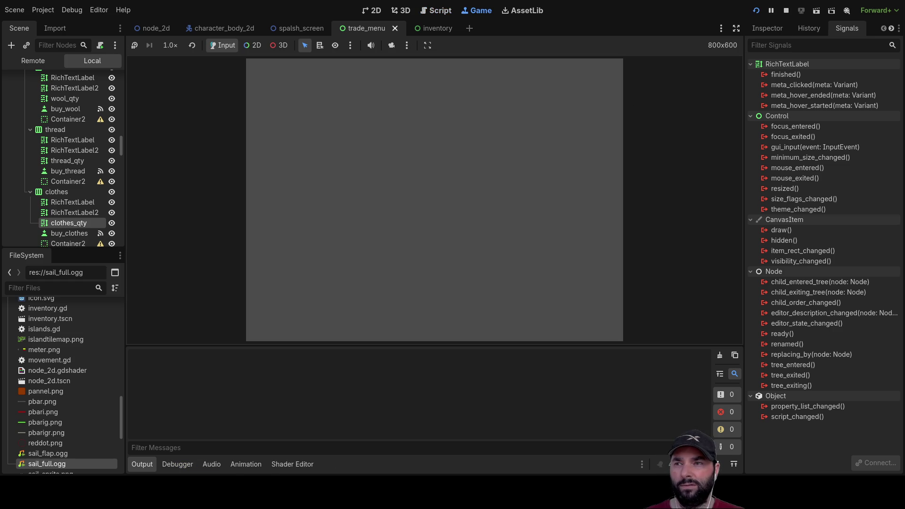
Start playing and buy five Mail and five Fertilizer, leaving 4 of each.
left_click(408, 72)
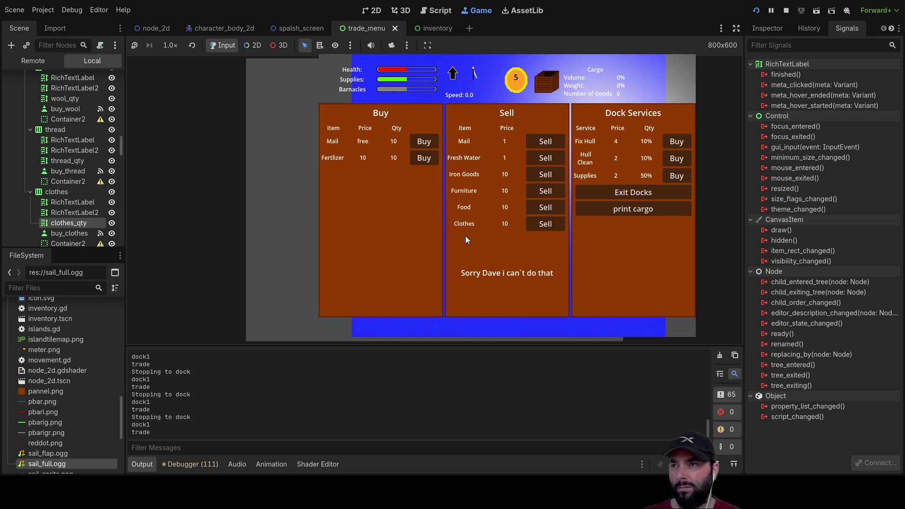
left_click(424, 140)
left_click(424, 140)
left_click(425, 141)
left_click(426, 140)
left_click(426, 141)
left_click(426, 140)
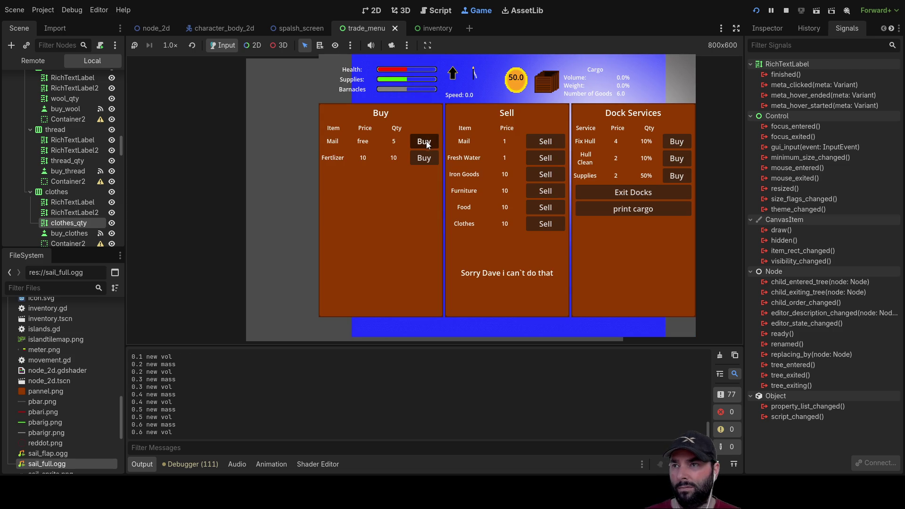
left_click(424, 158)
left_click(424, 158)
left_click(424, 157)
left_click(425, 158)
left_click(425, 158)
left_click(425, 158)
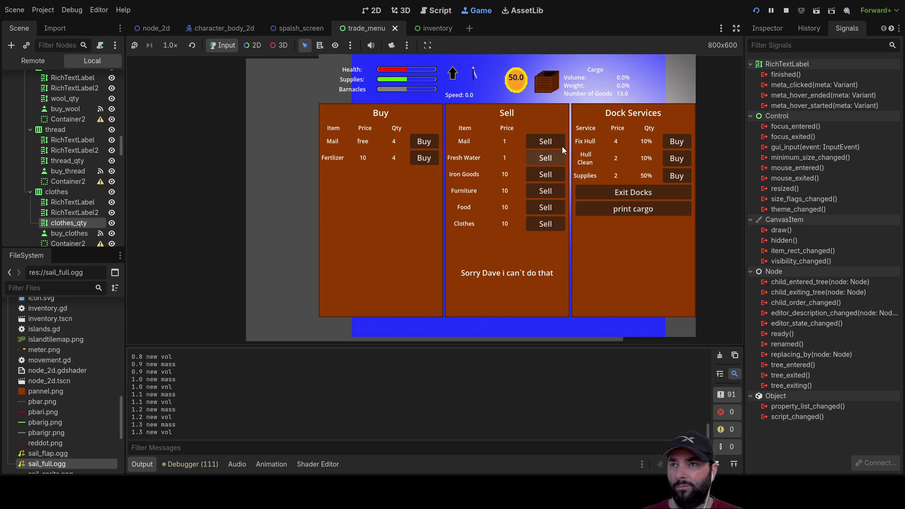
Exit the docks, re-dock to check the stock, and leave again.
left_click(639, 189)
left_click(518, 192)
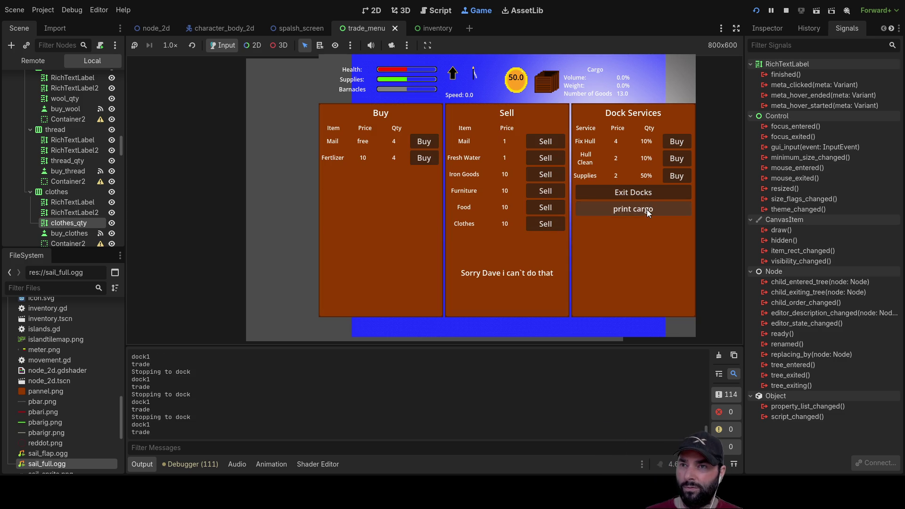
left_click(645, 195)
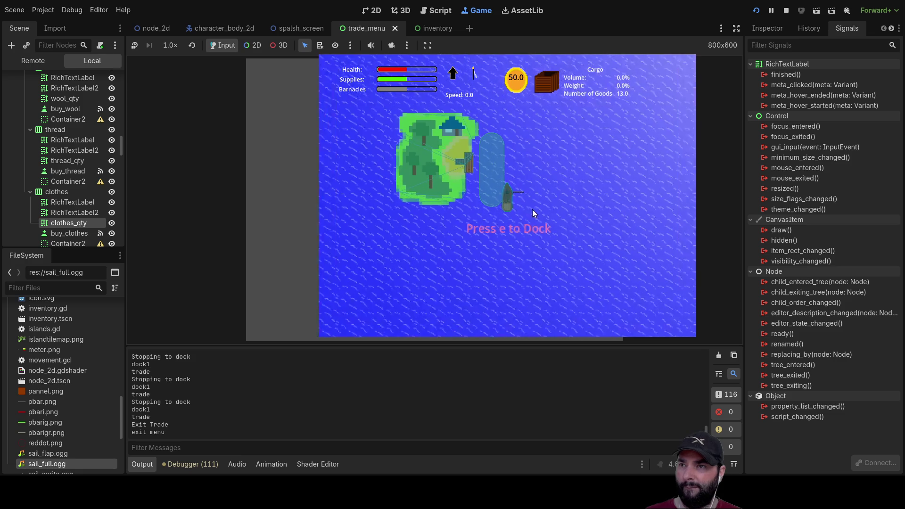
Dock and leave the island repeatedly, watching the Mail and Fertlizer buy quantities start climbing from 6.
key("e")
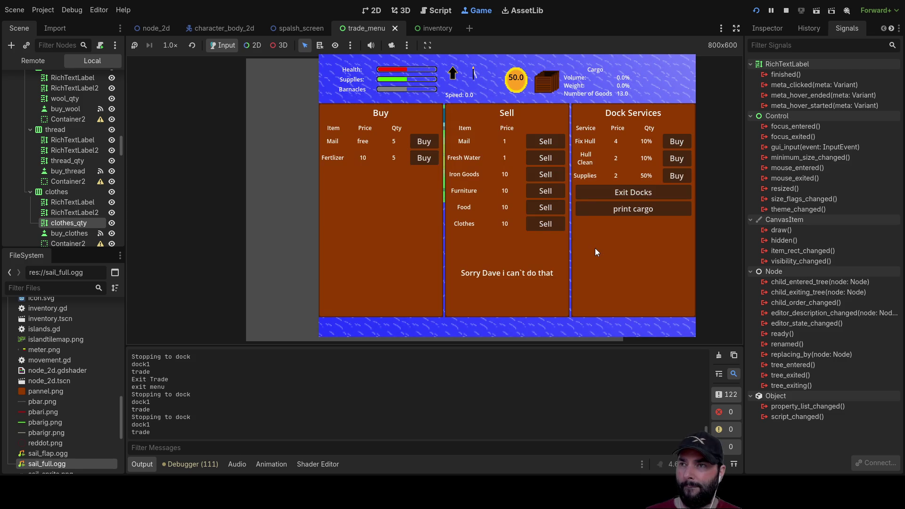
left_click(643, 191)
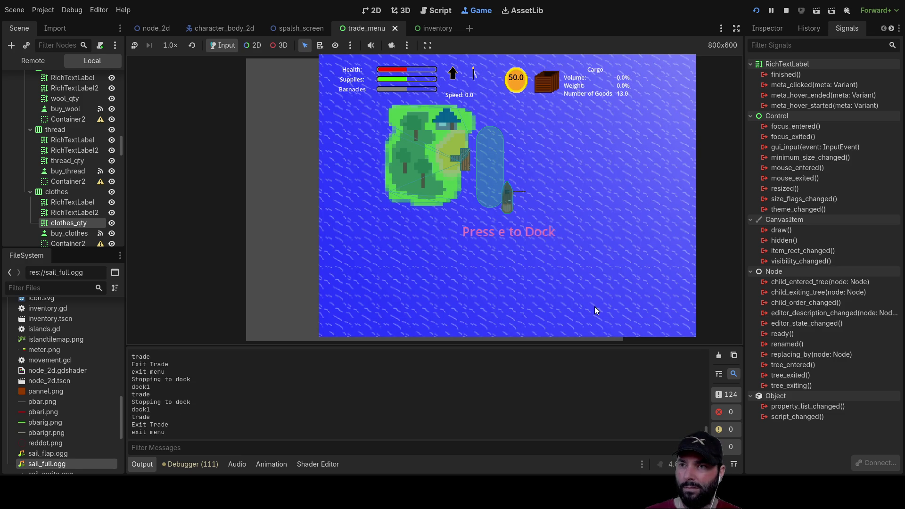
key("e")
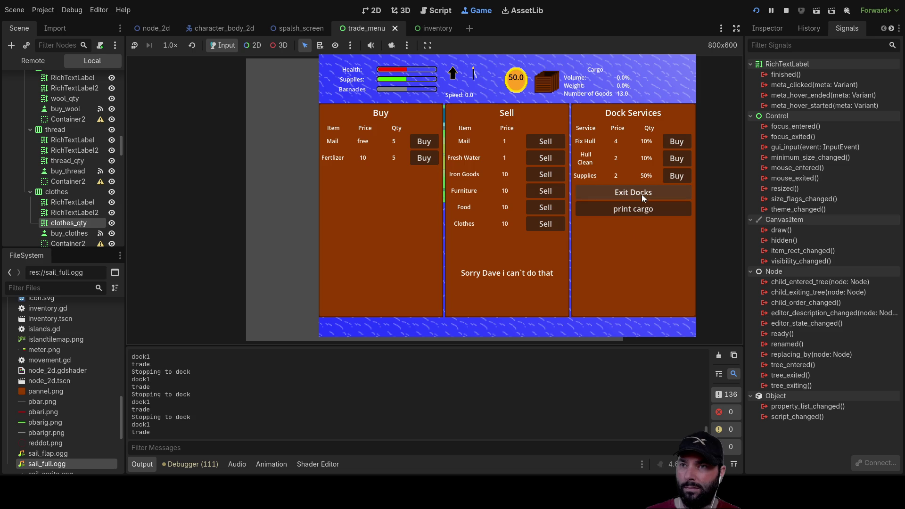
left_click(641, 194)
key("e")
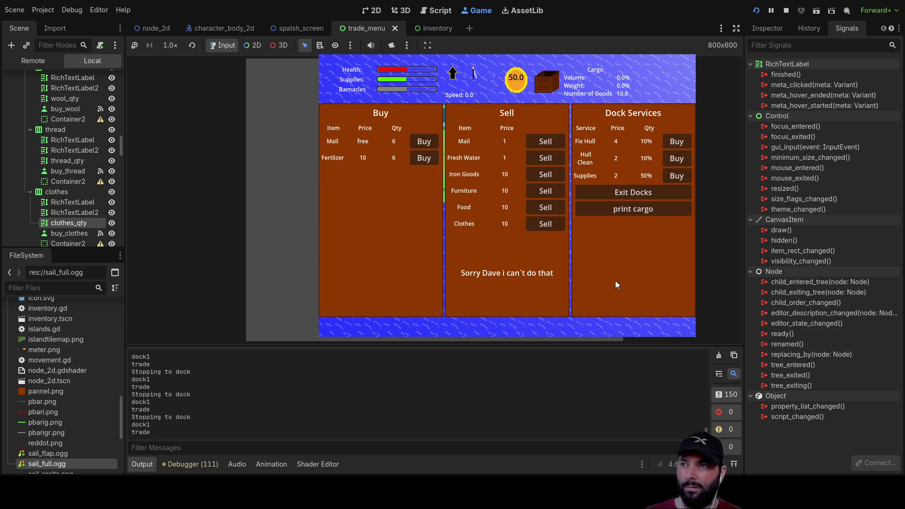
left_click(625, 198)
key("e")
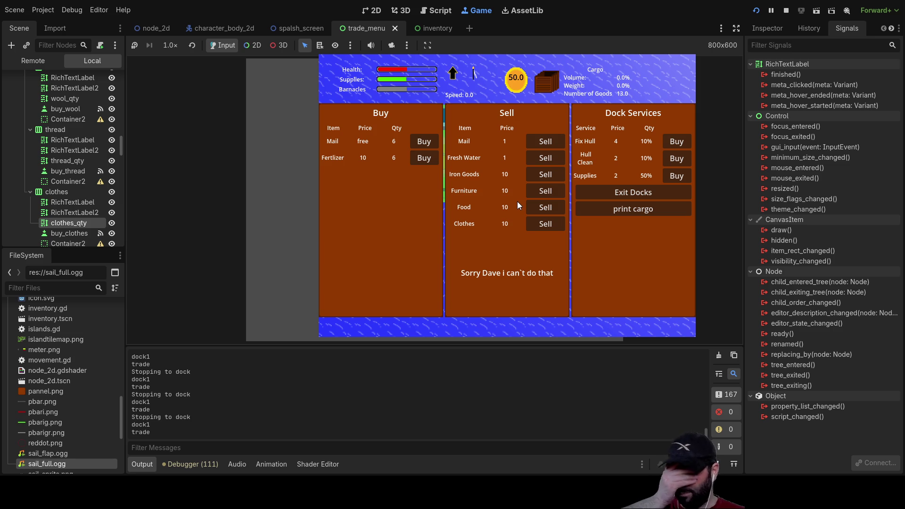
left_click(619, 191)
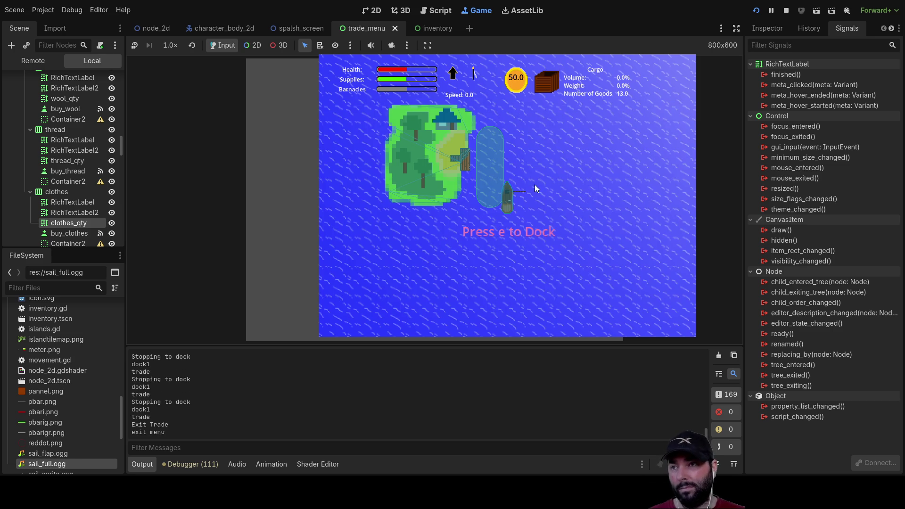
Keep docking between waits until the Mail and Fertlizer buy stock reaches 10.
key("e")
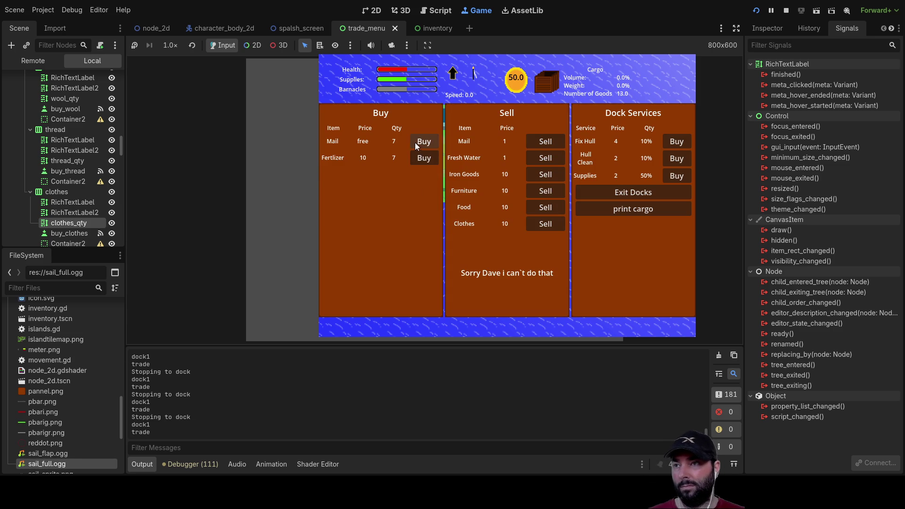
left_click(644, 193)
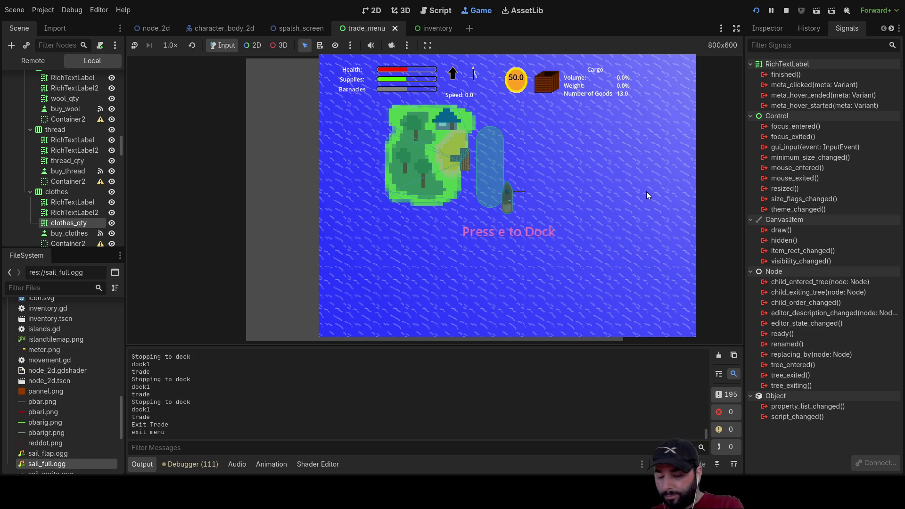
key("e")
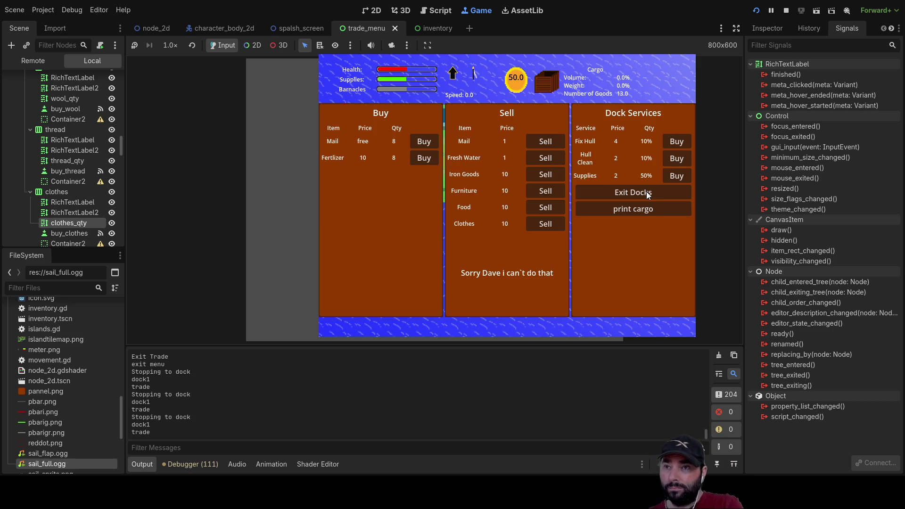
left_click(646, 191)
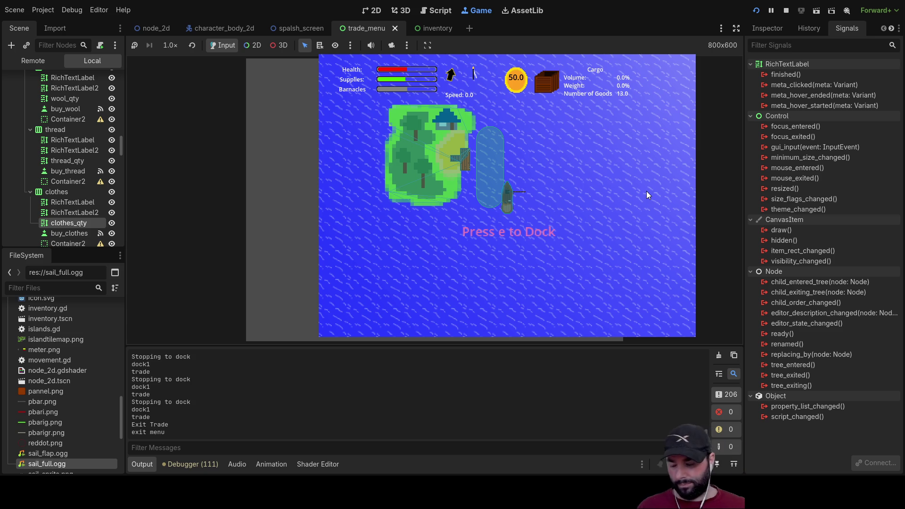
key("e")
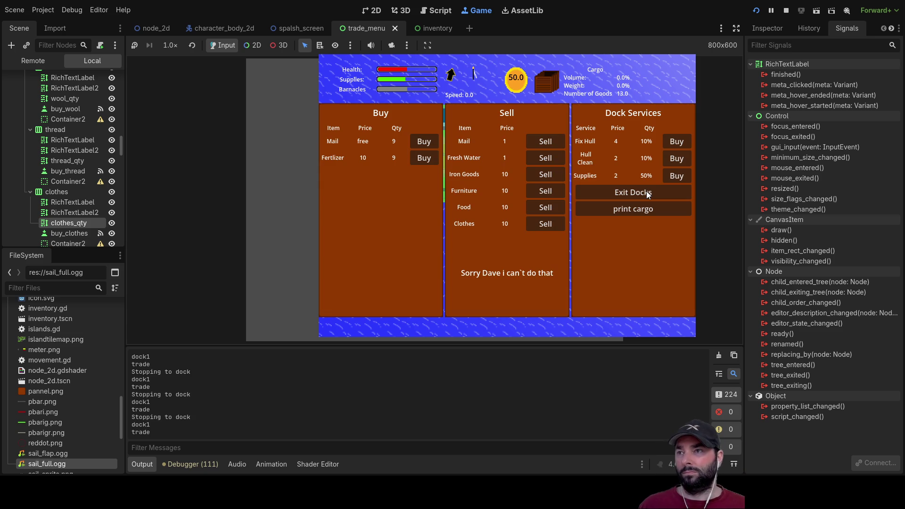
left_click(622, 193)
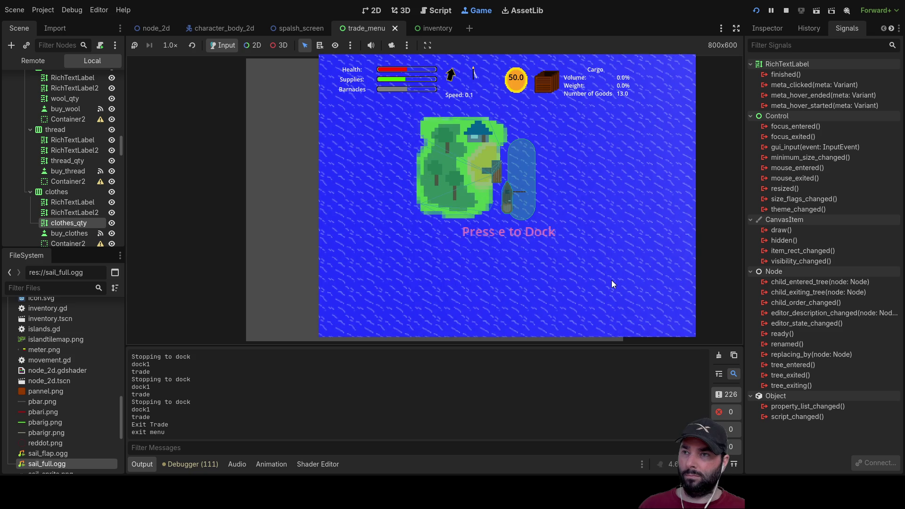
key("e")
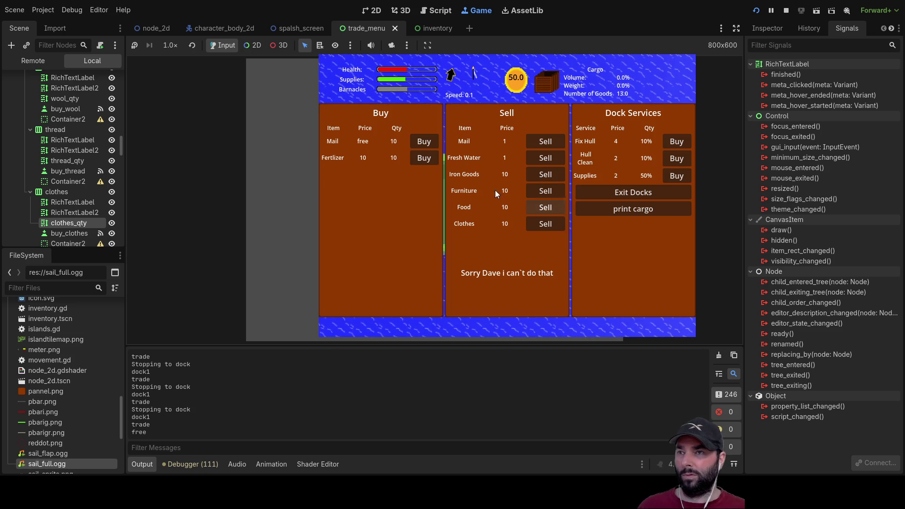
left_click(593, 194)
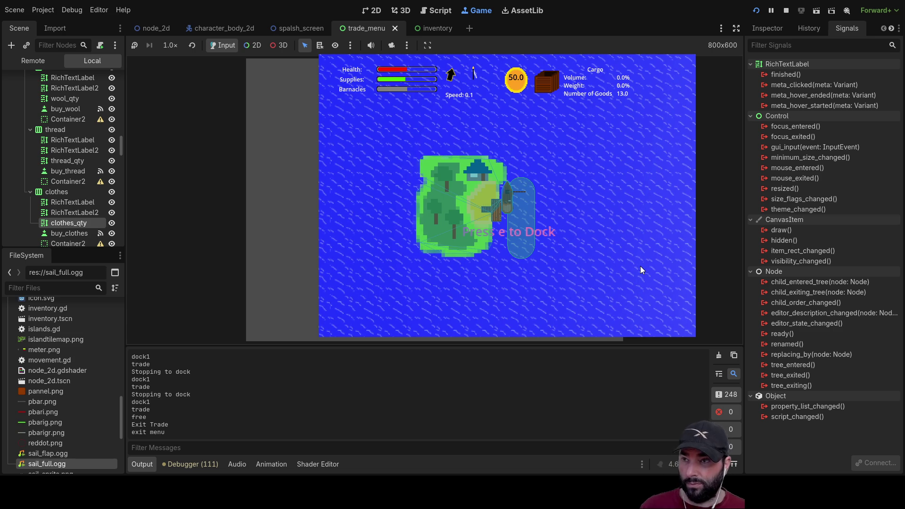
Recheck that the buy stock stays capped at 10, then stop the running game.
key("e")
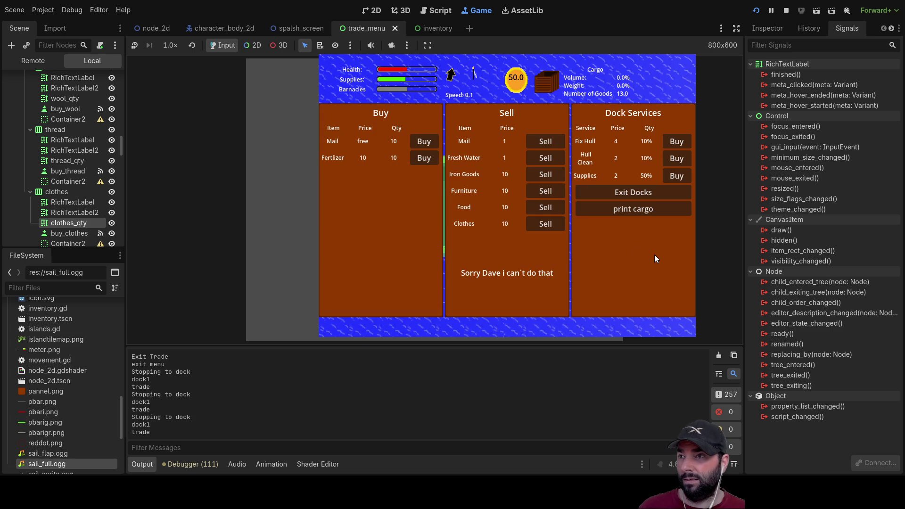
left_click(659, 191)
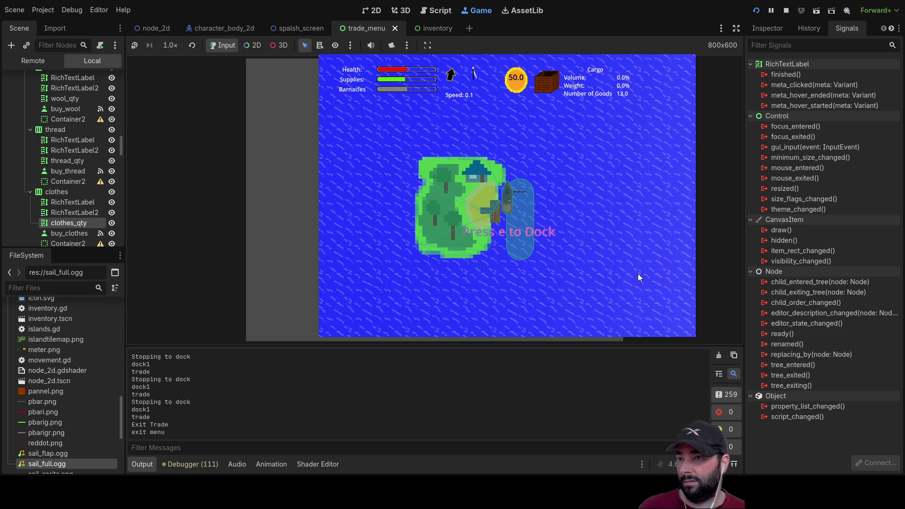
key("e")
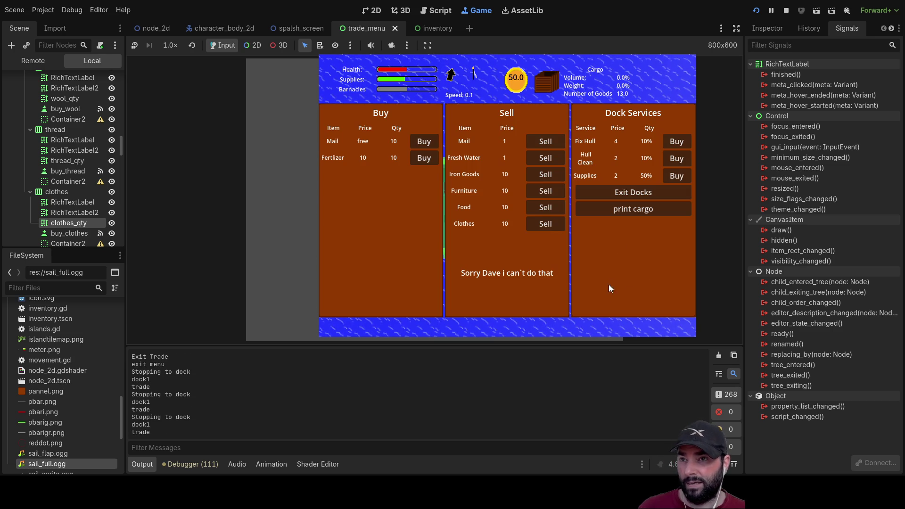
left_click(635, 197)
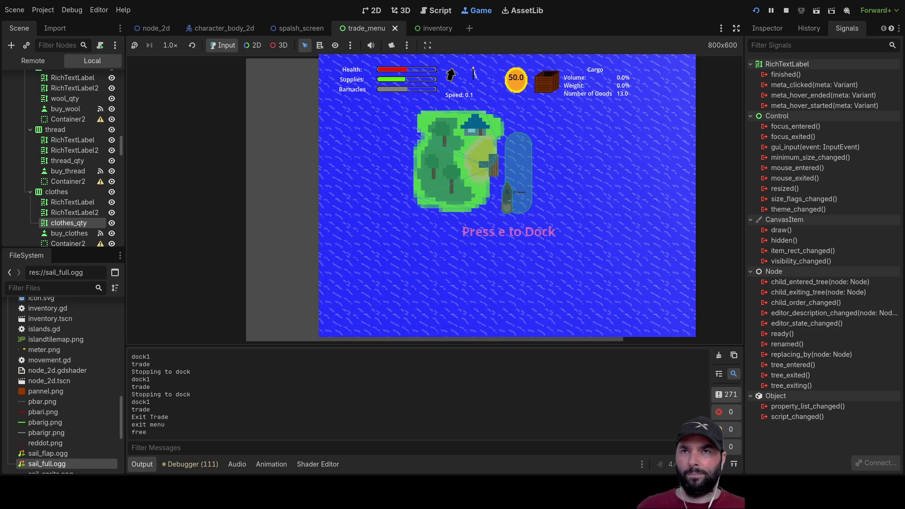
left_click(786, 11)
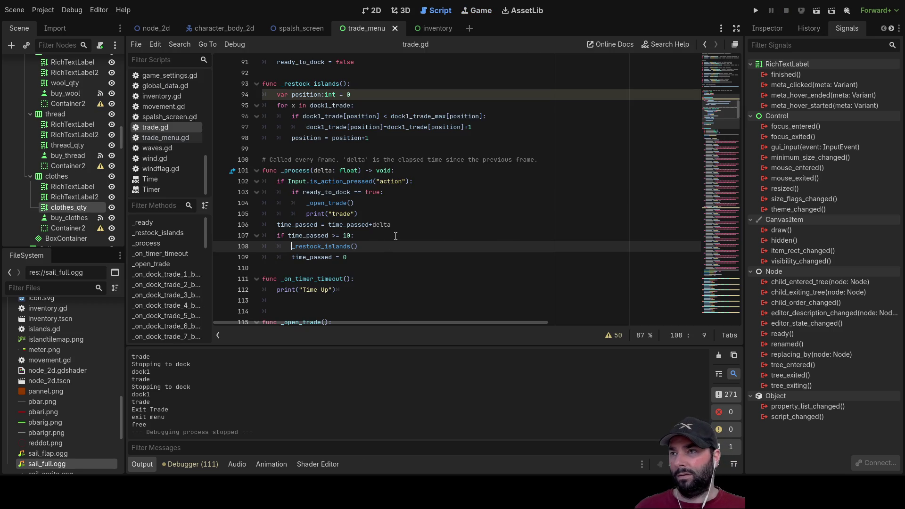
Paste two copies of the restock for-loop below the original in _restock_islands.
scroll(391, 248, "up", 3)
scroll(391, 248, "down", 2)
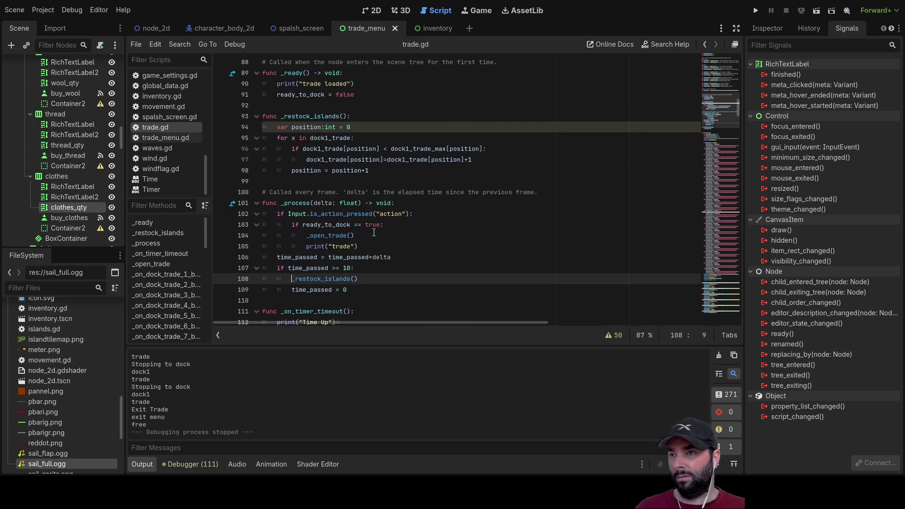
left_click_drag(379, 168, 277, 142)
key("ctrl+c")
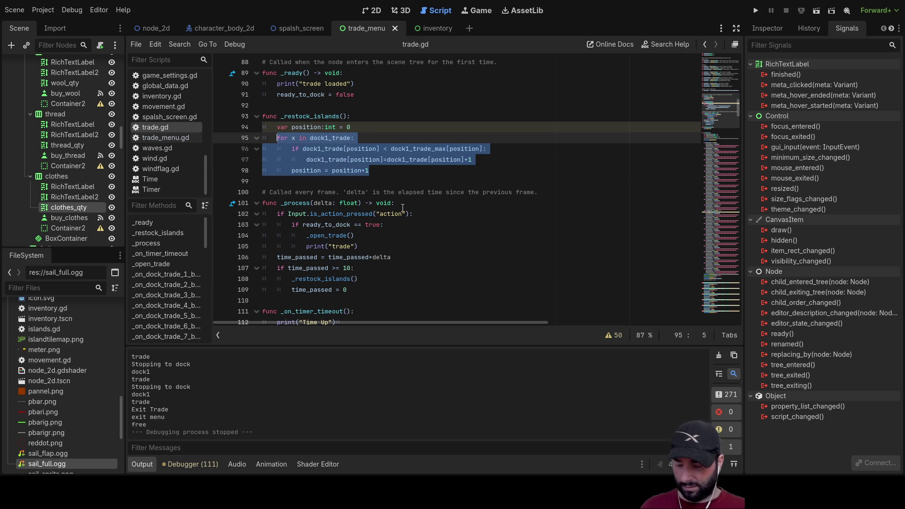
left_click(363, 176)
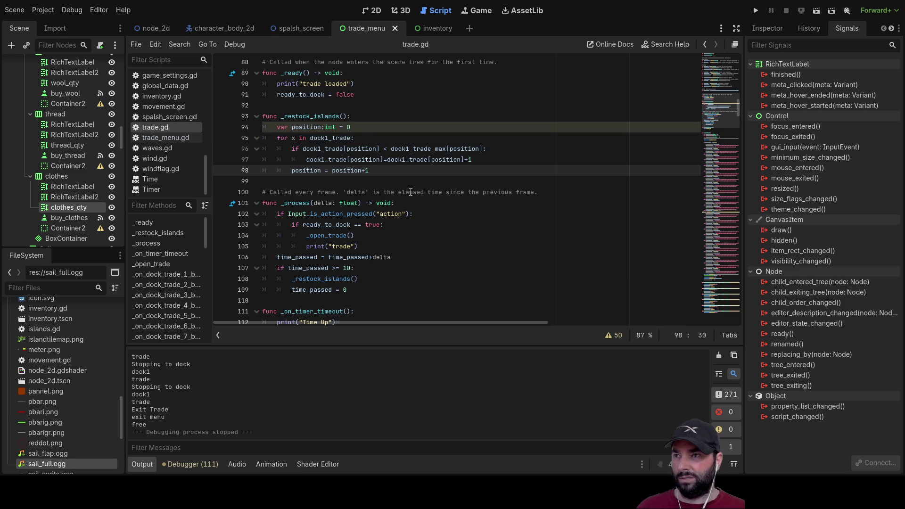
key("Return")
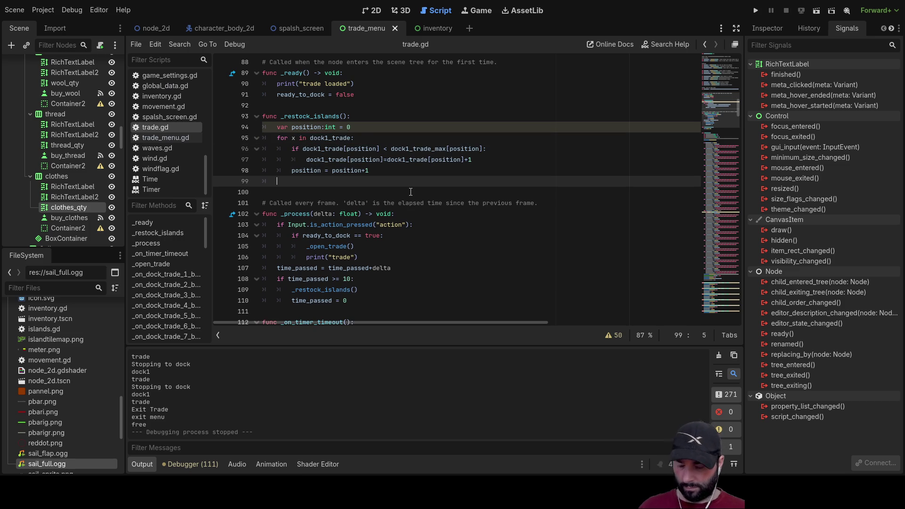
key("ctrl+v")
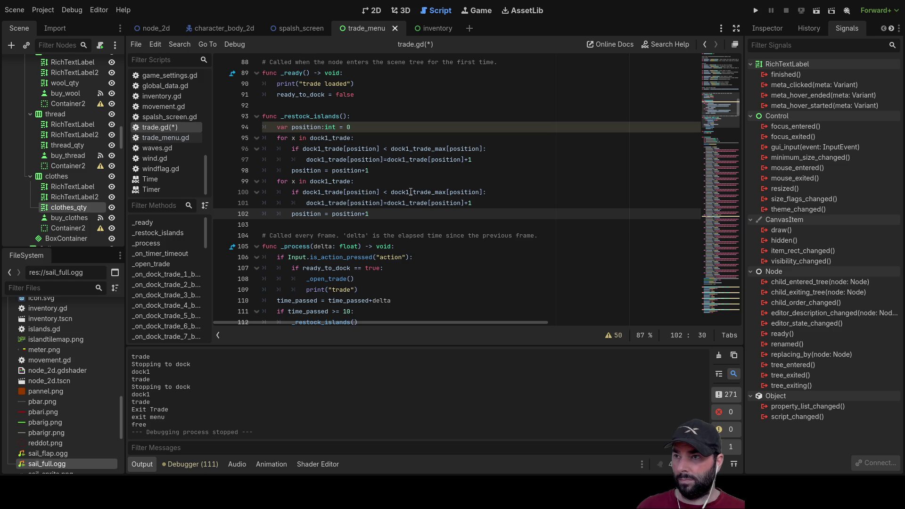
key("Return")
key("ctrl+v")
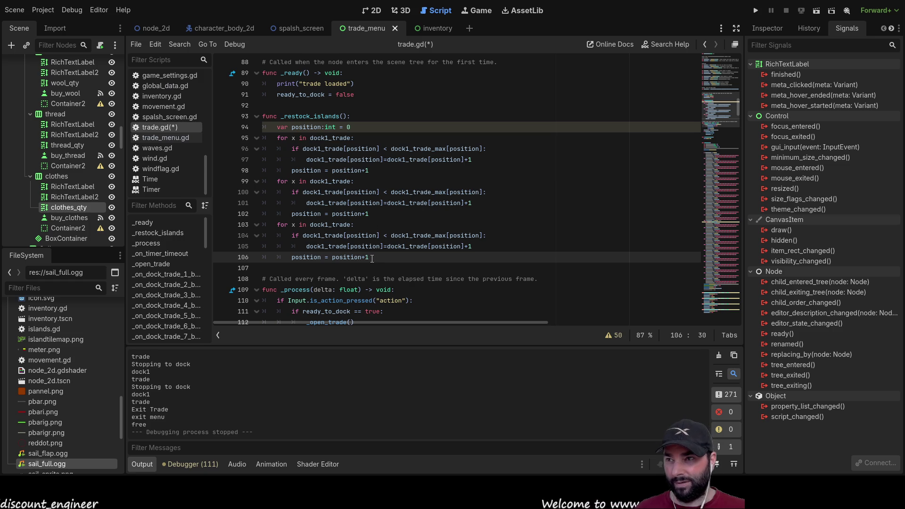
Delete the two duplicated loops and add a blank line above the remaining for-loop.
left_click_drag(372, 259, 277, 181)
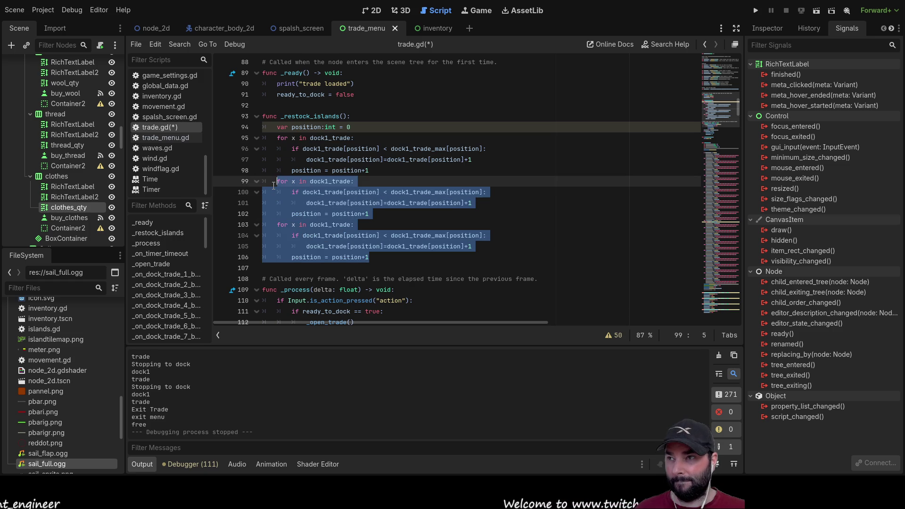
key("BackSpace")
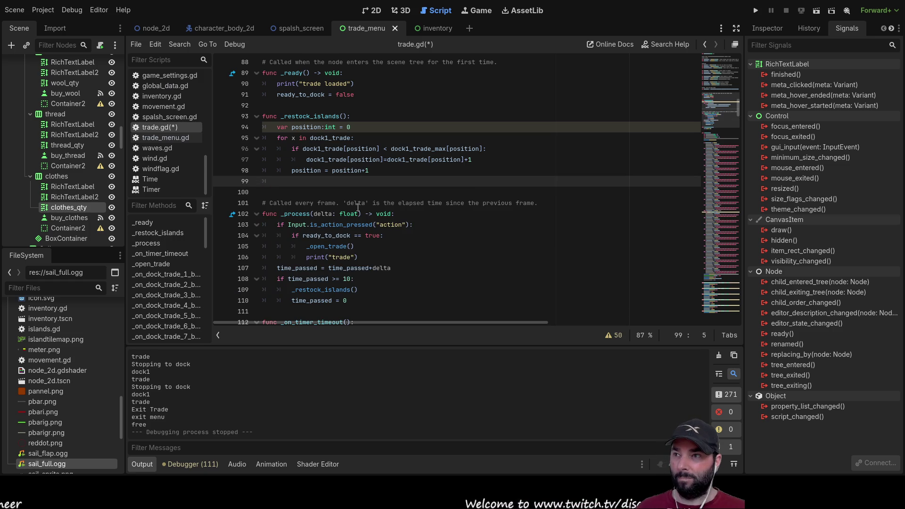
key("Up")
key("Up")
key("Up")
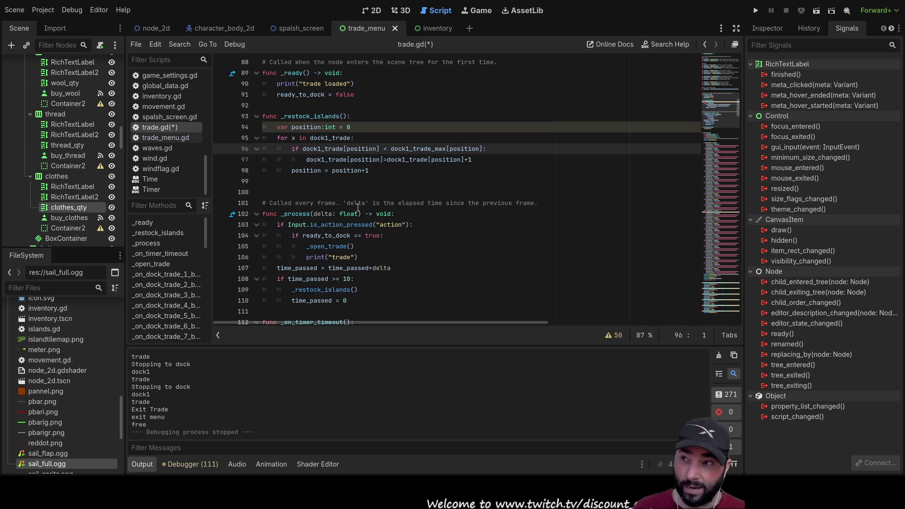
key("Up")
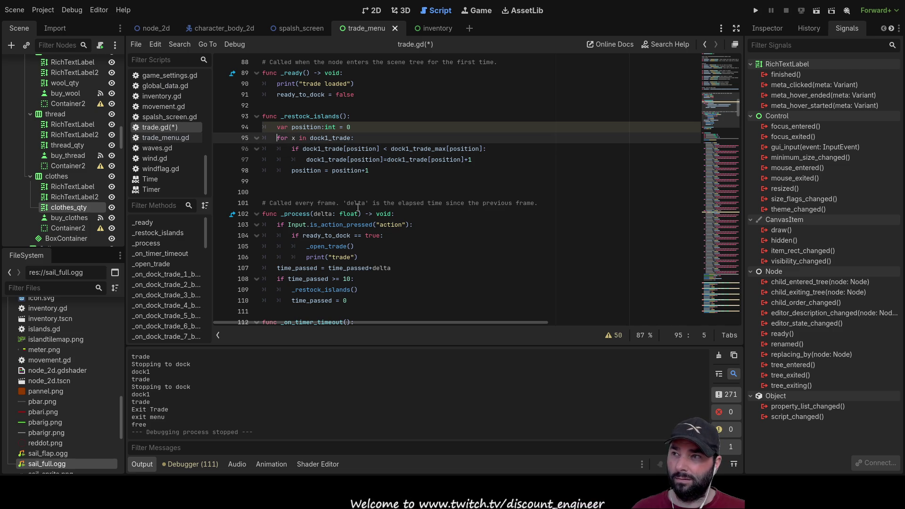
key("Return")
key("Up")
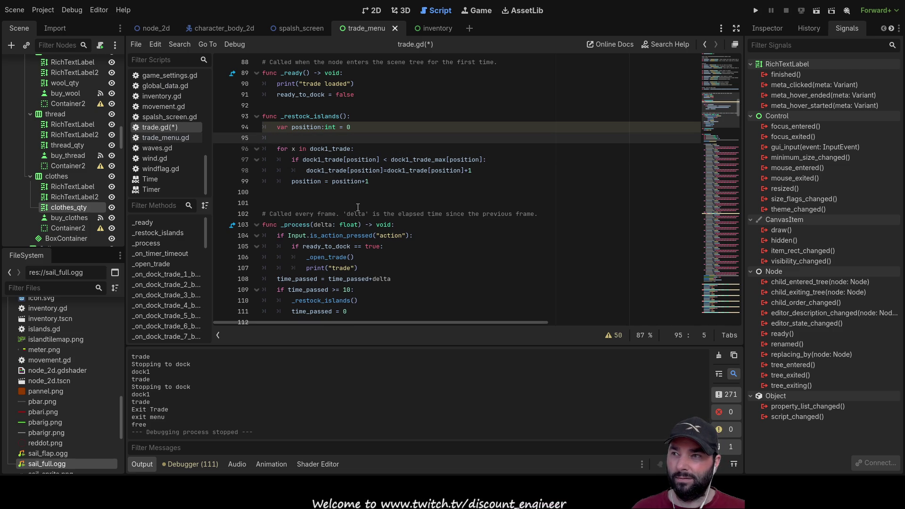
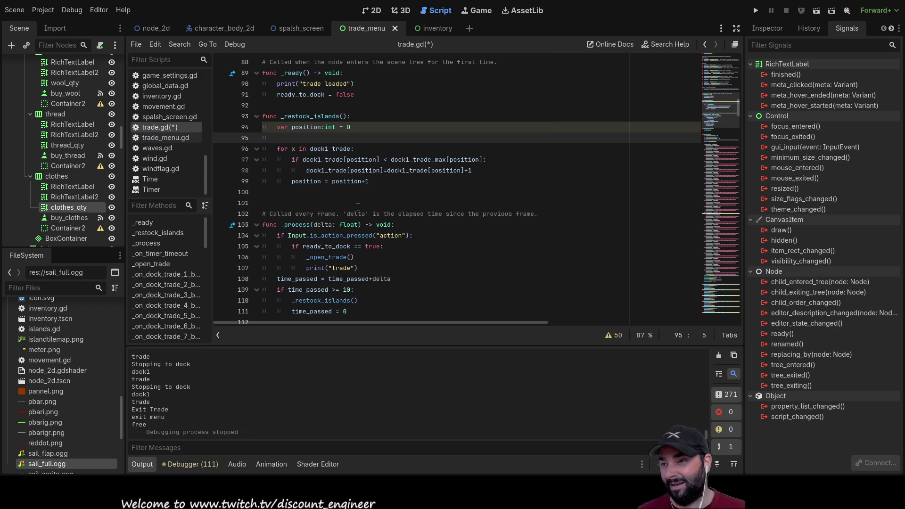
Change the restock check on line 109 from 'time_passed >= 10' to 'time_passed >= 120'.
scroll(358, 208, "down", 2)
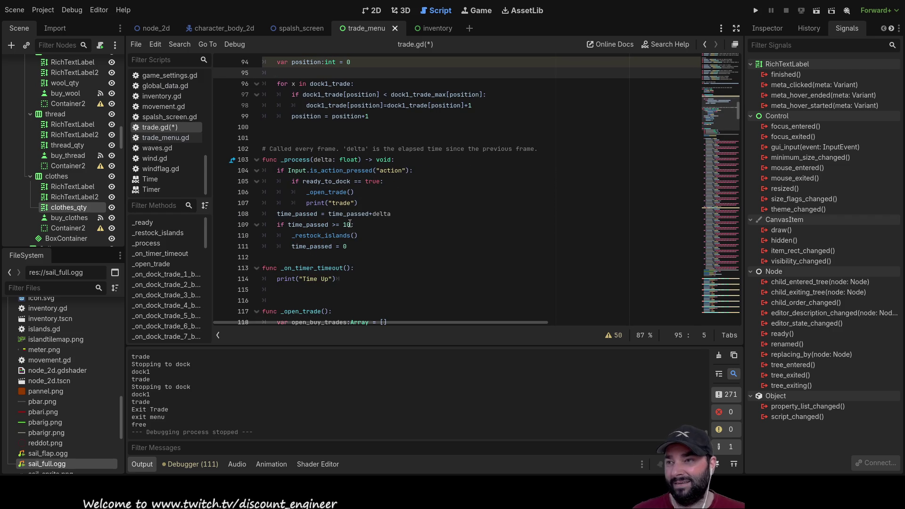
left_click(348, 224)
type("2")
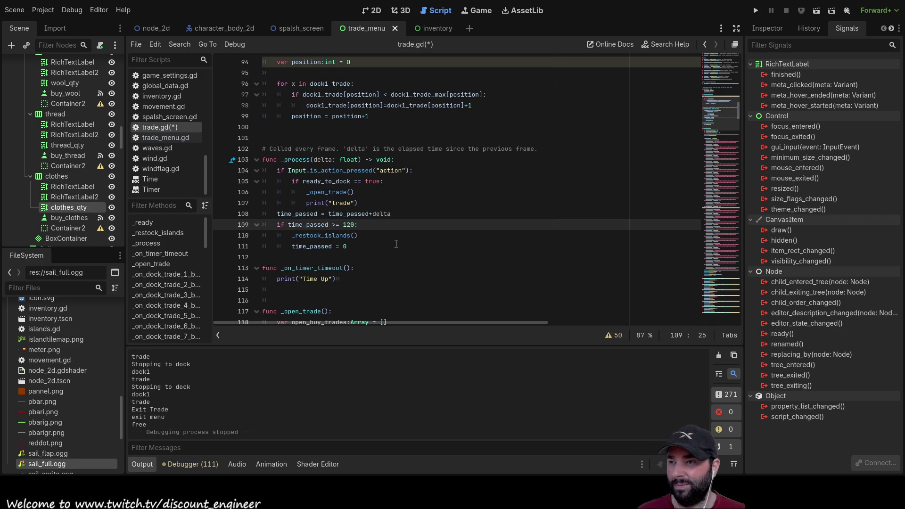
left_click(396, 244)
scroll(396, 244, "up", 2)
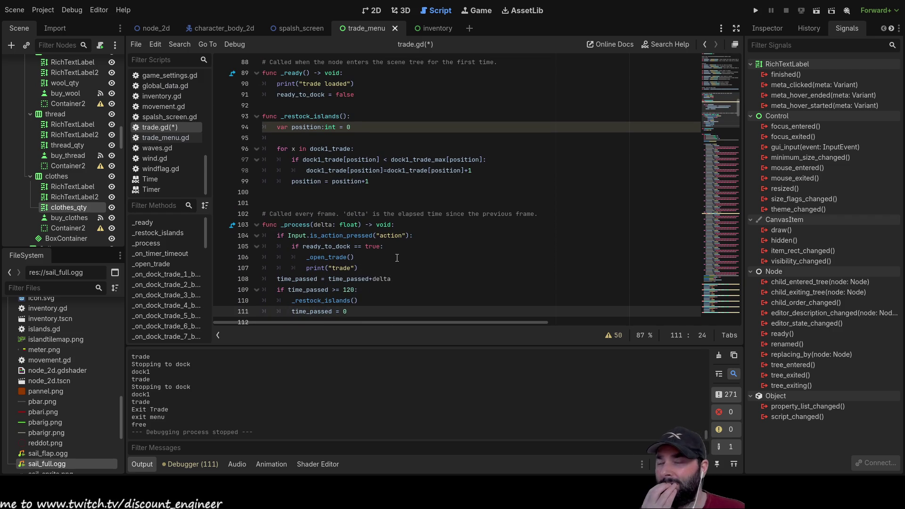
scroll(394, 257, "up", 1)
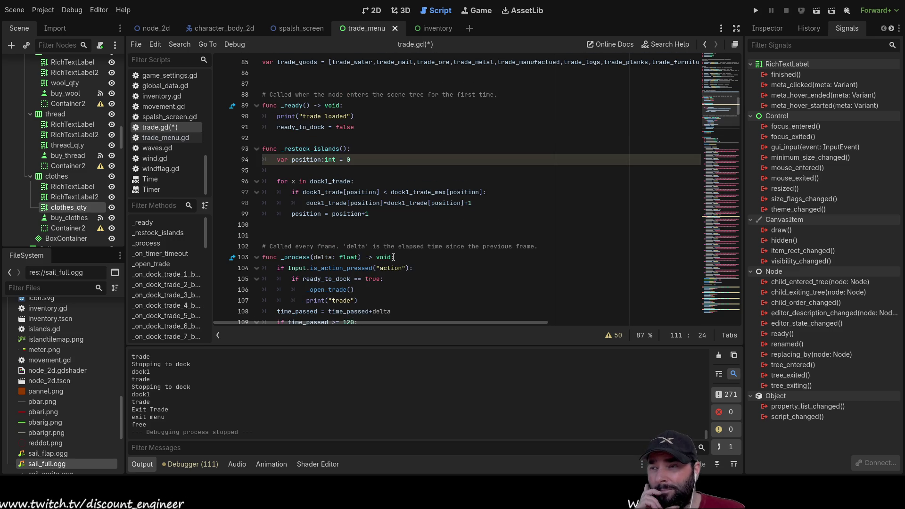
left_click(318, 171)
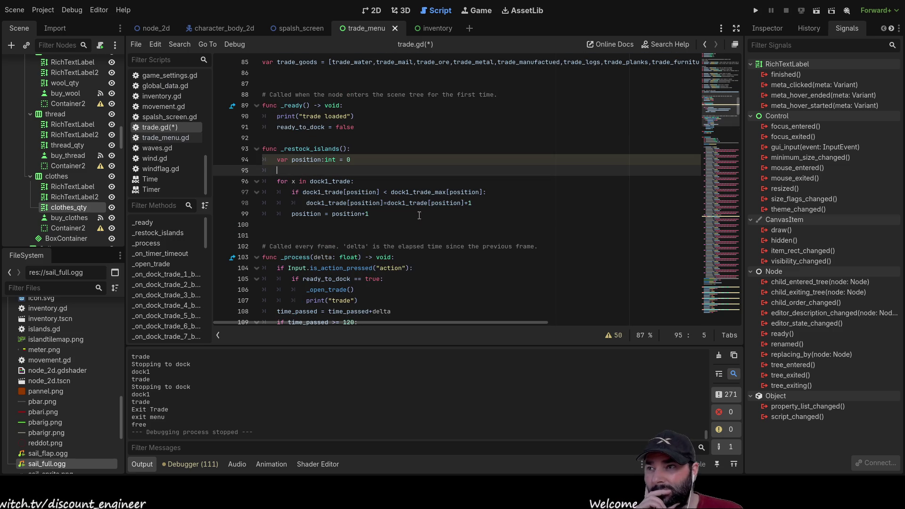
scroll(440, 244, "up", 7)
scroll(442, 260, "up", 16)
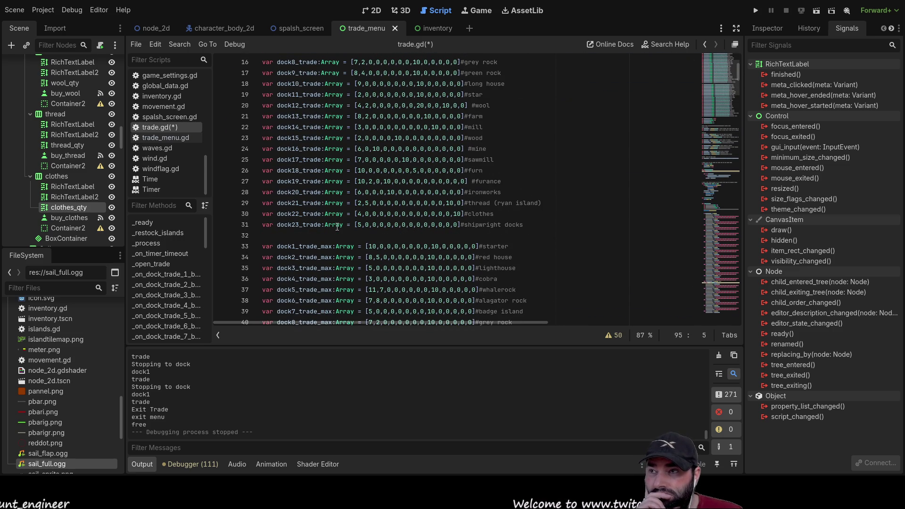
scroll(337, 227, "up", 4)
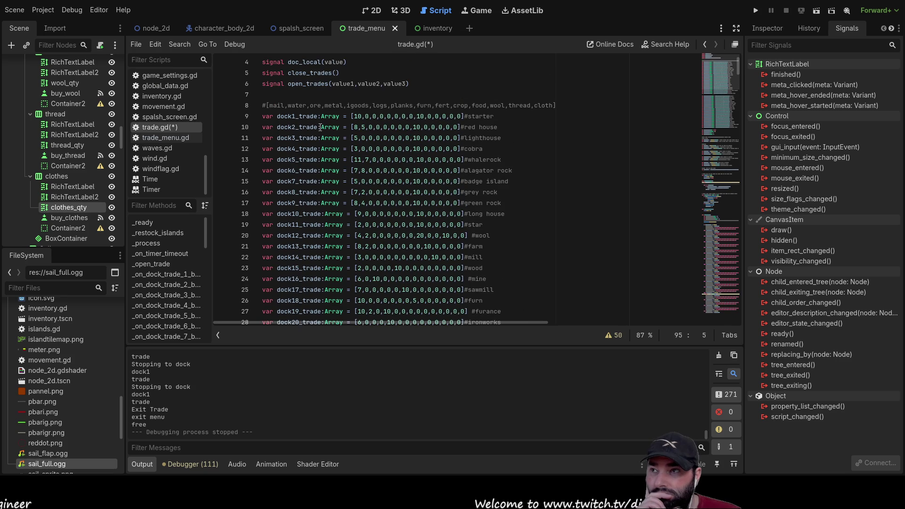
scroll(311, 127, "down", 5)
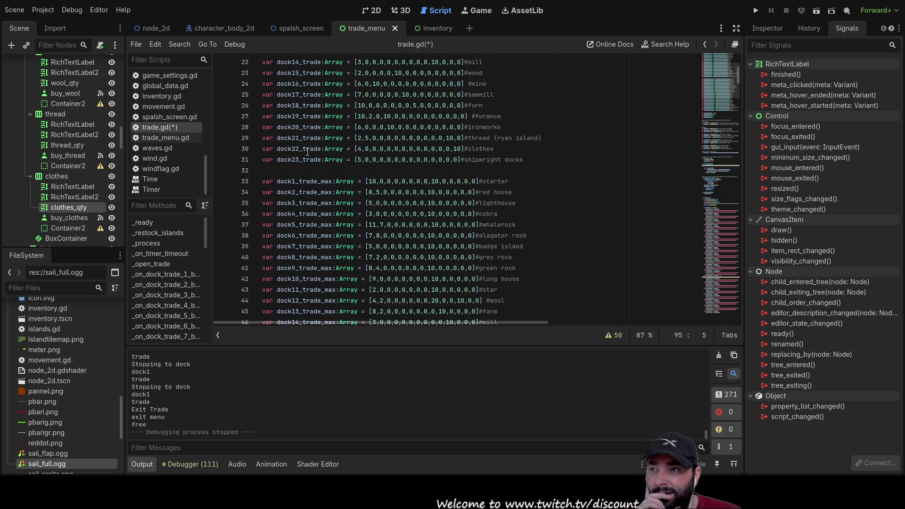
double_click(307, 160)
scroll(414, 226, "down", 7)
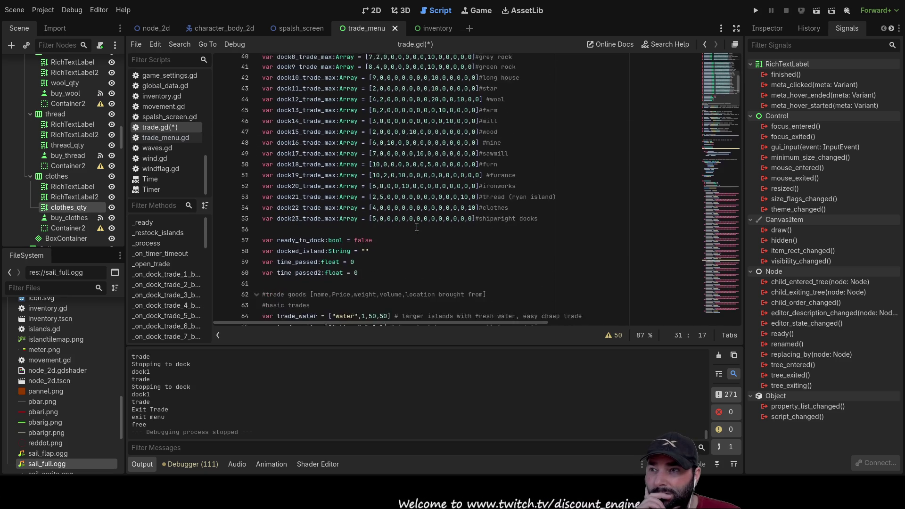
scroll(417, 227, "up", 14)
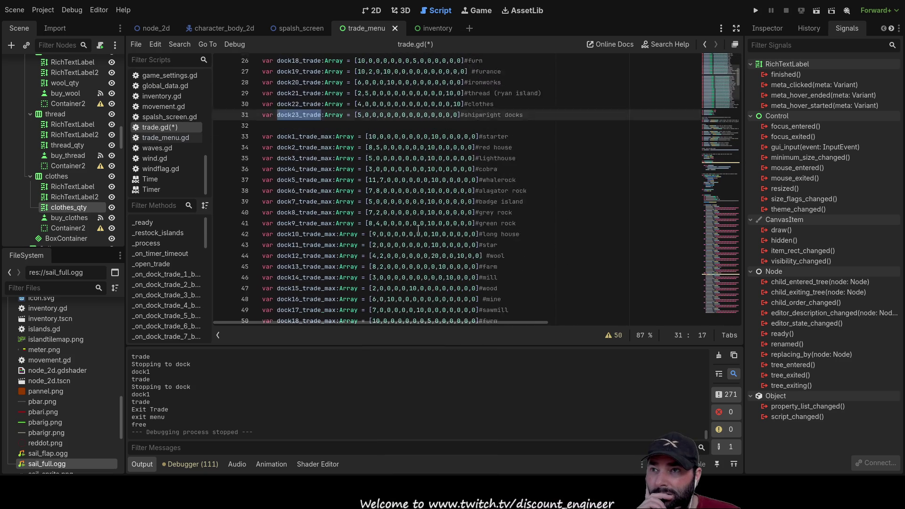
scroll(377, 230, "down", 15)
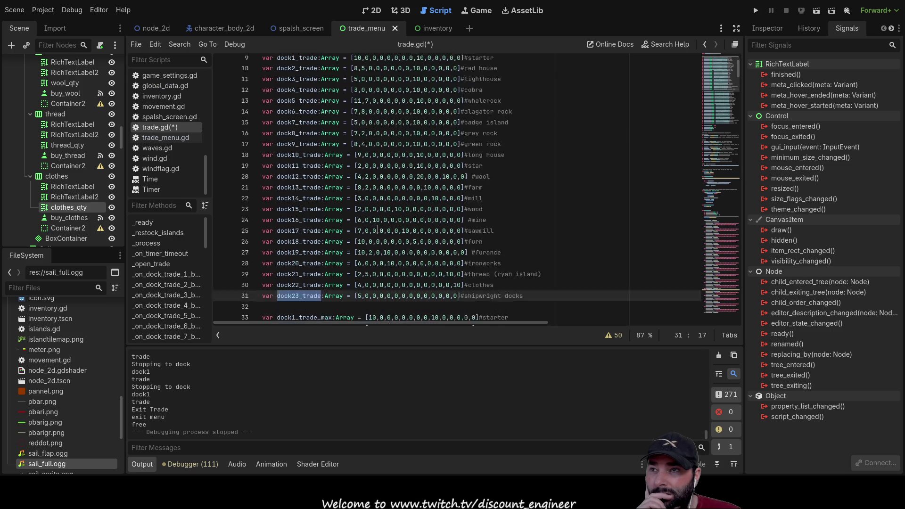
scroll(378, 225, "down", 9)
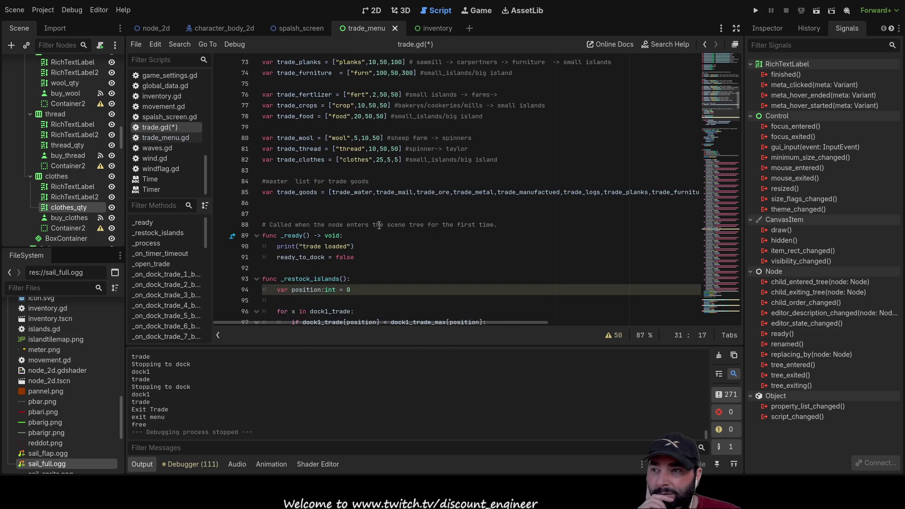
scroll(379, 225, "down", 15)
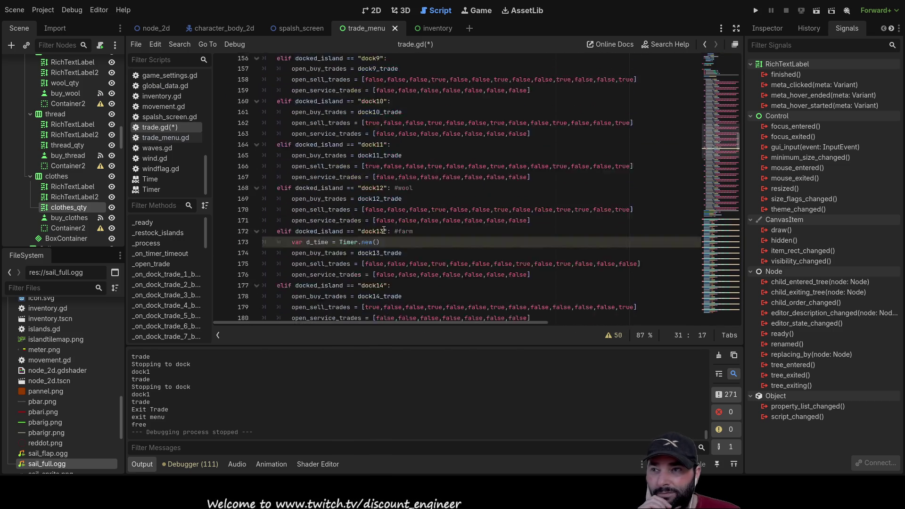
scroll(382, 221, "up", 20)
scroll(384, 213, "up", 17)
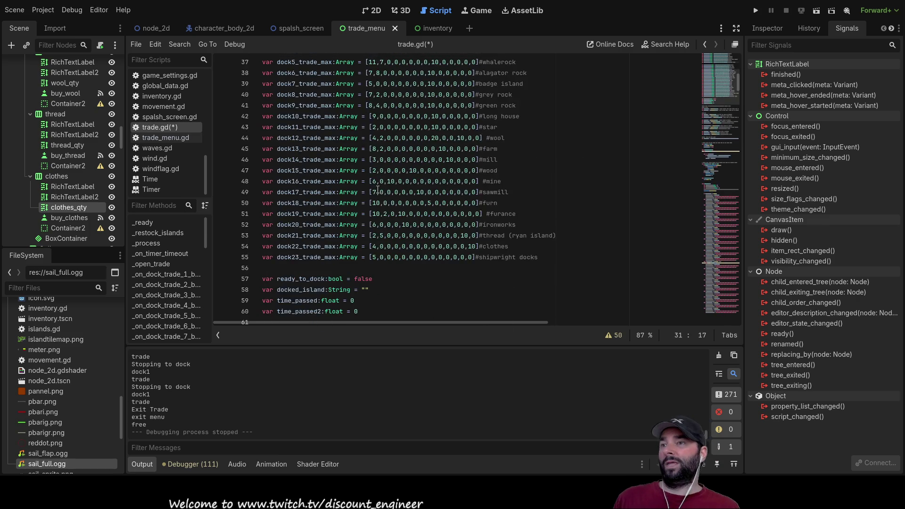
scroll(366, 203, "down", 14)
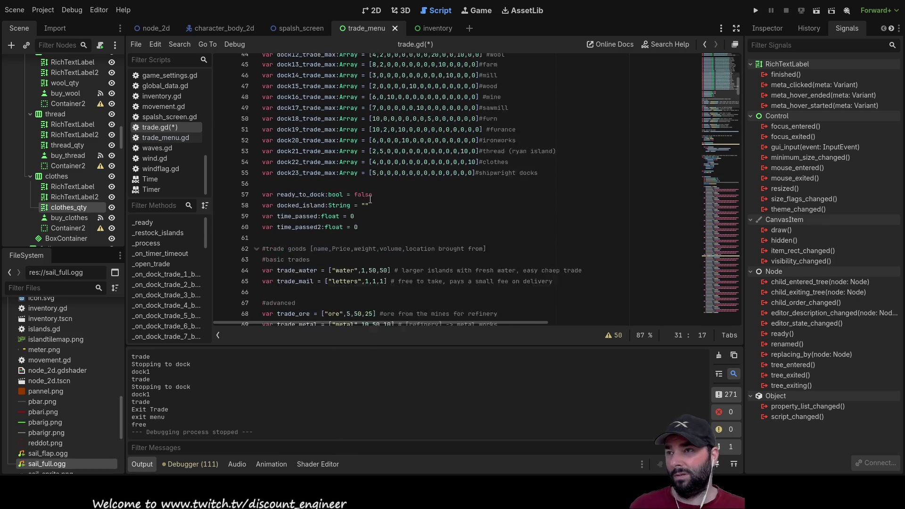
scroll(368, 203, "up", 7)
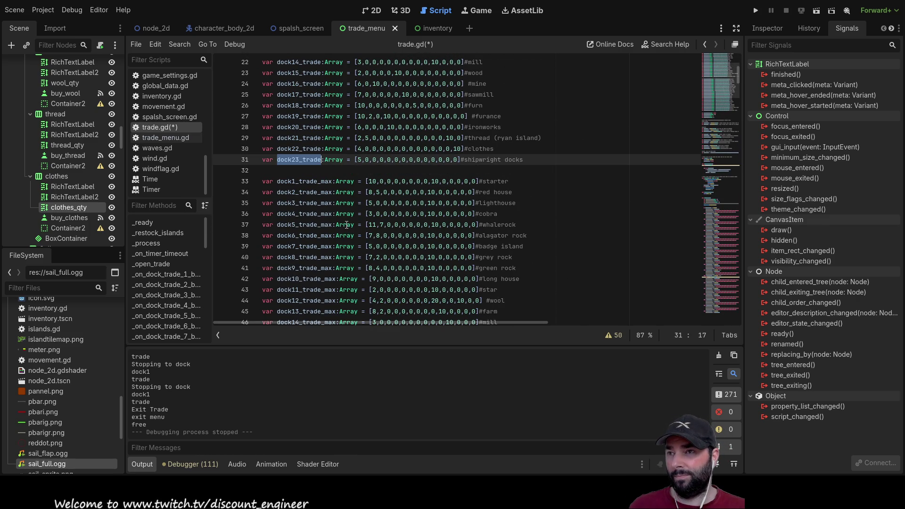
scroll(364, 224, "down", 1)
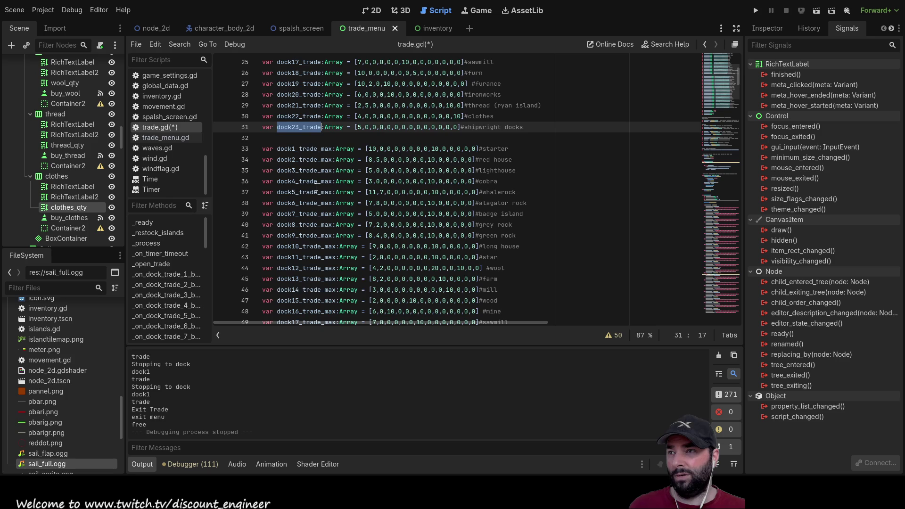
left_click(302, 149)
double_click(303, 149)
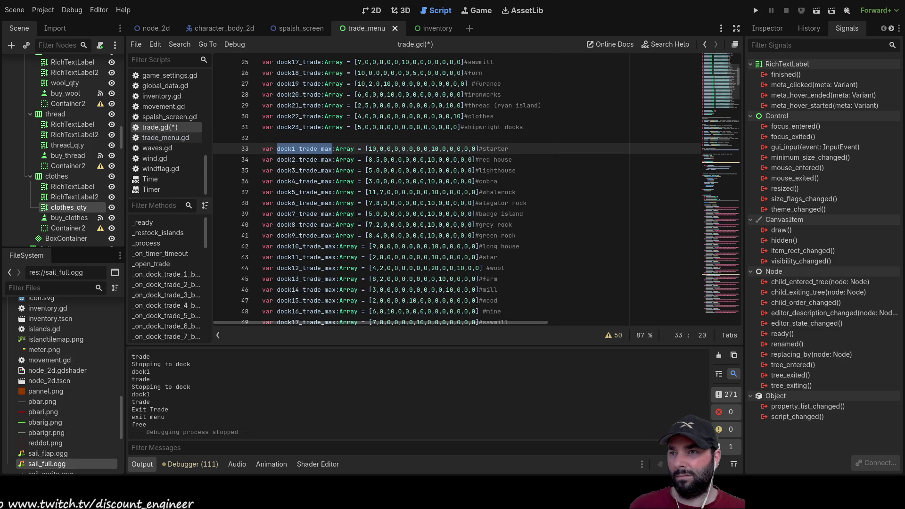
scroll(358, 213, "down", 10)
scroll(357, 211, "down", 10)
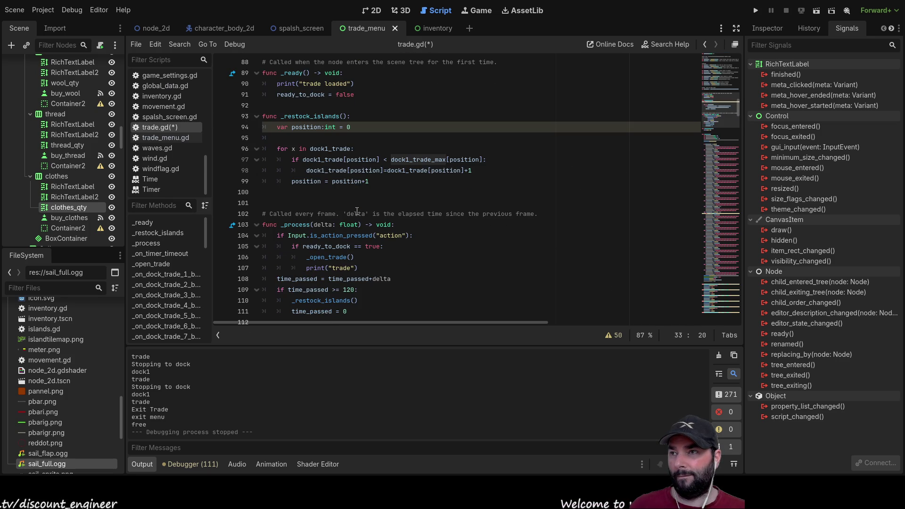
left_click(293, 139)
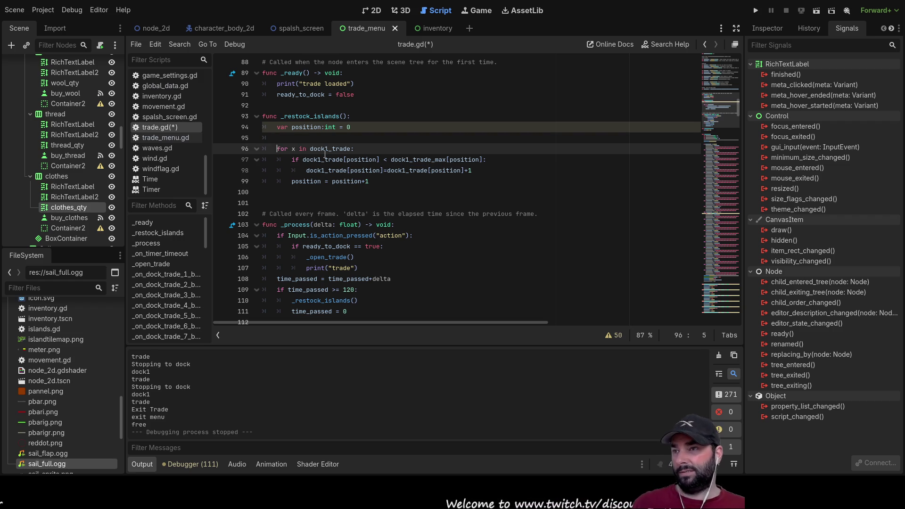
Insert a new line above the dock1_trade restock loop and type 'for'.
key("Down")
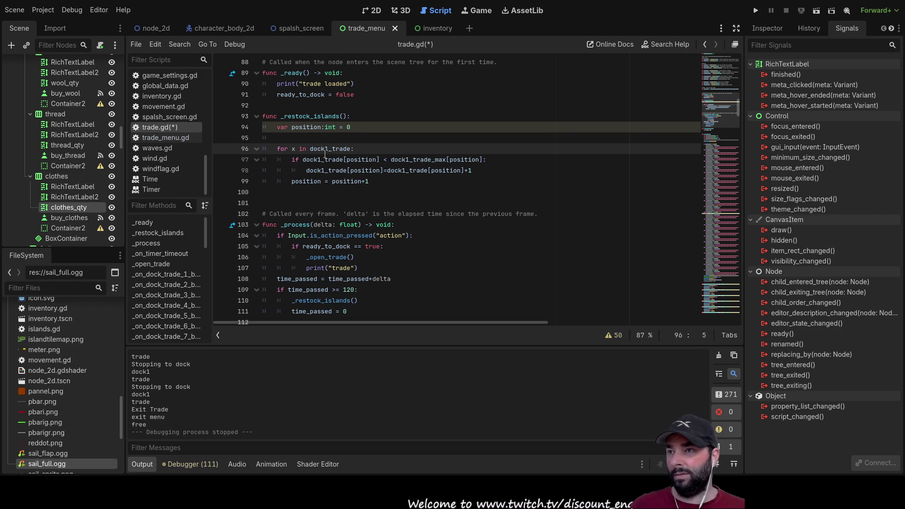
mouse_move(370, 182)
left_mouse_down()
mouse_move(277, 149)
mouse_move(238, 148)
left_mouse_up()
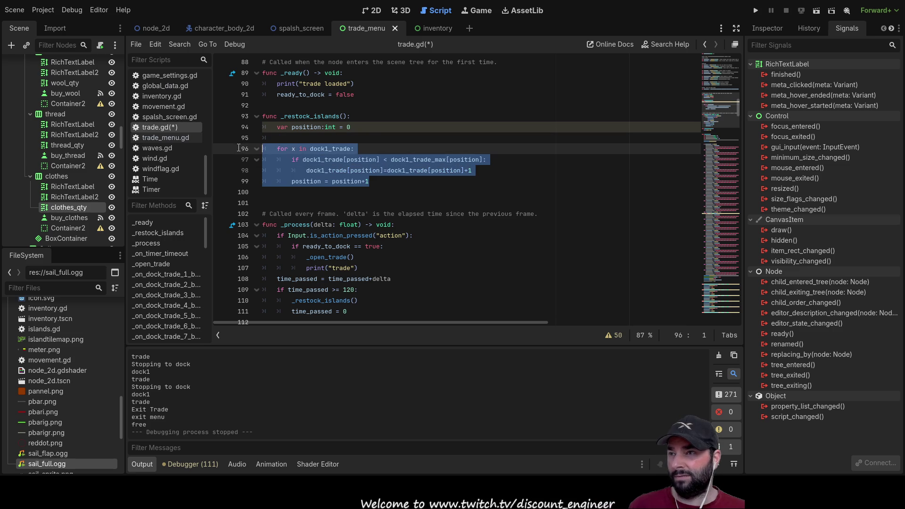
left_click(293, 141)
key("Return")
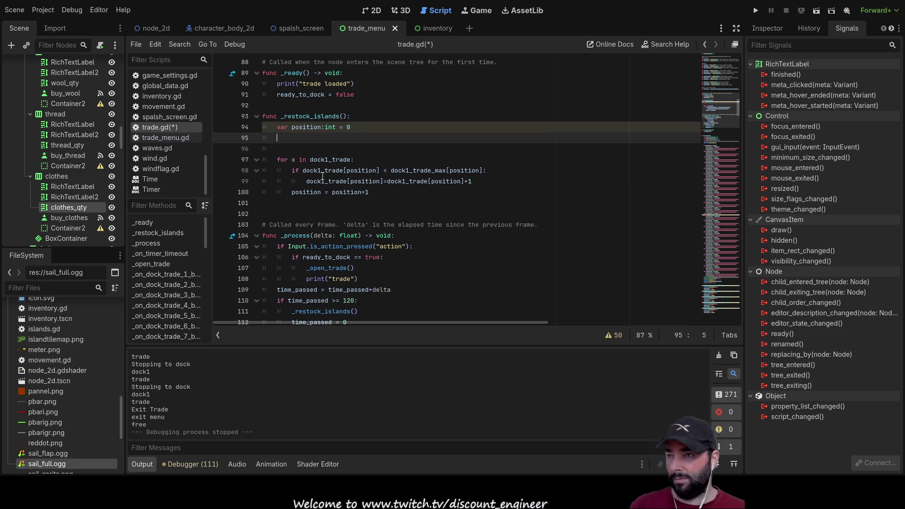
type("for")
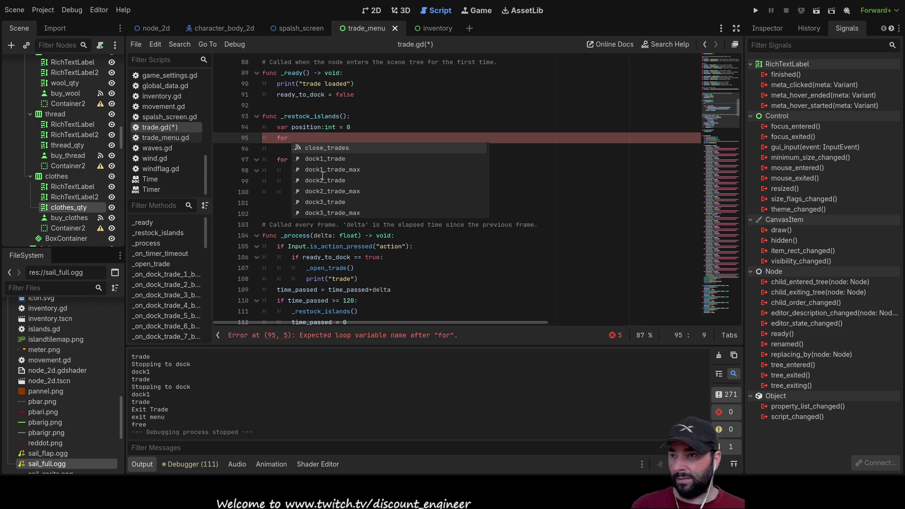
left_click(525, 246)
Indent each line of the dock1_trade restock loop one level under the new for.
left_click(271, 157)
key("Tab")
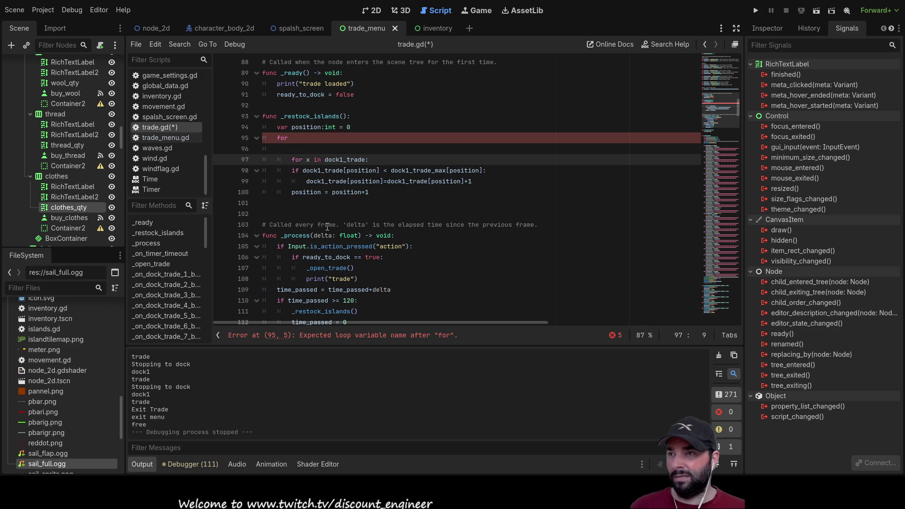
key("Down")
key("Tab")
key("Down")
key("Tab")
key("Down")
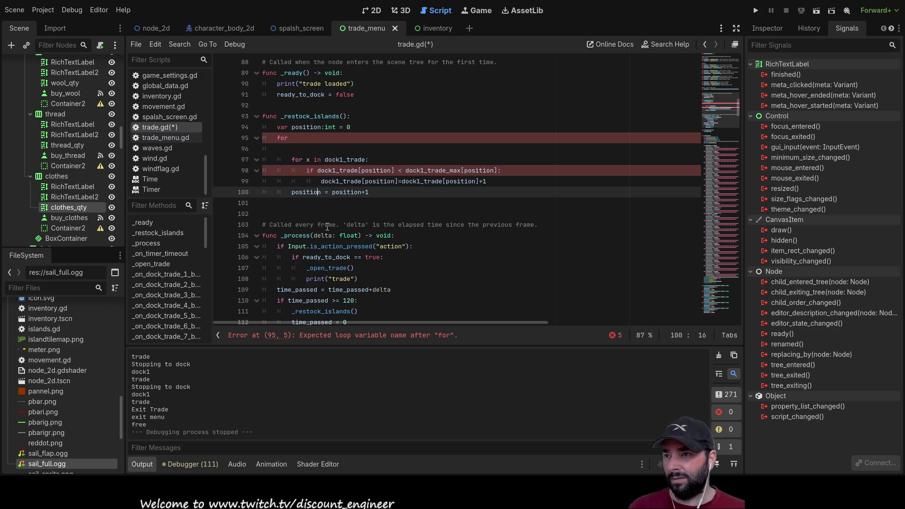
key("Tab")
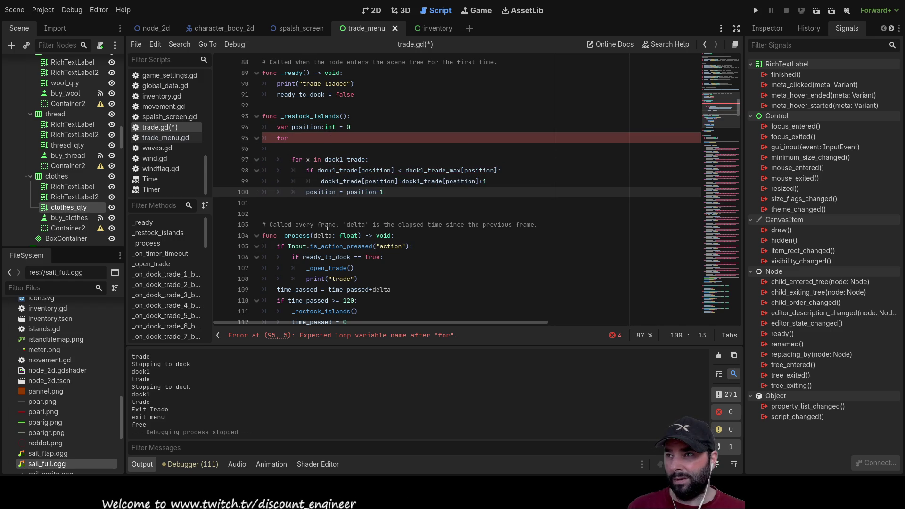
key("Up")
key("Up")
key("Up")
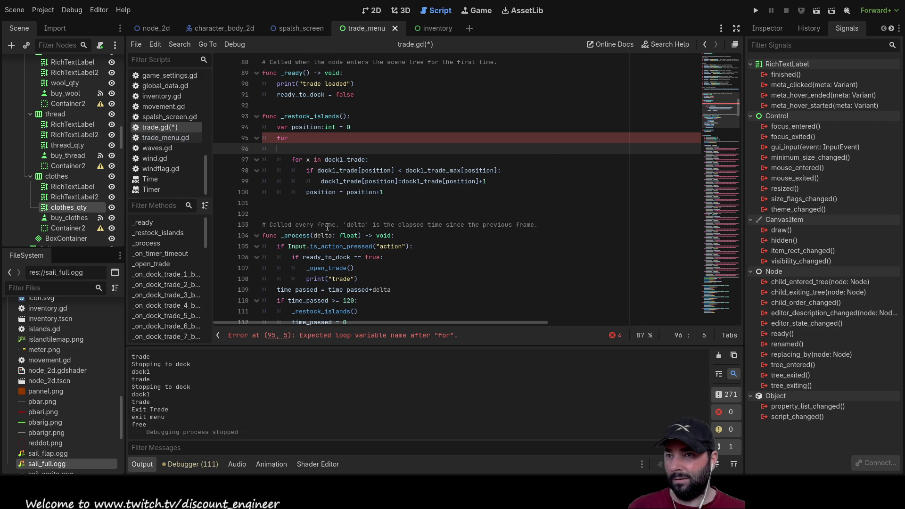
scroll(601, 184, "down", 15)
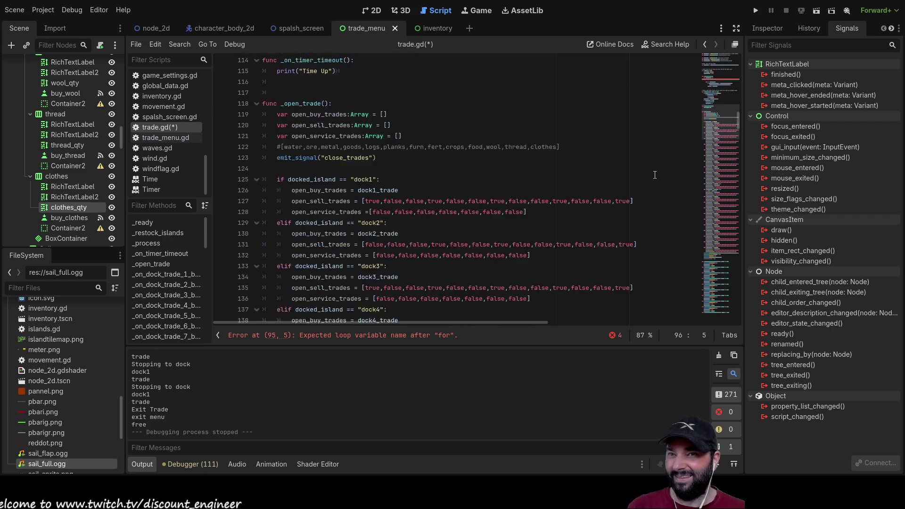
scroll(601, 183, "down", 20)
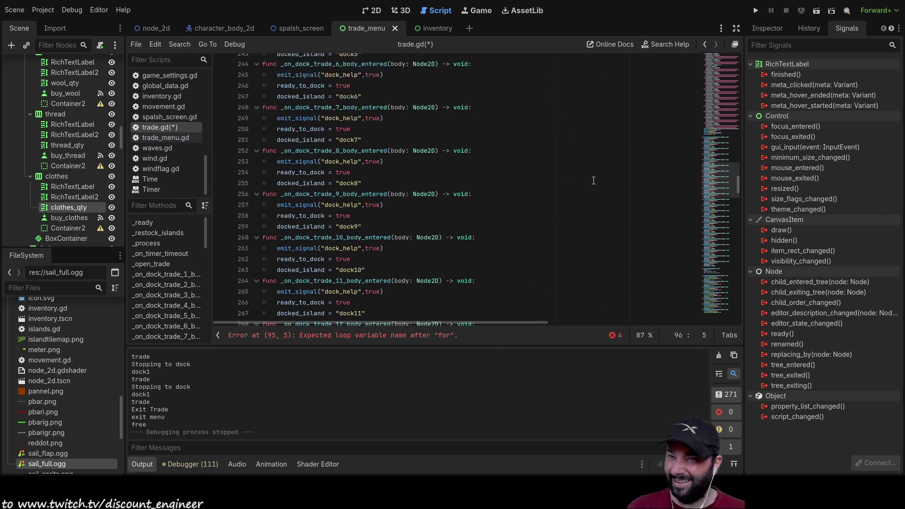
scroll(592, 190, "down", 20)
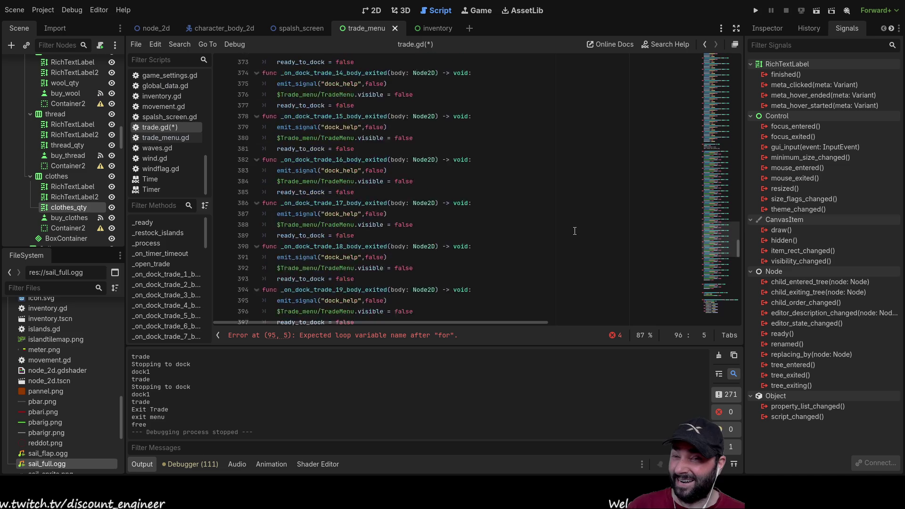
scroll(566, 235, "up", 20)
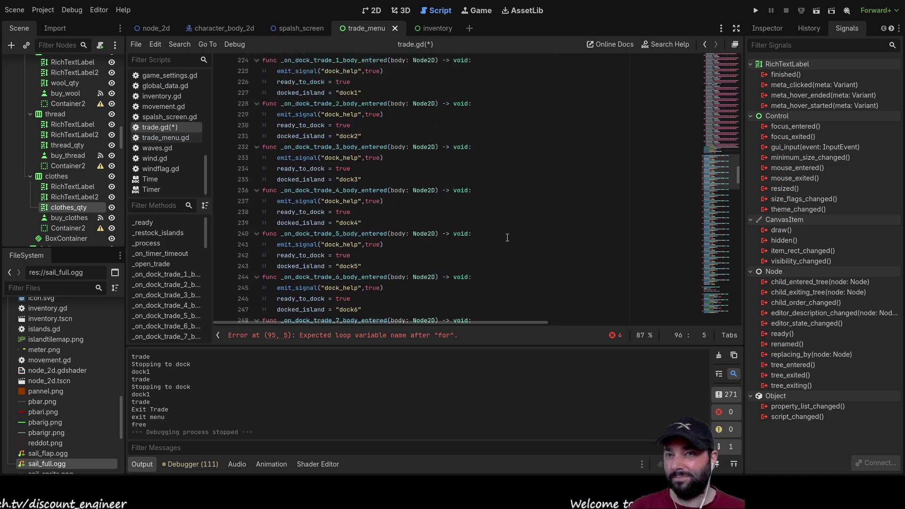
scroll(505, 238, "up", 20)
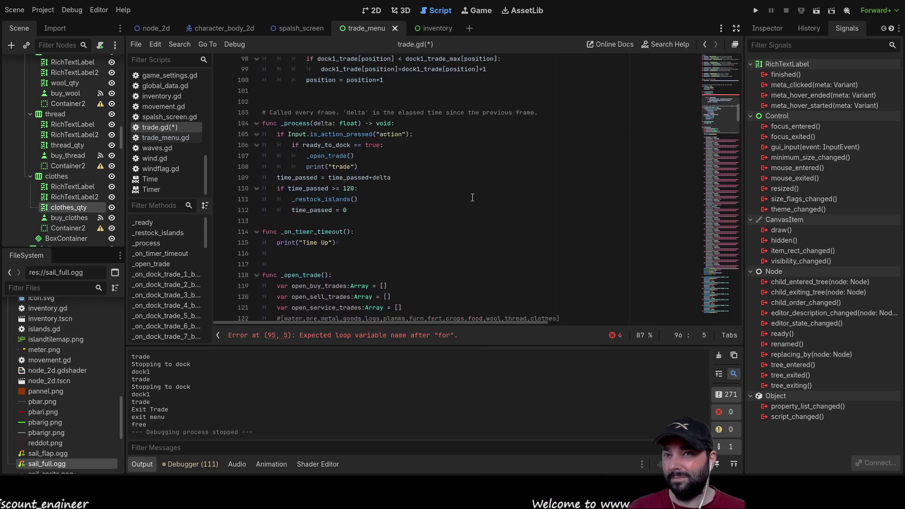
left_click(308, 204)
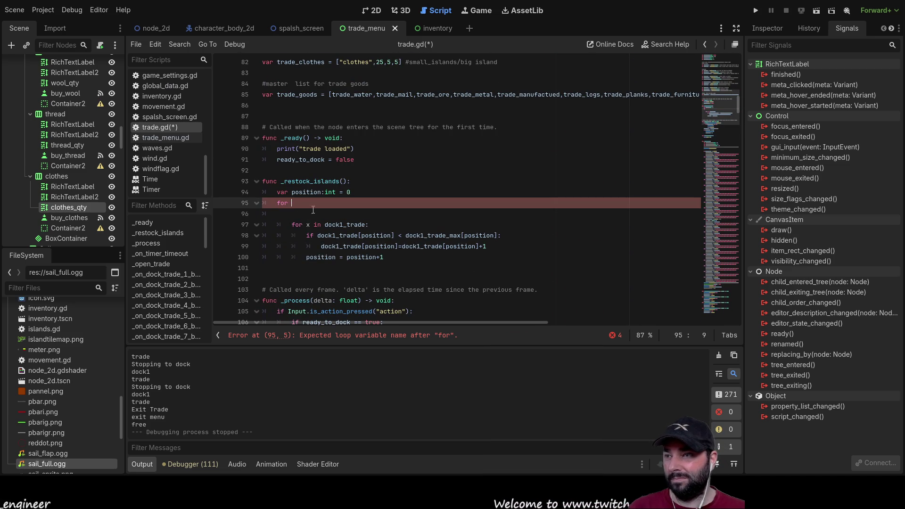
scroll(349, 210, "up", 3)
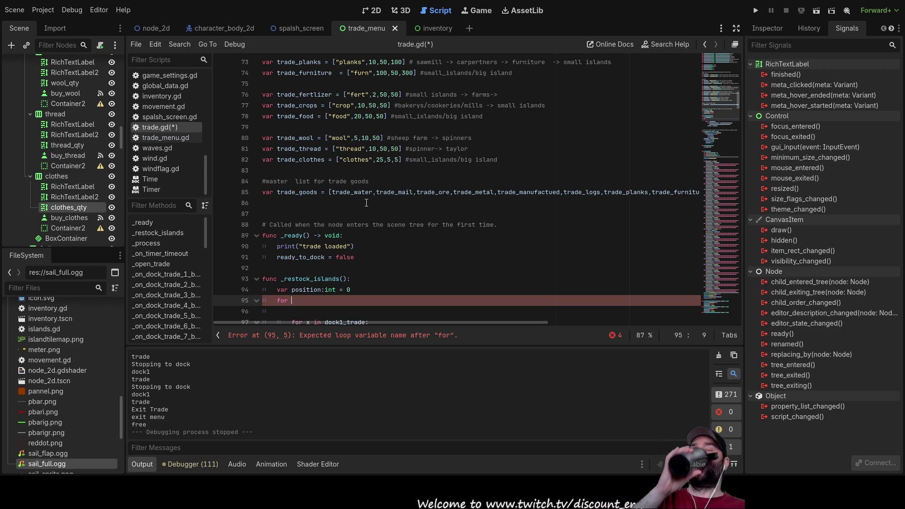
scroll(367, 203, "up", 11)
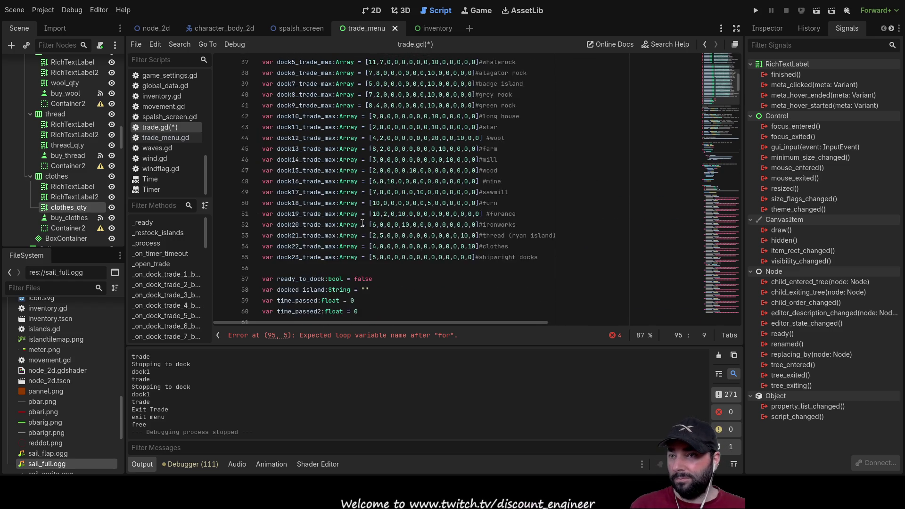
scroll(339, 216, "down", 11)
scroll(359, 215, "down", 3)
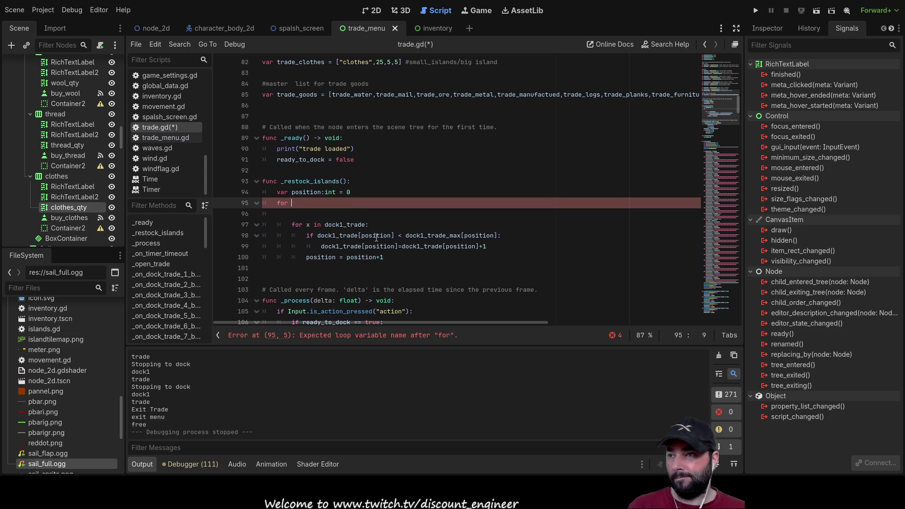
scroll(358, 207, "up", 12)
scroll(343, 177, "up", 7)
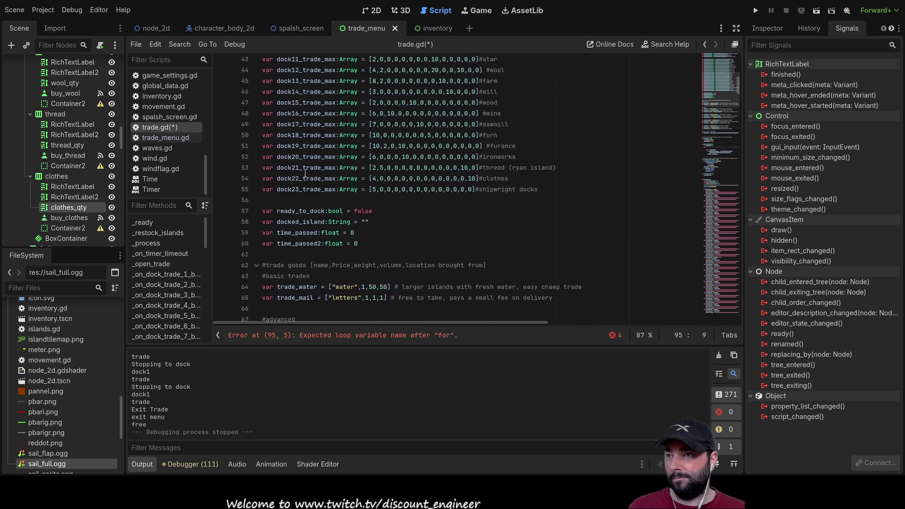
left_click(273, 137)
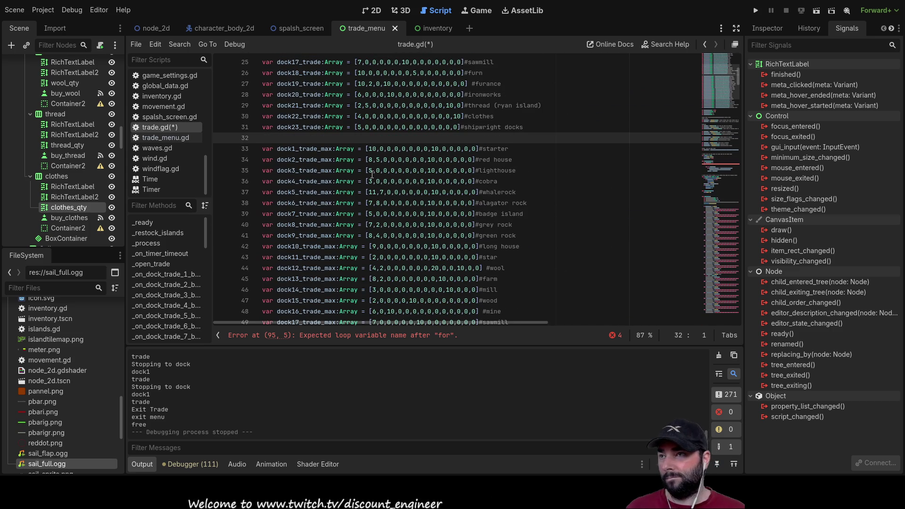
Below dock23_trade, declare 'var dock_trade_array:Array = []', picking Array from autocomplete.
key("Return")
key("Up")
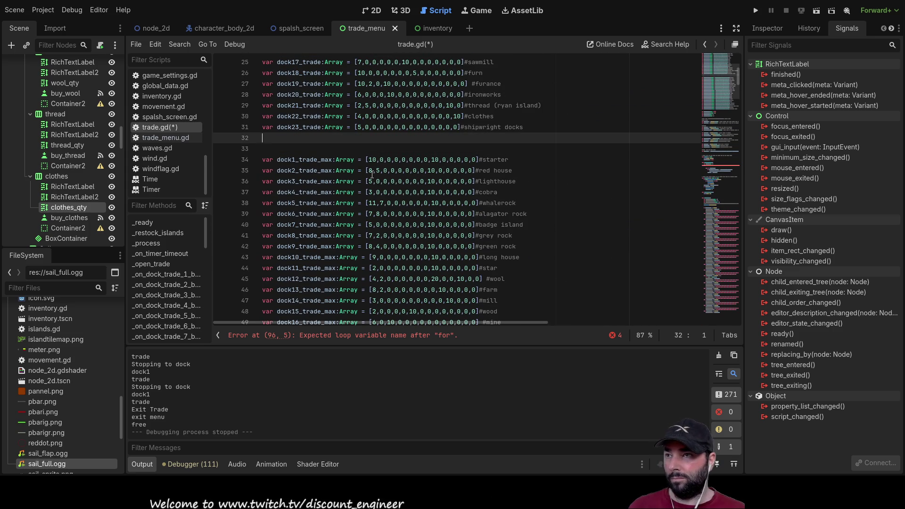
key("Down")
key("Up")
key("Down")
type("va")
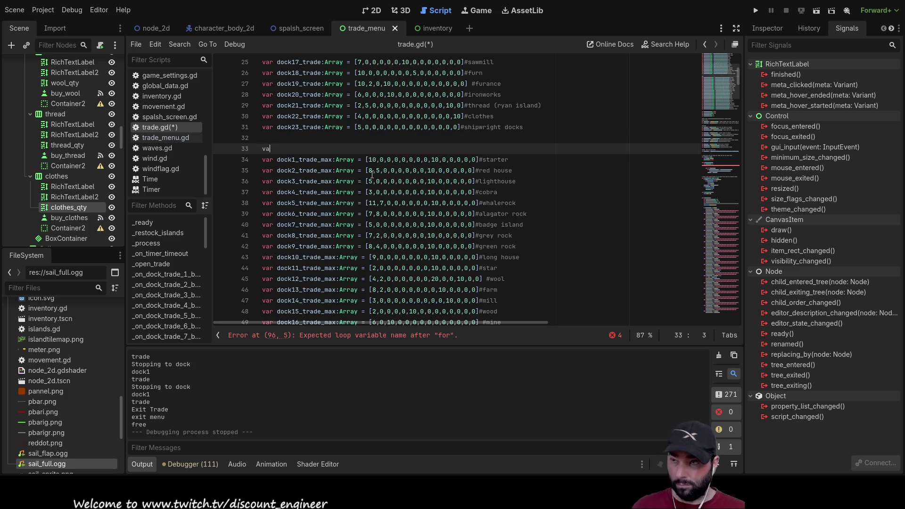
type("r dock")
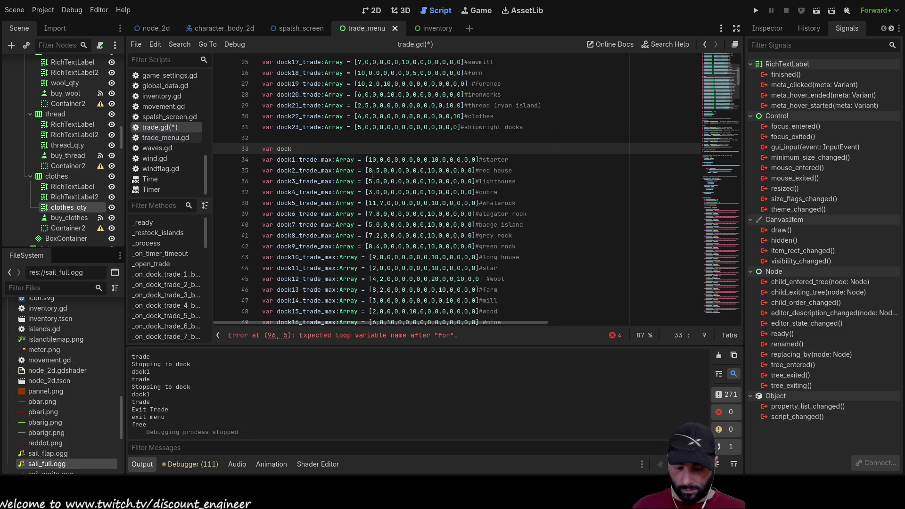
type("_trade")
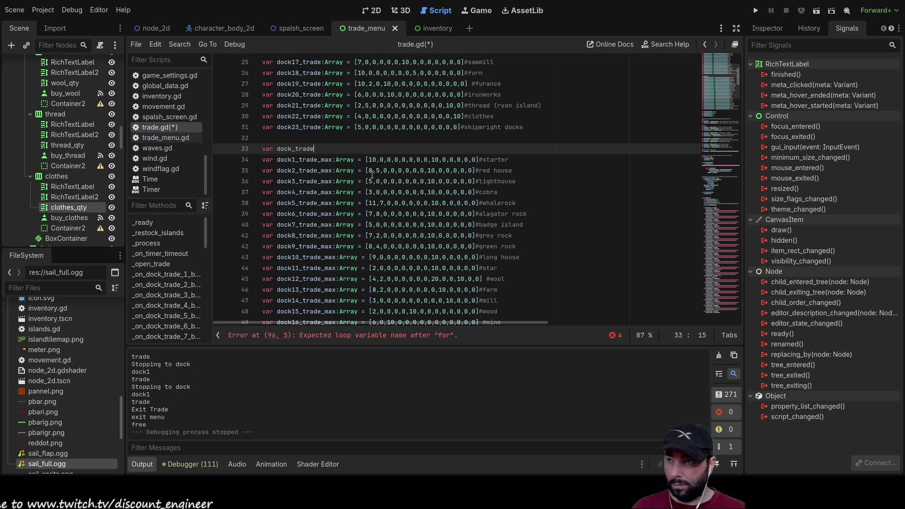
type("_array")
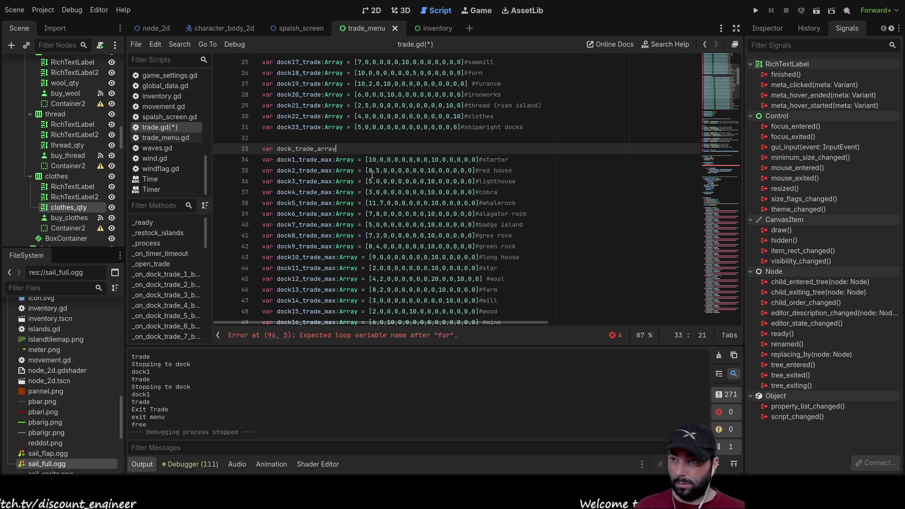
type(":ar")
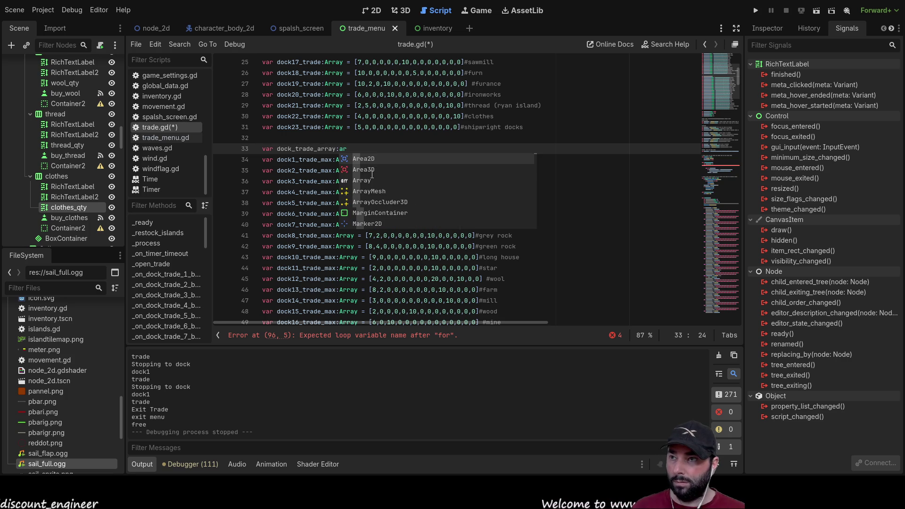
key("Down")
key("Down")
key("Return")
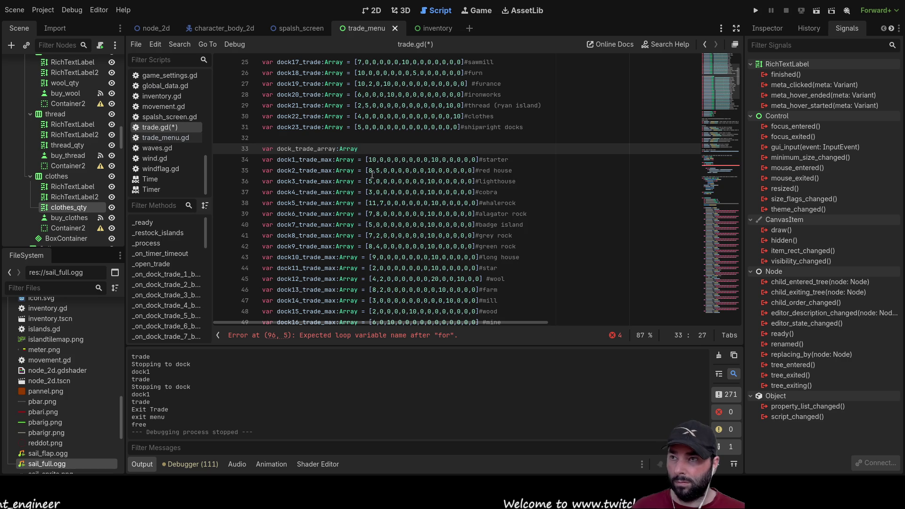
type("[]")
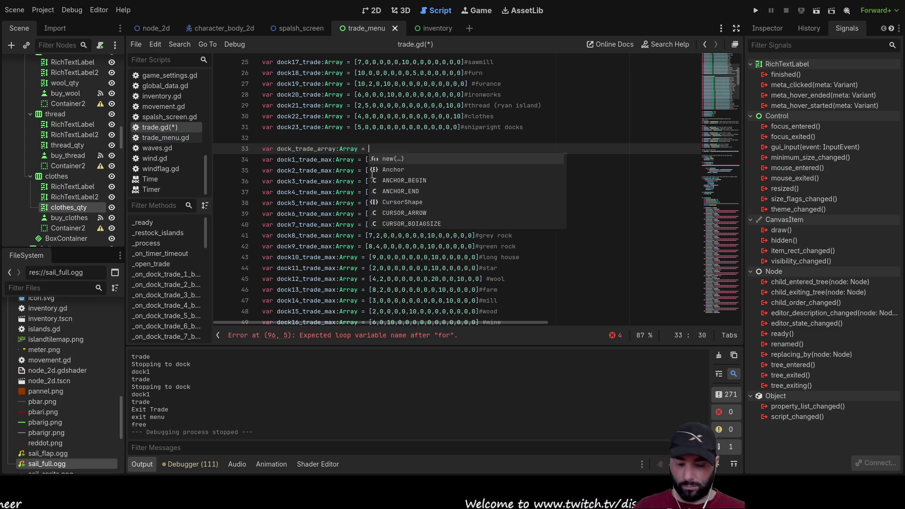
Remove the extra blank line above the dock_trade_array declaration.
key("Return")
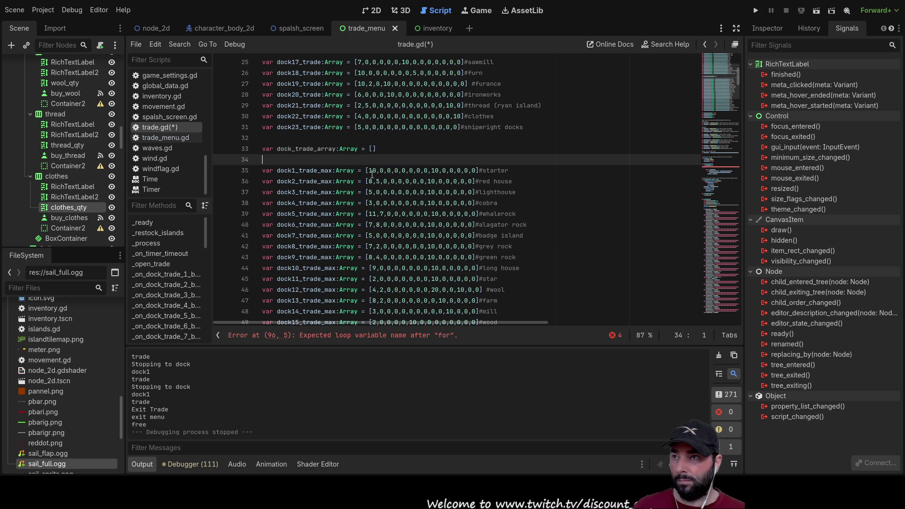
key("Up")
key("Up")
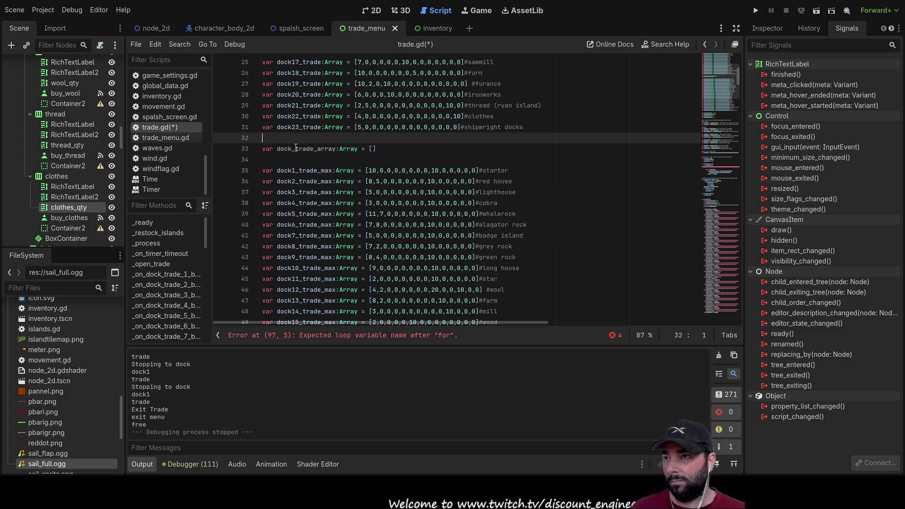
left_click_drag(277, 148, 337, 149)
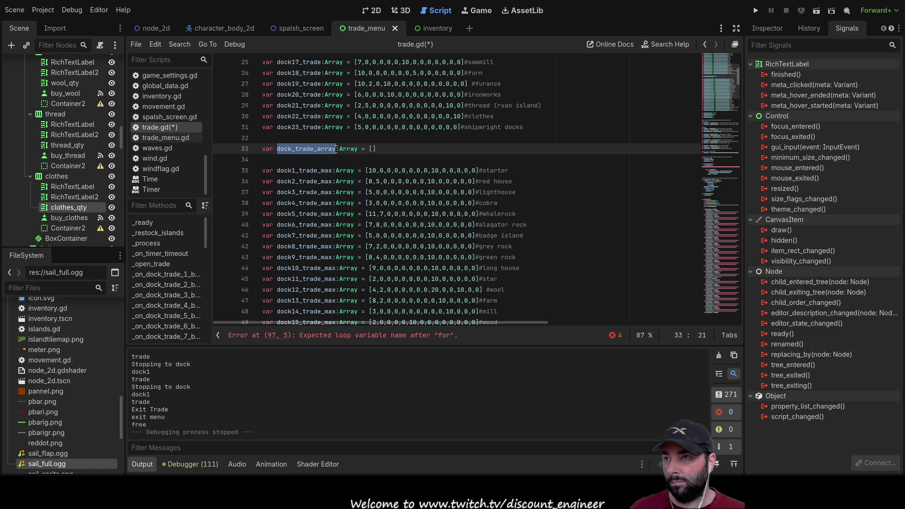
key("Up")
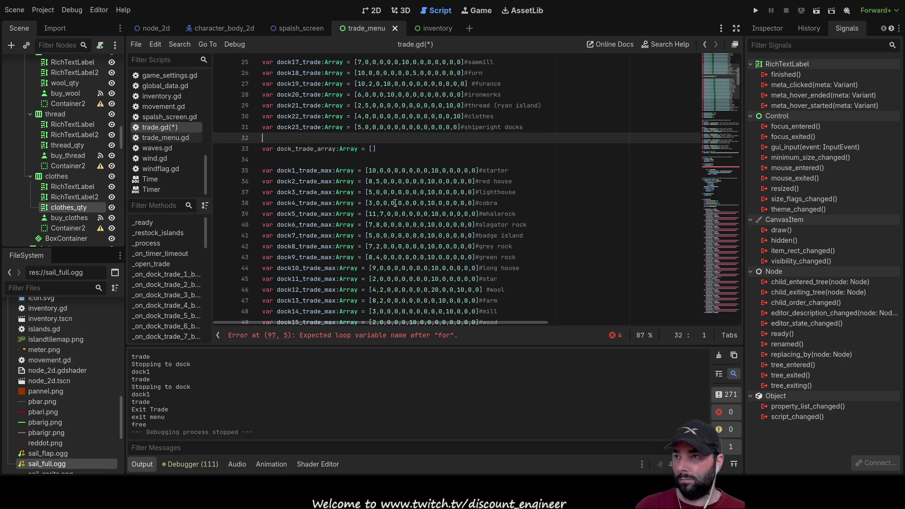
key("BackSpace")
key("Down")
key("Down")
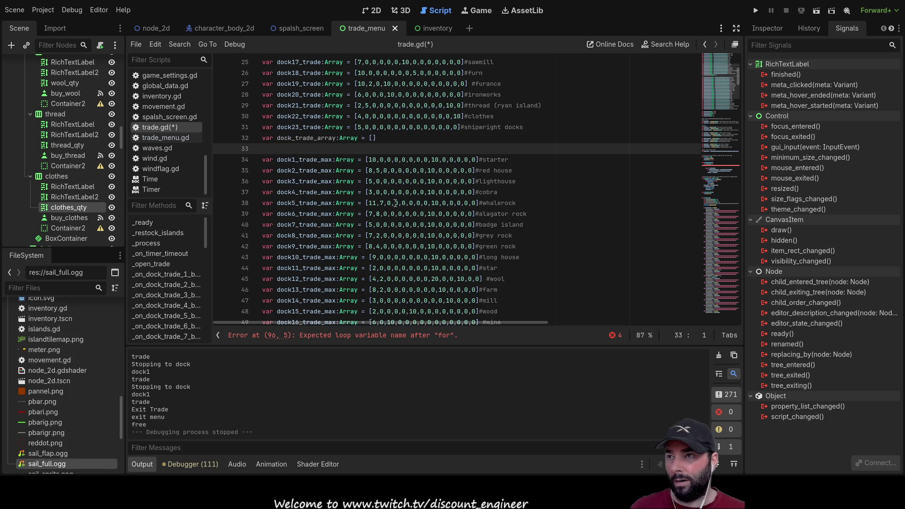
scroll(396, 203, "down", 20)
Complete the outer header as 'for dock_trade_array:' with the dock1_trade loop indented beneath it.
scroll(357, 207, "up", 3)
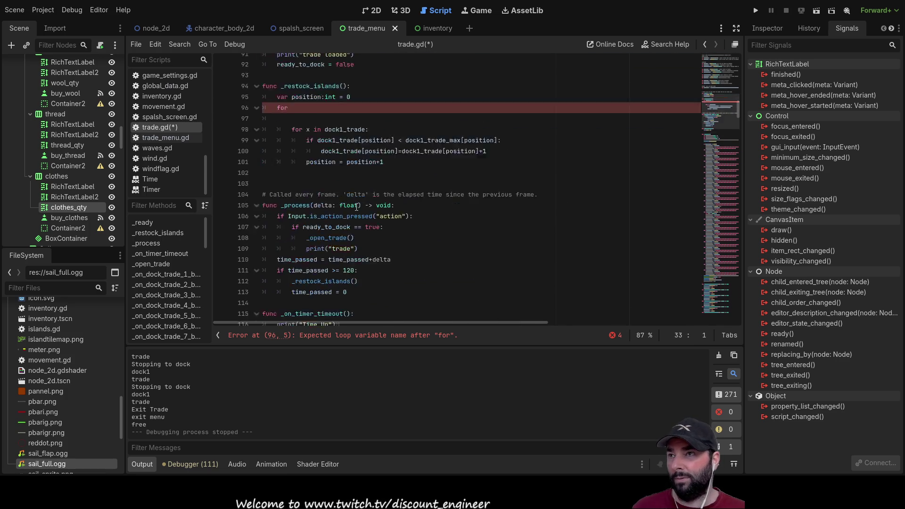
left_click(312, 184)
type("dock_trade_array")
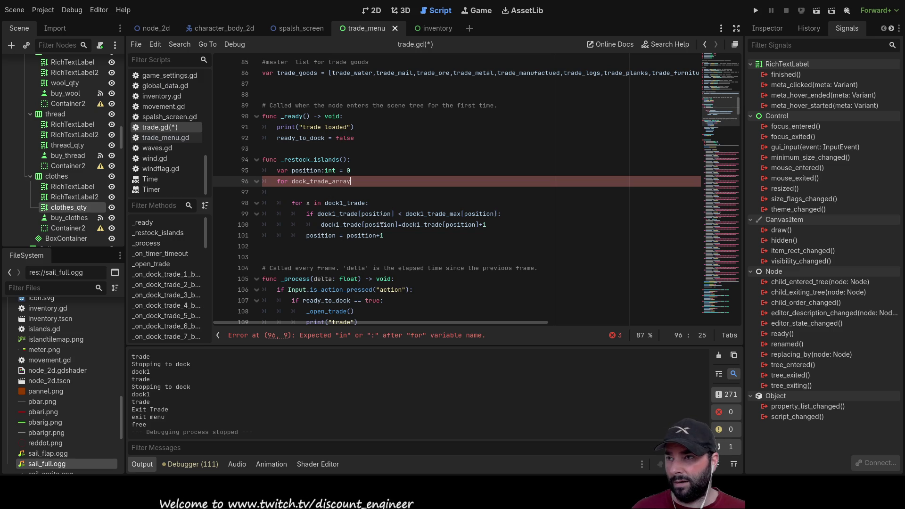
type(":")
key("Down")
key("Down")
key("Up")
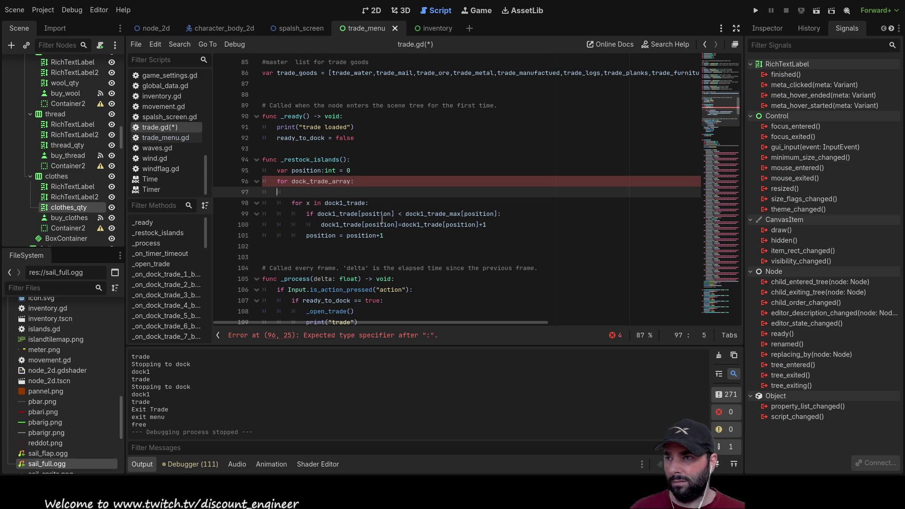
key("Tab")
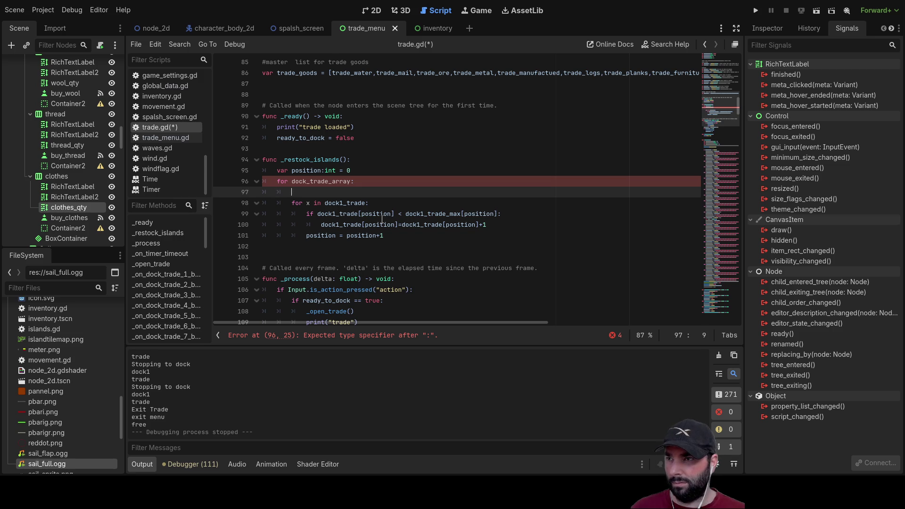
key("ctrl+shift+k")
key("Right")
key("Right")
key("Right")
key("Right")
key("Right")
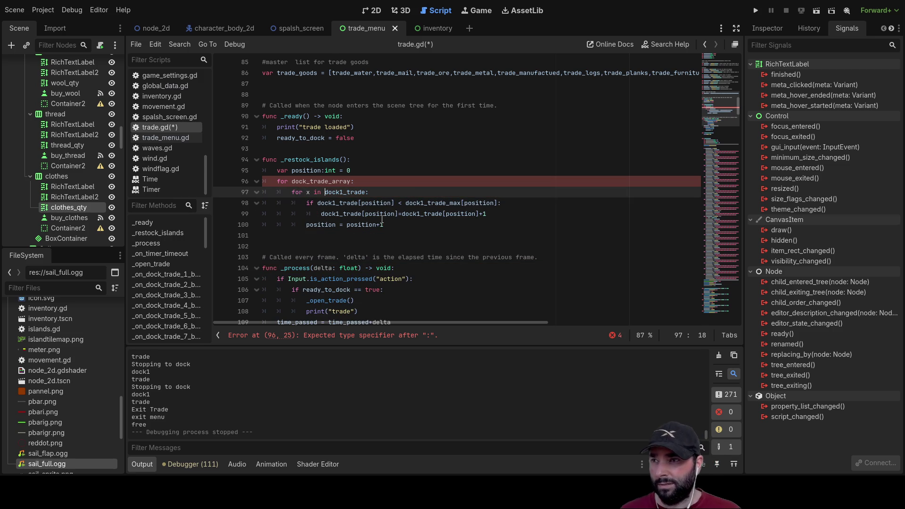
key("Up")
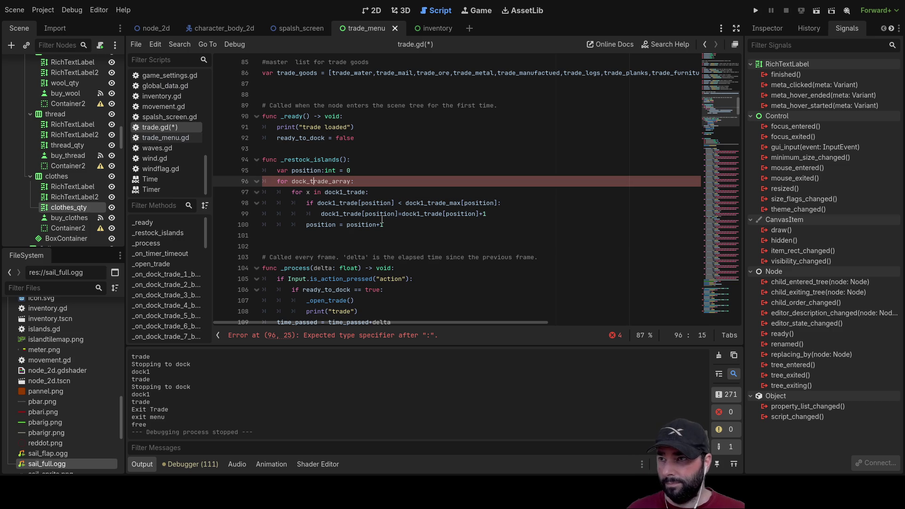
key("shift+Right")
key("shift+Right")
key("shift+Right")
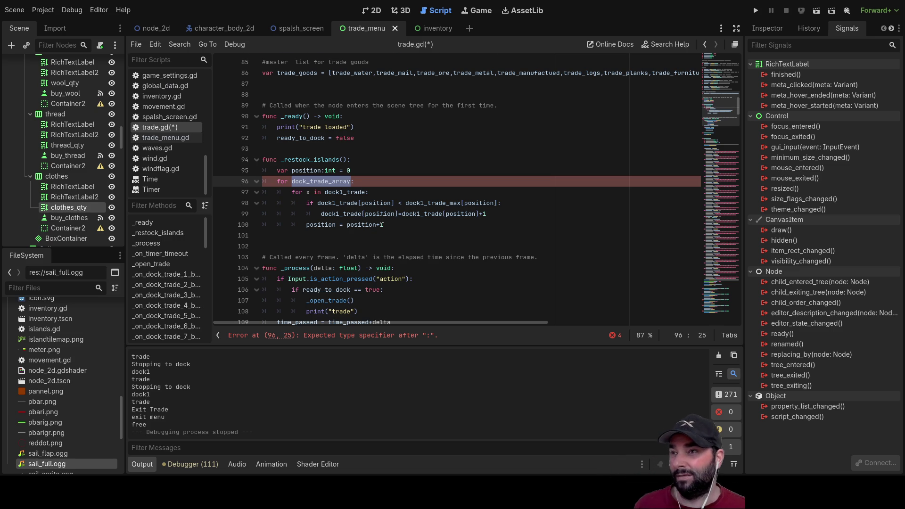
Delete the 'var dock_trade_array:Array = []' line and its leftover blank line.
scroll(382, 220, "up", 15)
scroll(439, 212, "up", 4)
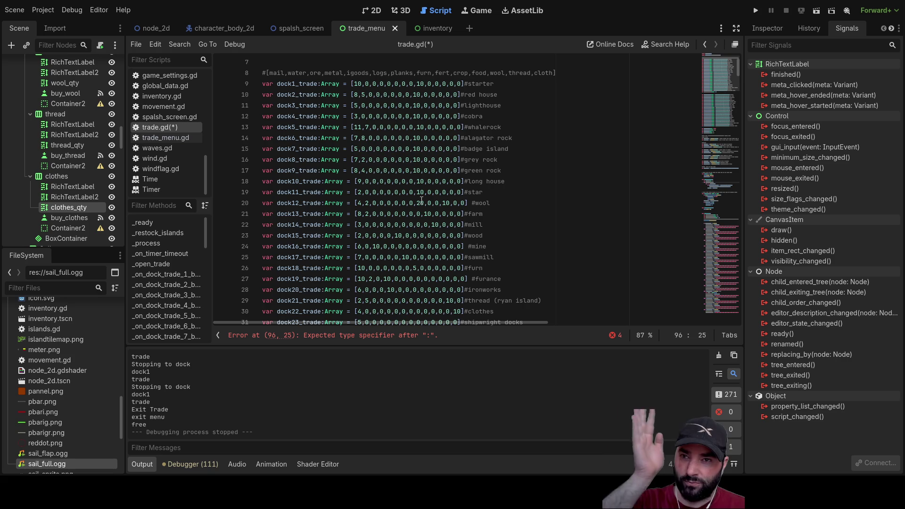
scroll(421, 200, "down", 6)
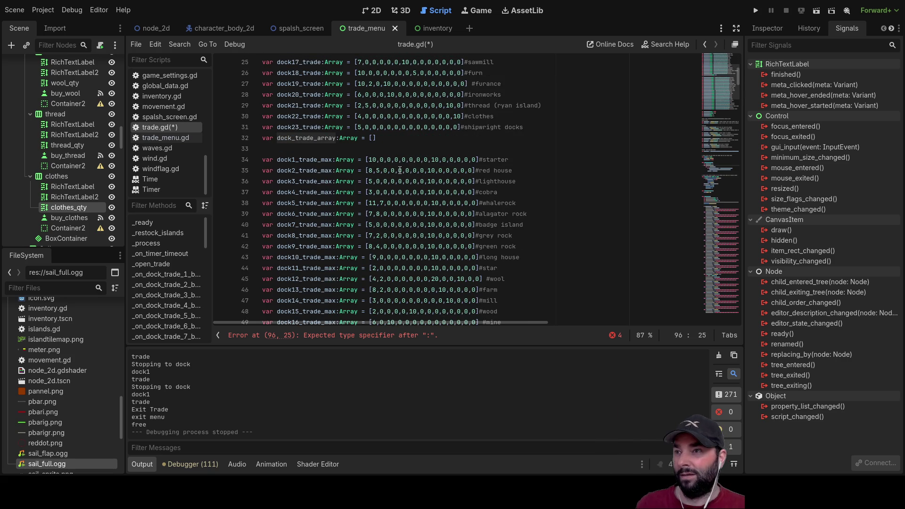
left_click(393, 139)
left_click(407, 146)
left_click_drag(376, 138, 212, 136)
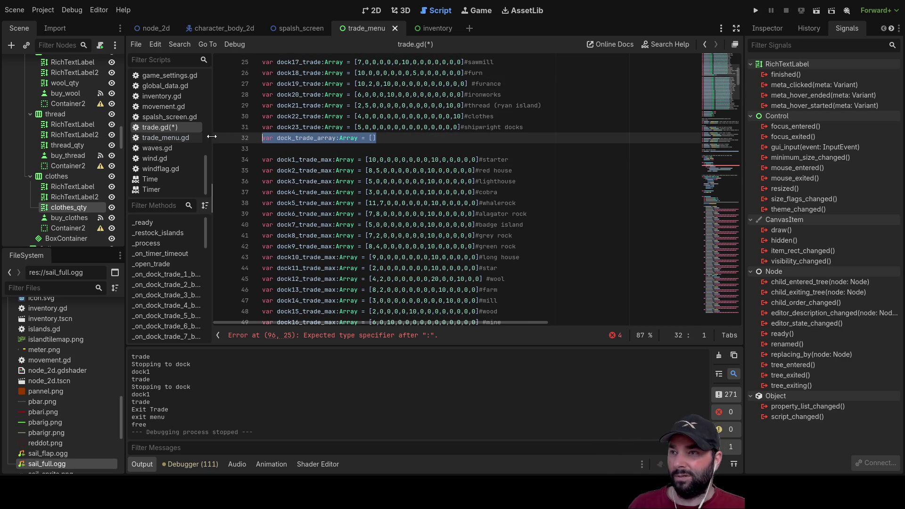
key("BackSpace")
key("Delete")
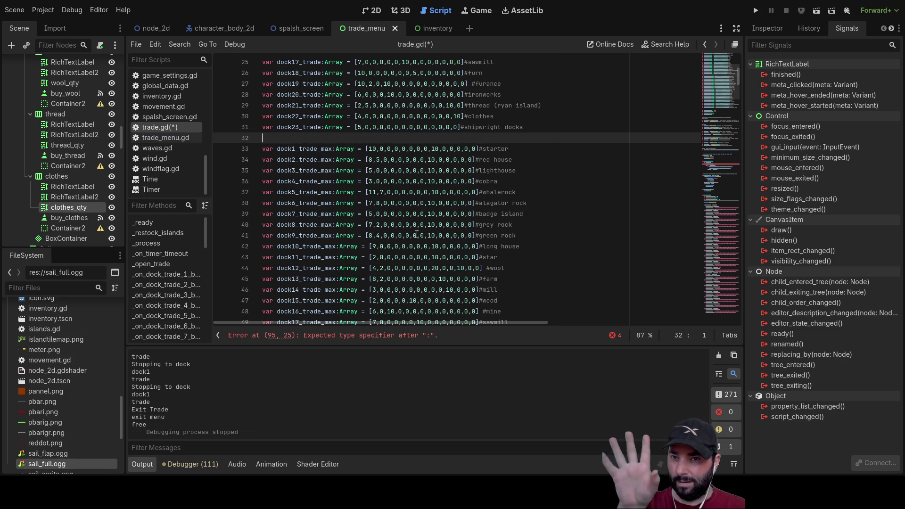
Select the broken 'for dock_trade_array:' header line in _restock_islands.
scroll(417, 234, "down", 10)
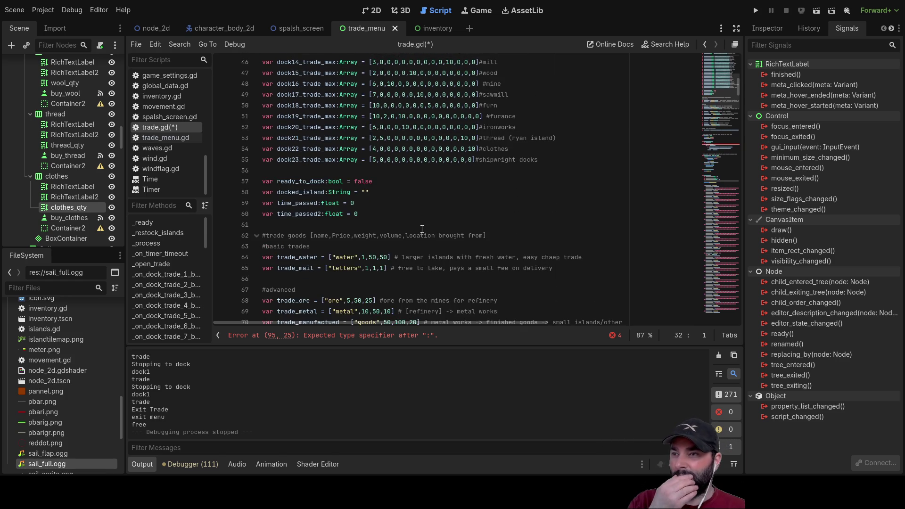
scroll(422, 227, "down", 8)
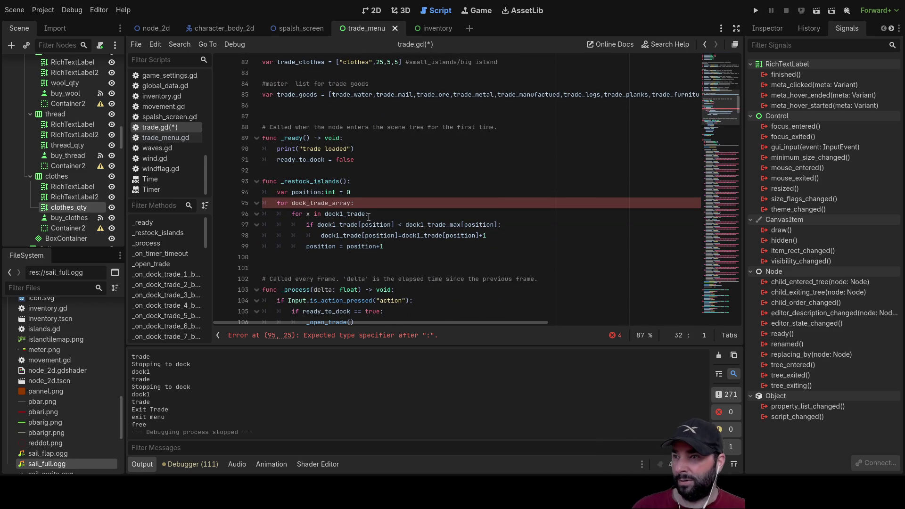
left_click_drag(354, 202, 317, 202)
triple_click(306, 201)
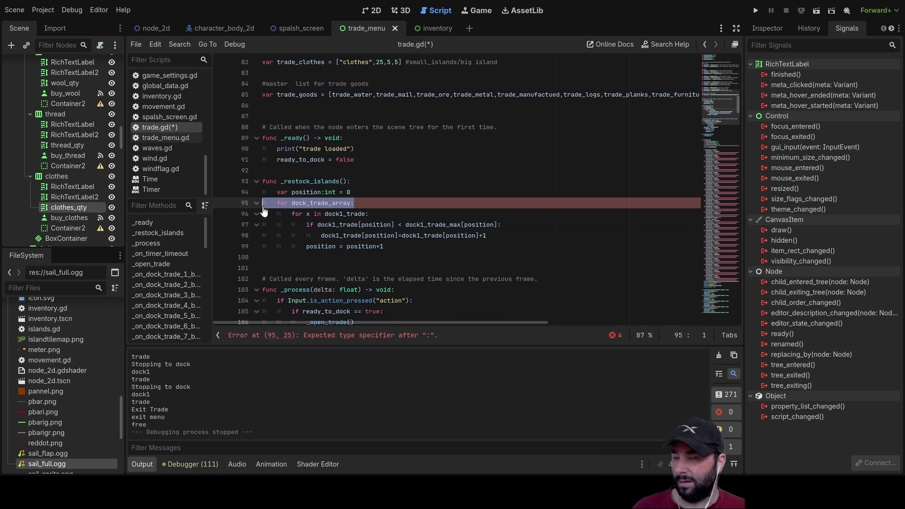
Delete the 'for dock_trade_array:' line, outdent the dock1_trade loop, and select its four lines.
key("BackSpace")
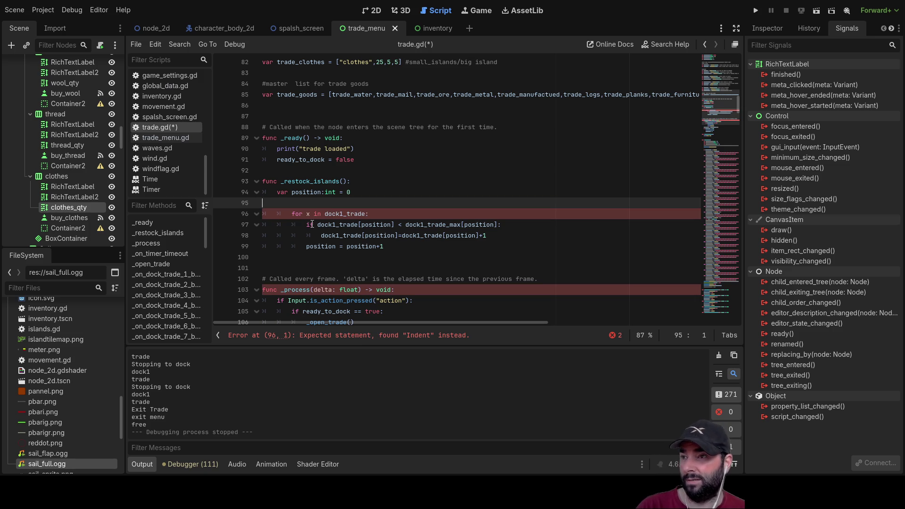
key("Delete")
key("Delete")
key("Down")
key("shift+Tab")
key("Down")
key("shift+Tab")
key("Down")
key("shift+Tab")
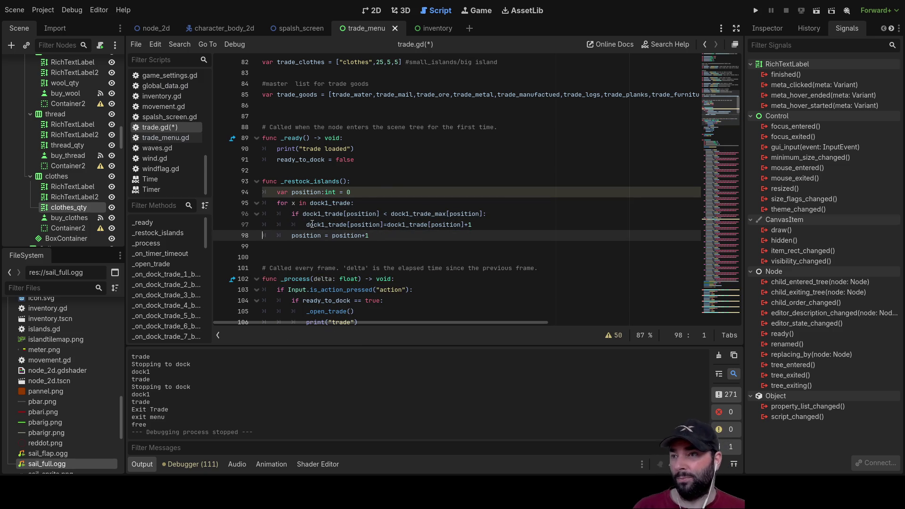
mouse_move(377, 236)
left_mouse_down()
mouse_move(222, 216)
mouse_move(221, 205)
left_mouse_up()
key("ctrl+c")
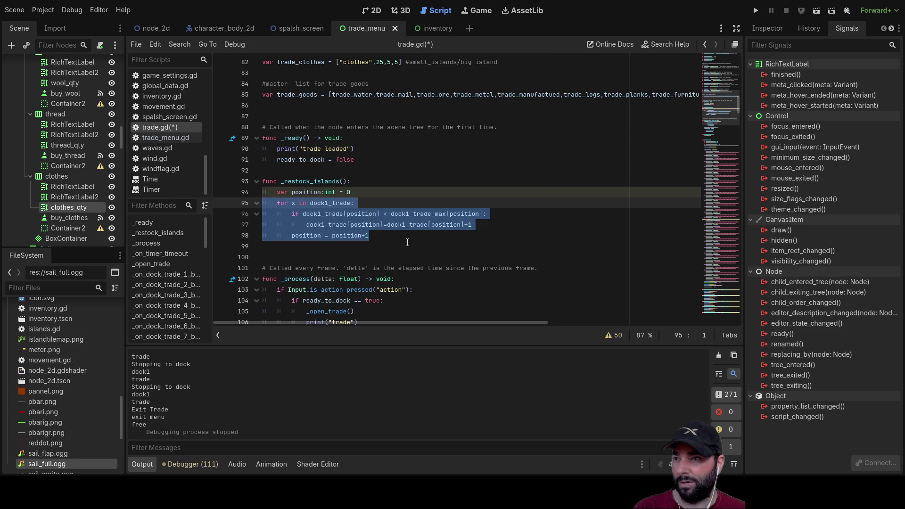
Paste a second copy of the restock loop below the first and fix its header indentation.
left_click(387, 242)
key("Return")
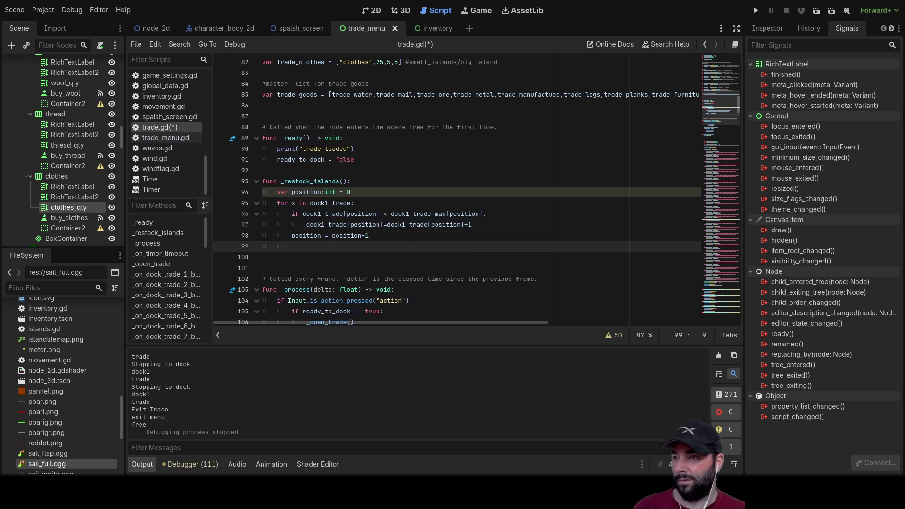
key("ctrl+v")
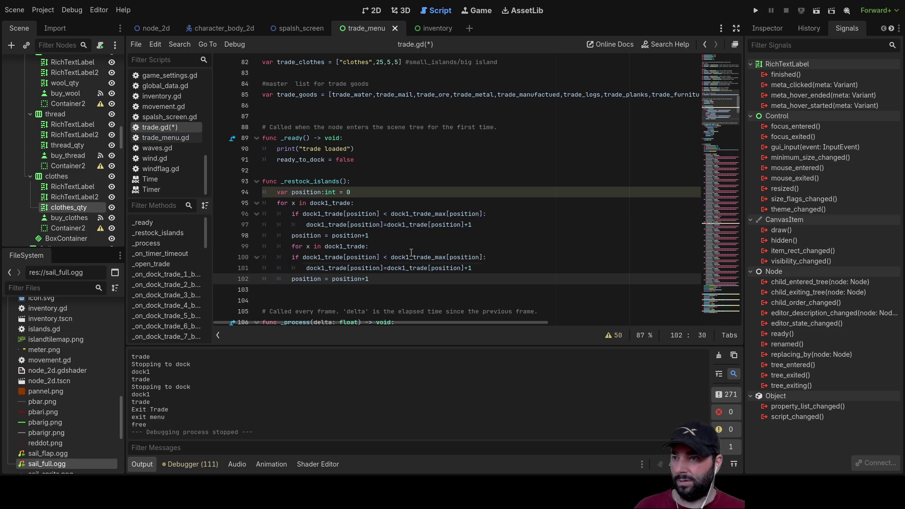
key("Up")
key("Up")
key("Up")
key("Left")
key("Left")
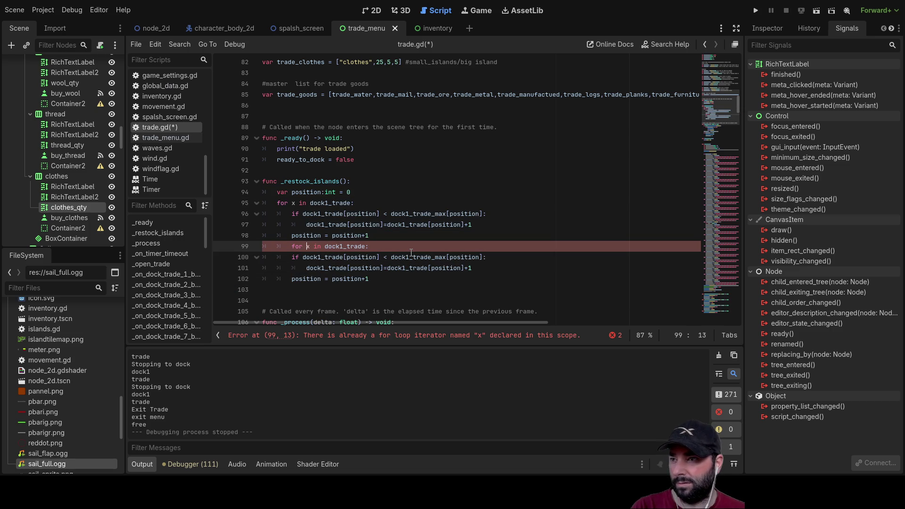
key("BackSpace")
key("Down")
key("Down")
key("Down")
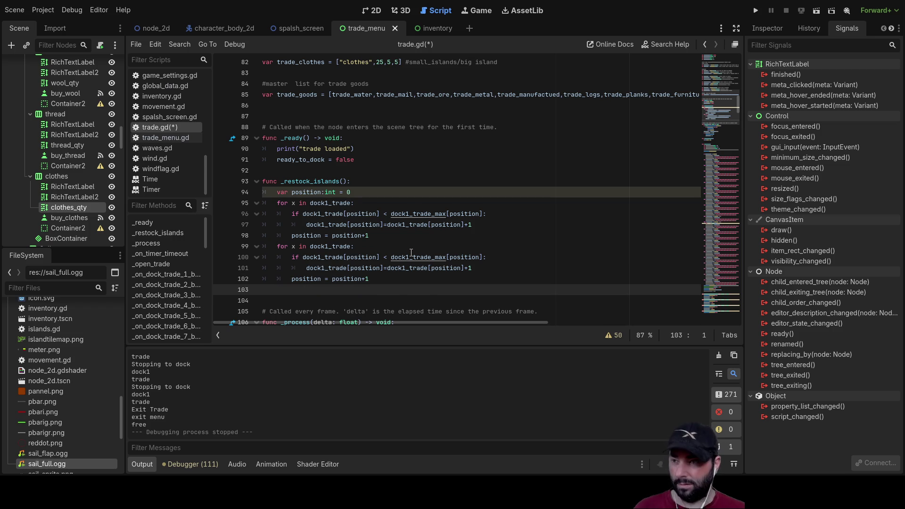
Paste many more copies of the restock loop, filling the function down to line 166.
key("ctrl+v")
key("ctrl+v")
key("ctrl+v")
key("ctrl+v")
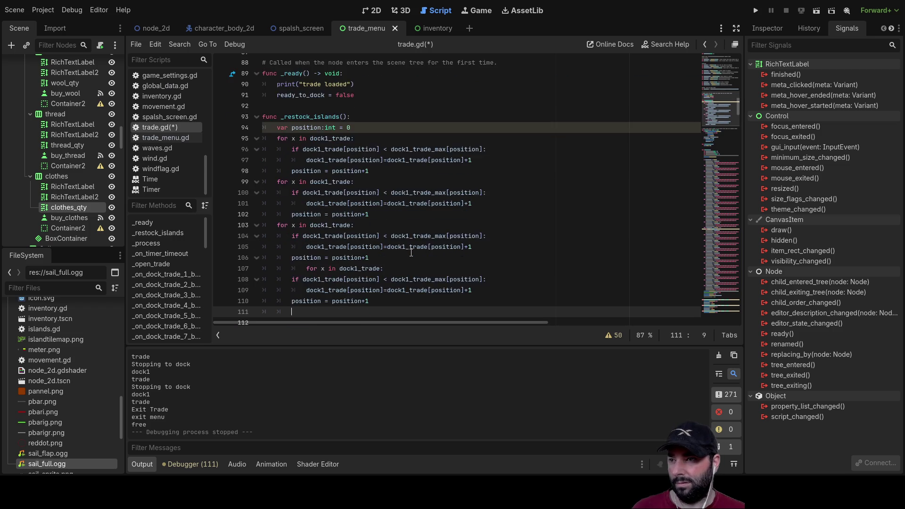
key("ctrl+v")
key("ctrl+v")
key("ctrl+v")
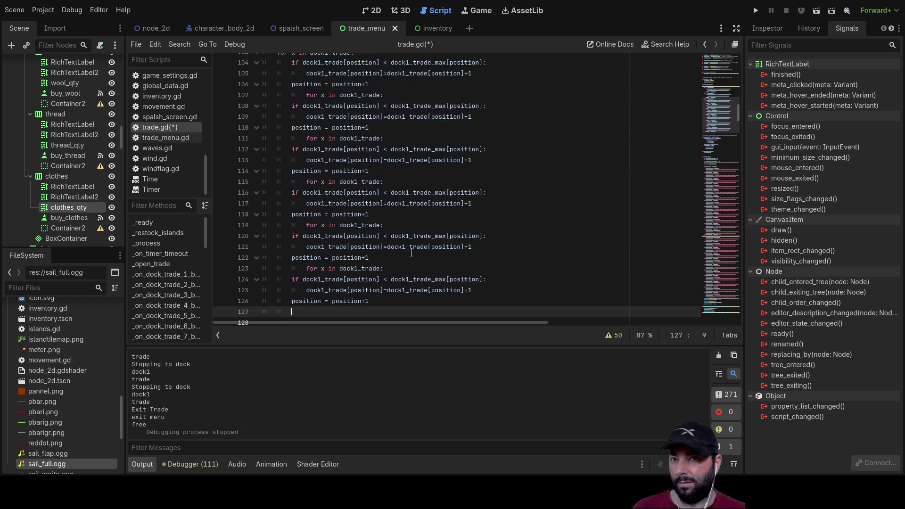
key("Return")
key("ctrl+v")
key("ctrl+v")
key("ctrl+v")
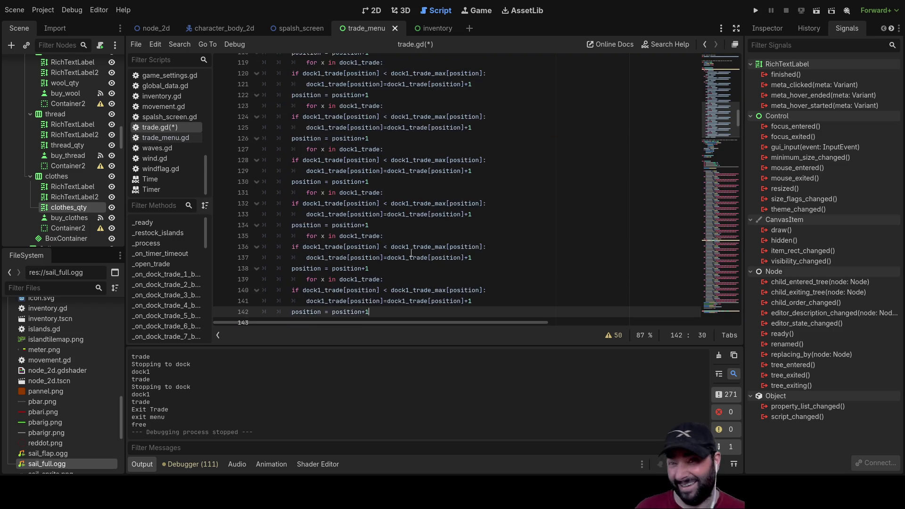
key("ctrl+v")
key("ctrl+v")
key("ctrl+v")
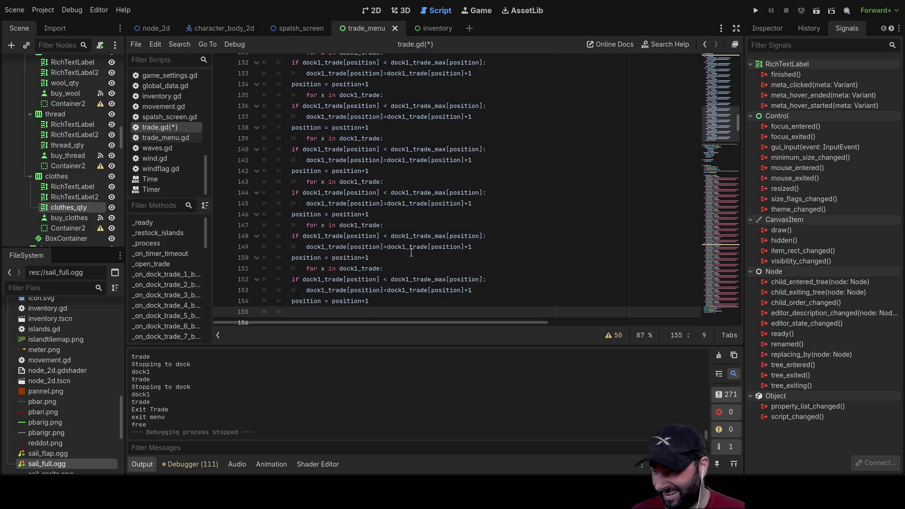
key("ctrl+v")
key("ctrl+v")
key("BackSpace")
key("BackSpace")
key("BackSpace")
scroll(411, 253, "up", 15)
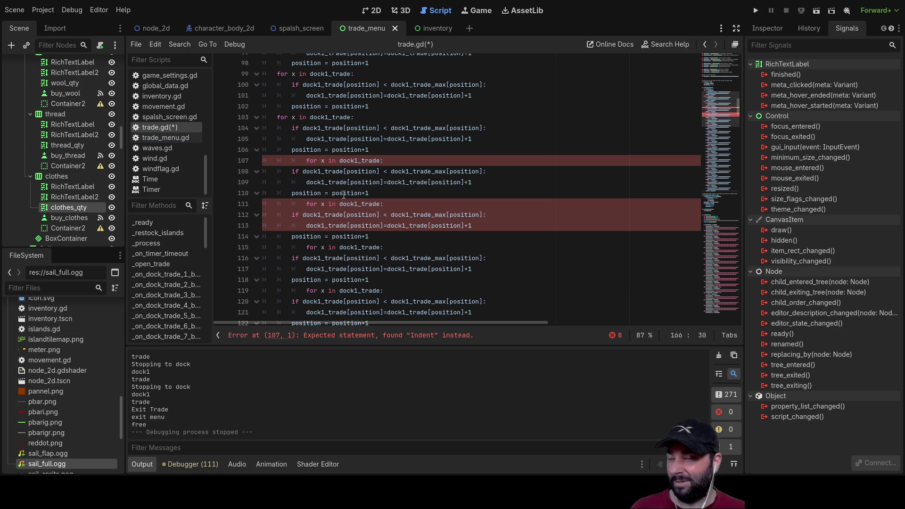
Correct the indentation of the misaligned copied loop headers one after another.
scroll(358, 210, "up", 1)
left_click(273, 192)
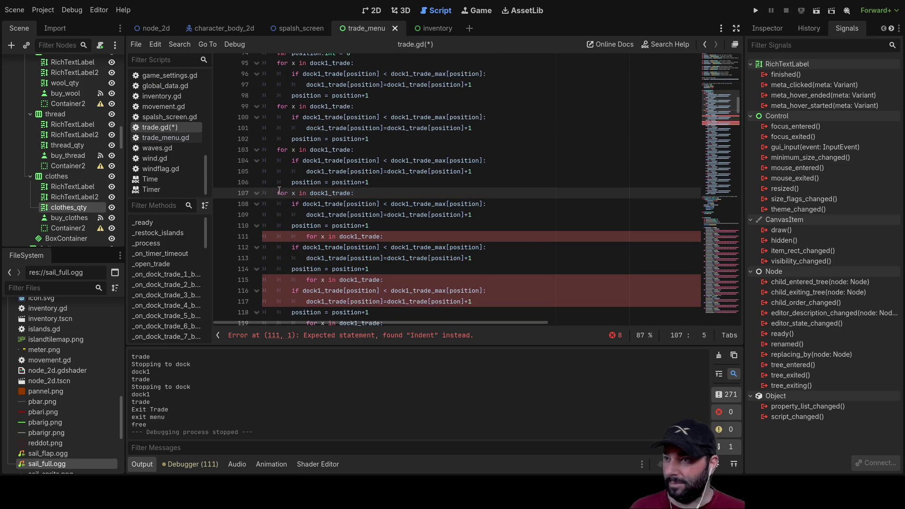
key("Down")
key("Down")
key("Down")
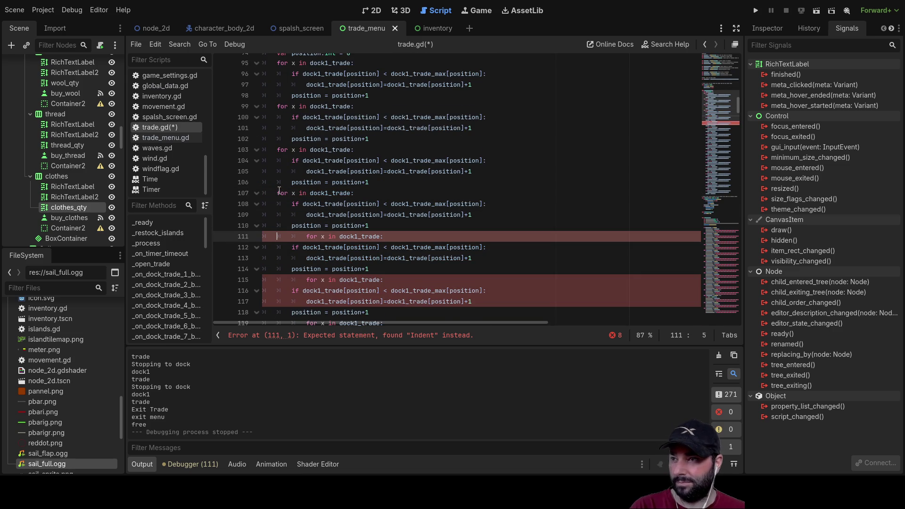
key("Down")
key("Down")
key("Down")
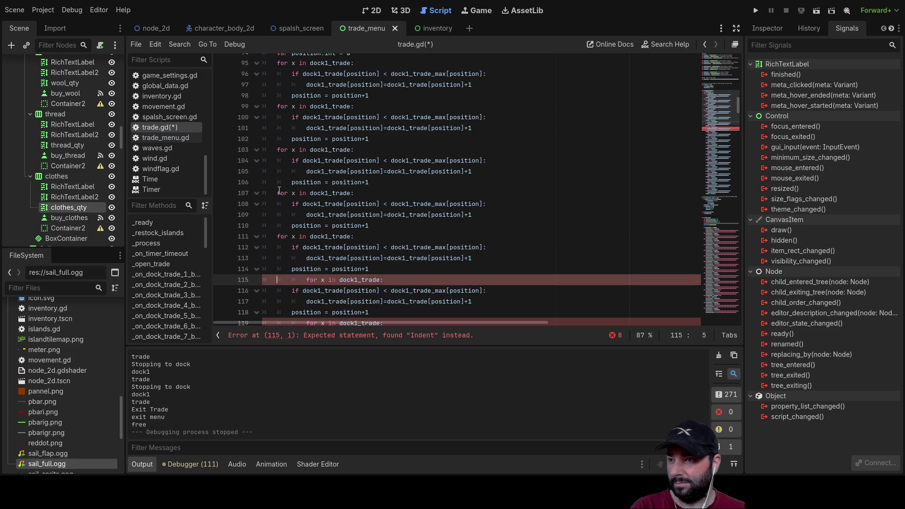
key("Down")
key("Down")
key("Down")
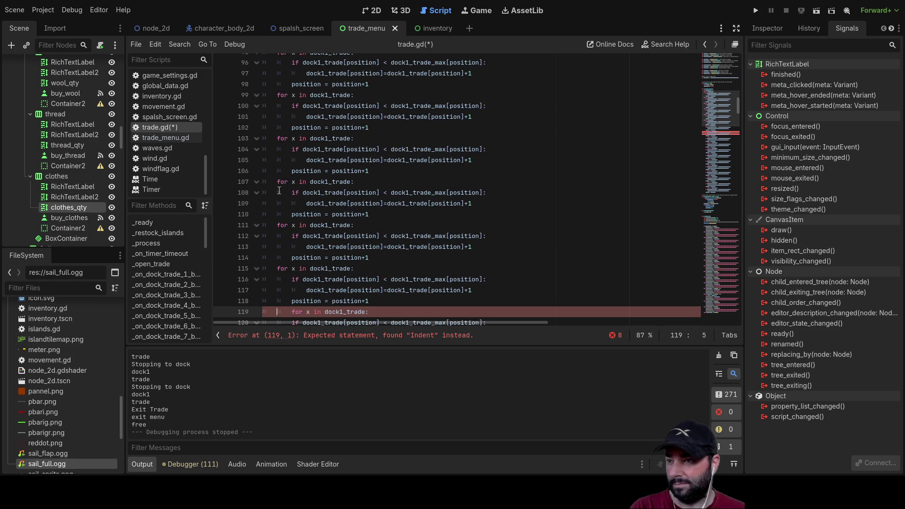
key("Down")
key("Down")
key("Down")
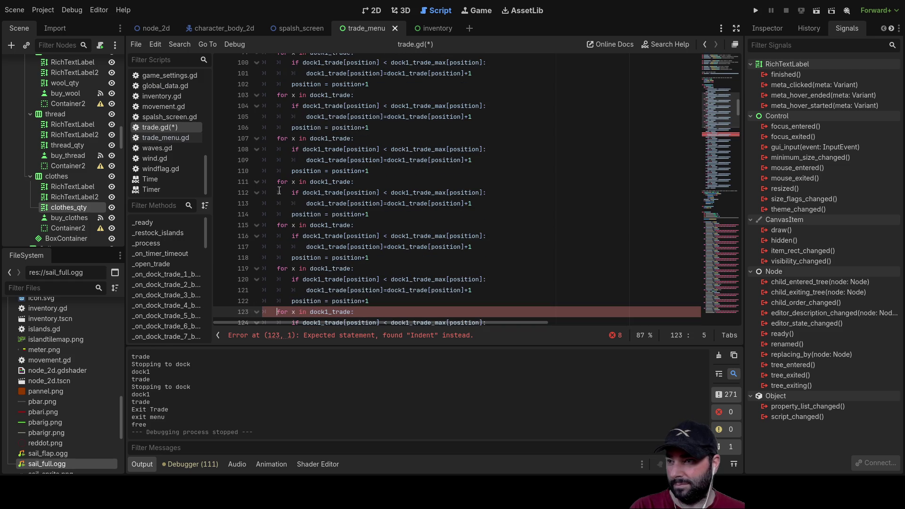
key("Down")
key("Down")
key("Down")
key("Down")
key("Down")
key("Down")
key("Down")
key("Down")
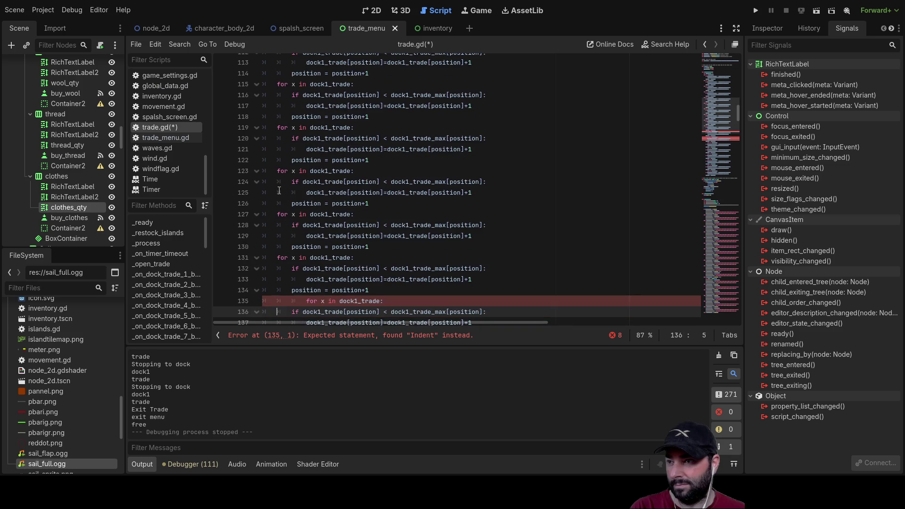
key("Down")
key("Down")
key("Down")
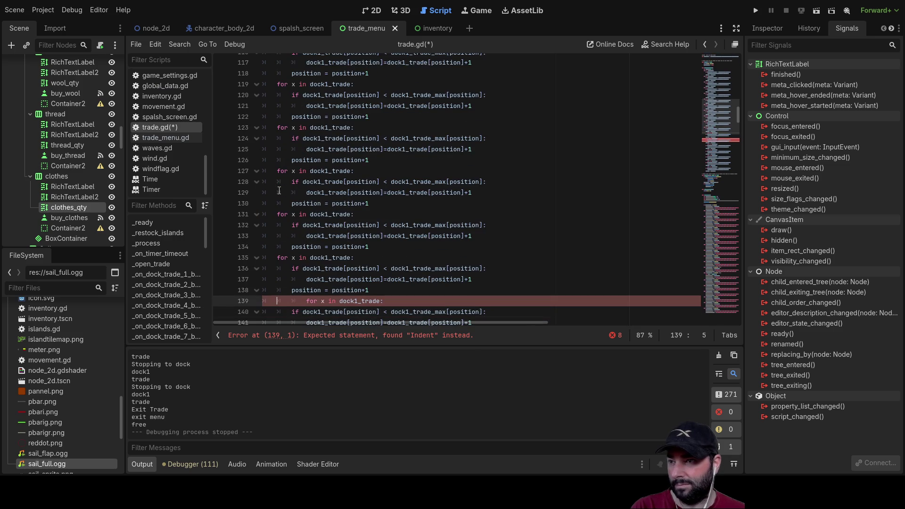
key("Down")
key("Down")
key("Down")
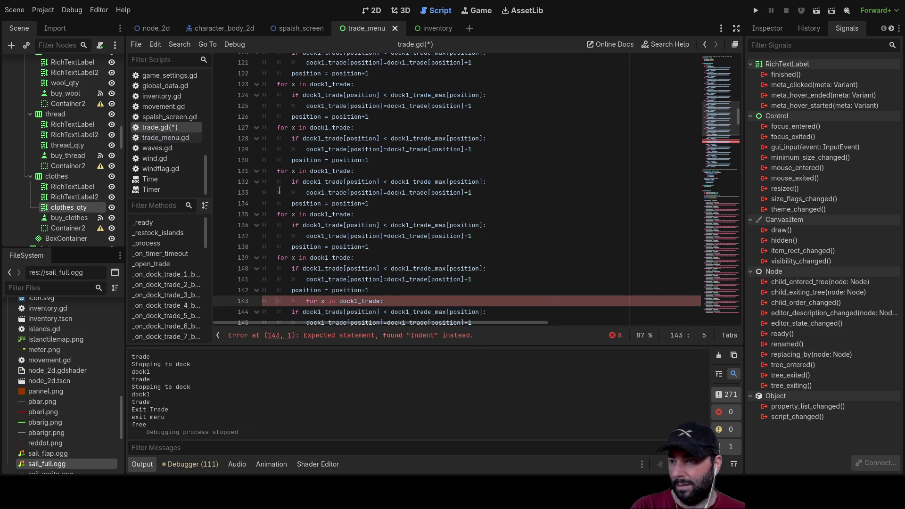
key("Down")
key("Down")
key("Down")
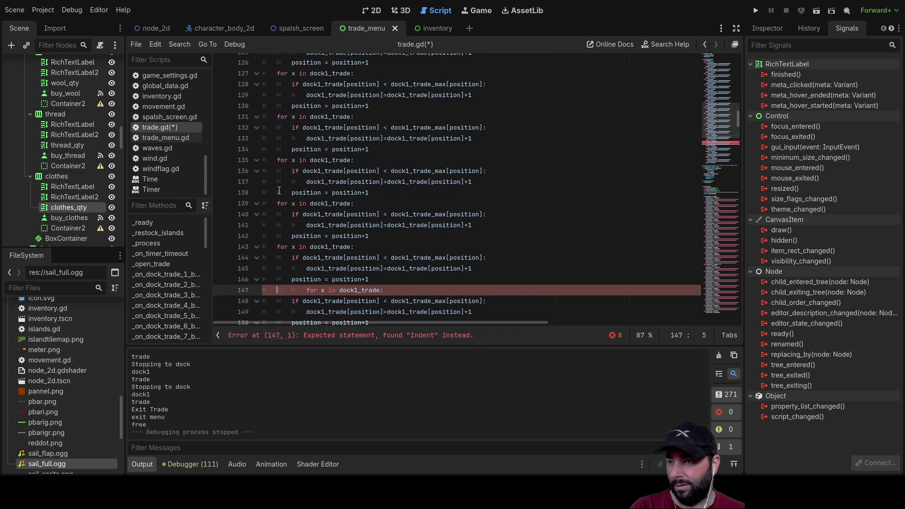
key("Down")
key("Down")
key("Down")
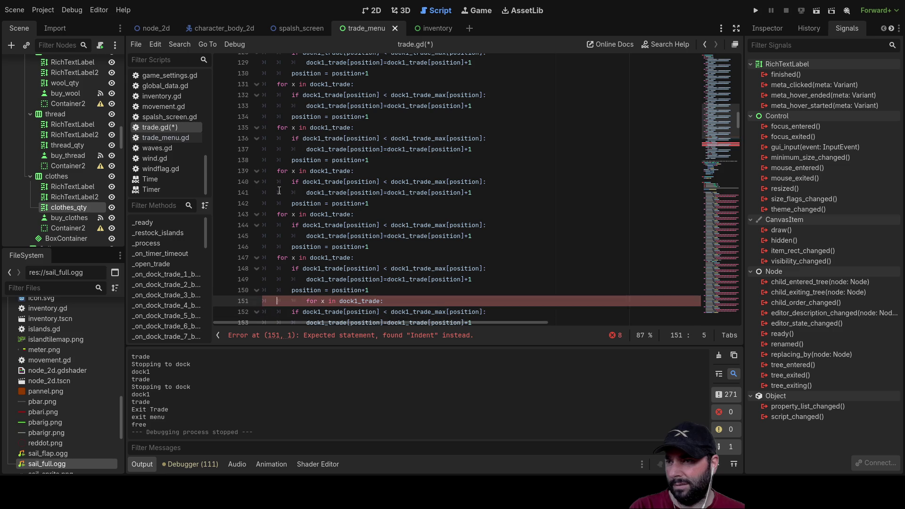
Fix the remaining loop headers at lines 151, 155, 159 and 163 so all copies align.
key("Down")
key("Down")
key("Down")
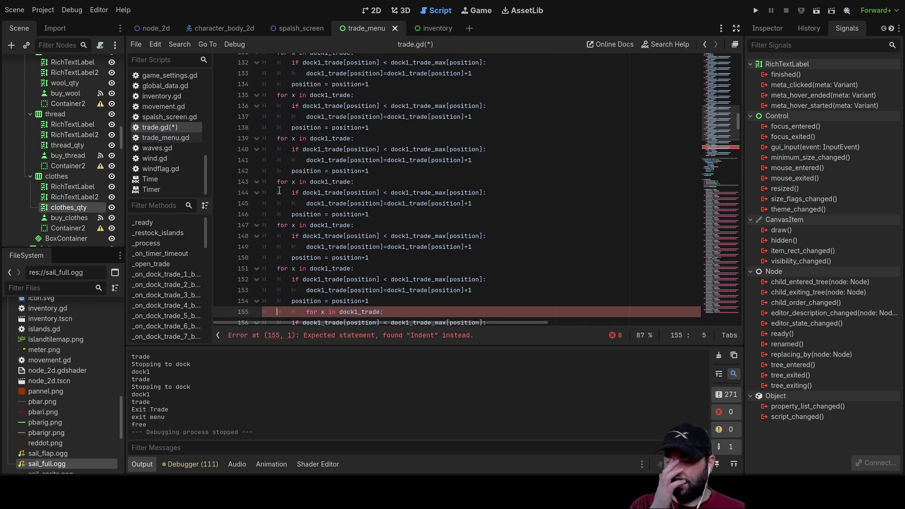
key("Tab")
key("Down")
key("Down")
key("Down")
key("Tab")
key("Up")
key("Up")
key("Up")
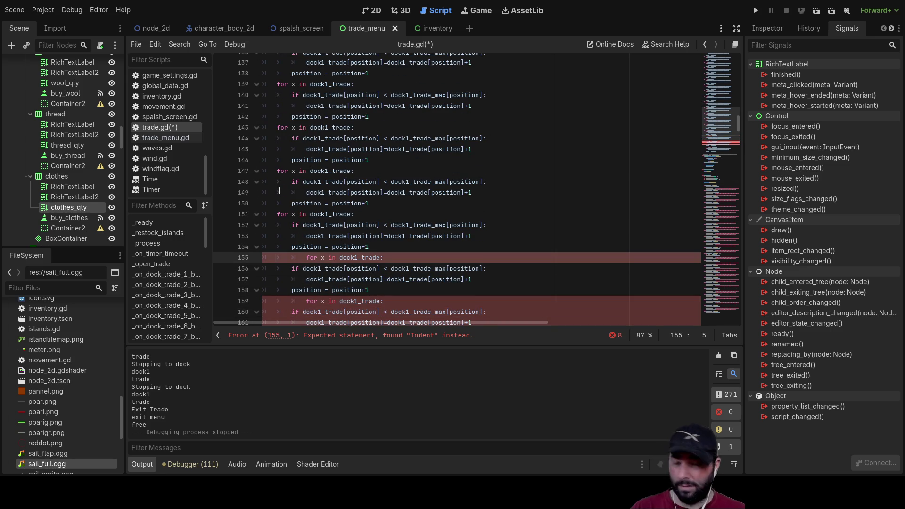
key("Down")
key("Down")
key("Down")
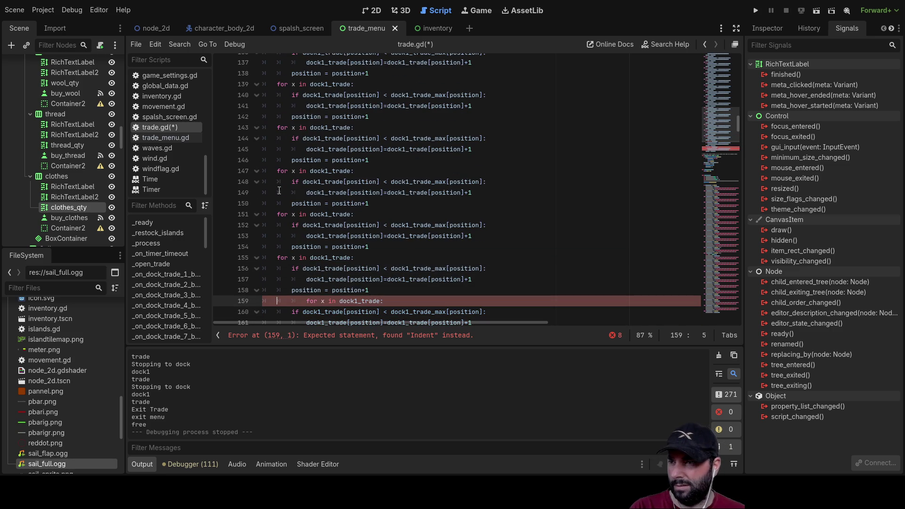
key("shift+Tab")
key("Down")
key("Down")
key("Down")
key("shift+Tab")
key("Down")
key("Down")
key("Down")
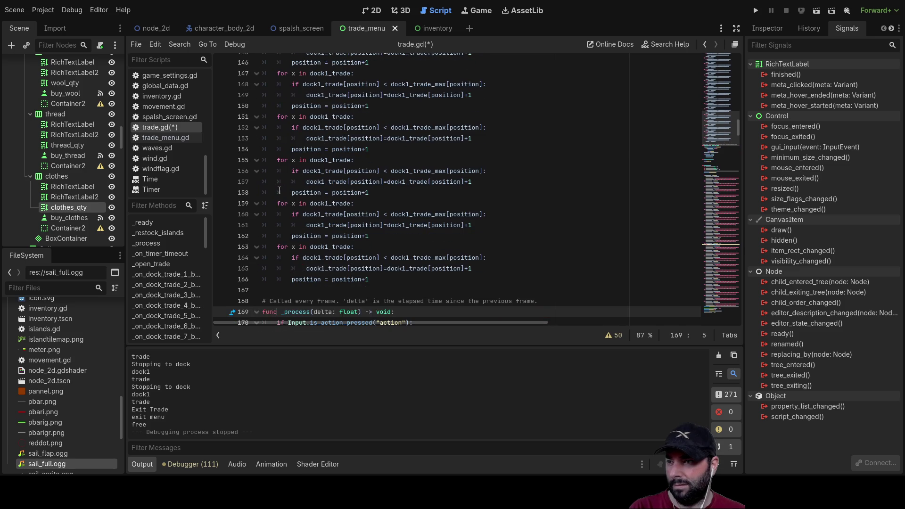
scroll(304, 157, "up", 20)
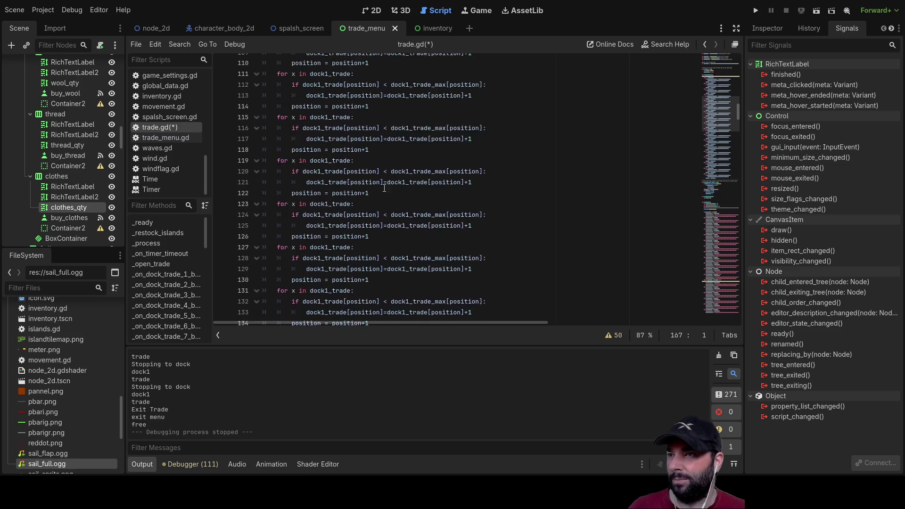
scroll(363, 213, "down", 1)
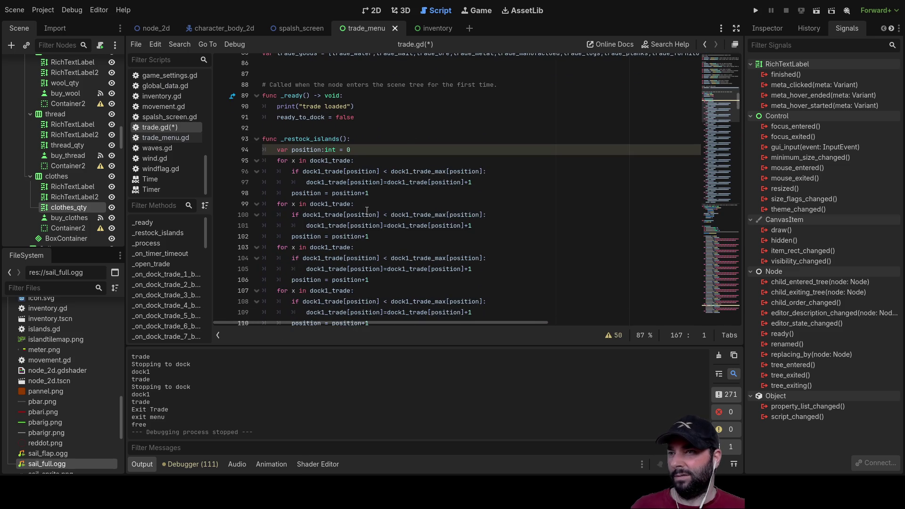
Rename every dock1_trade and dock1_trade_max in the second loop to dock2_trade and dock2_trade_max.
left_click(329, 203)
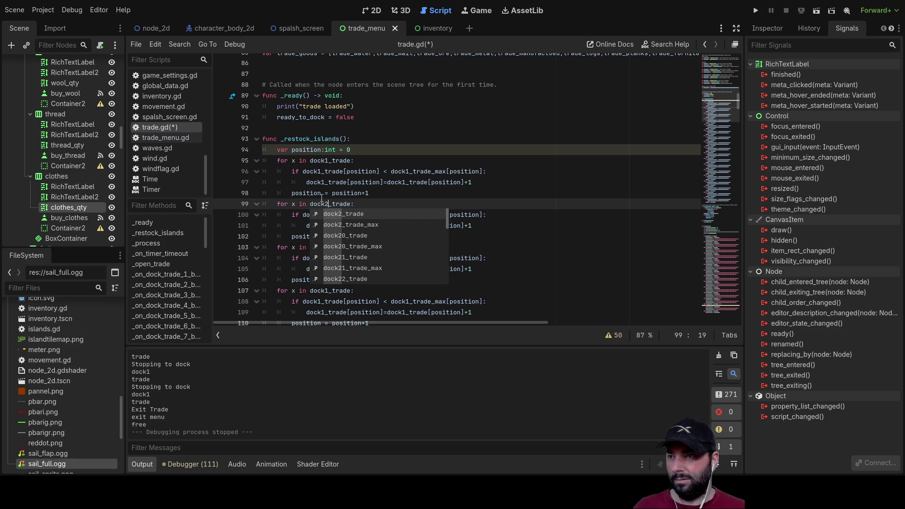
left_click(554, 225)
left_click(323, 215)
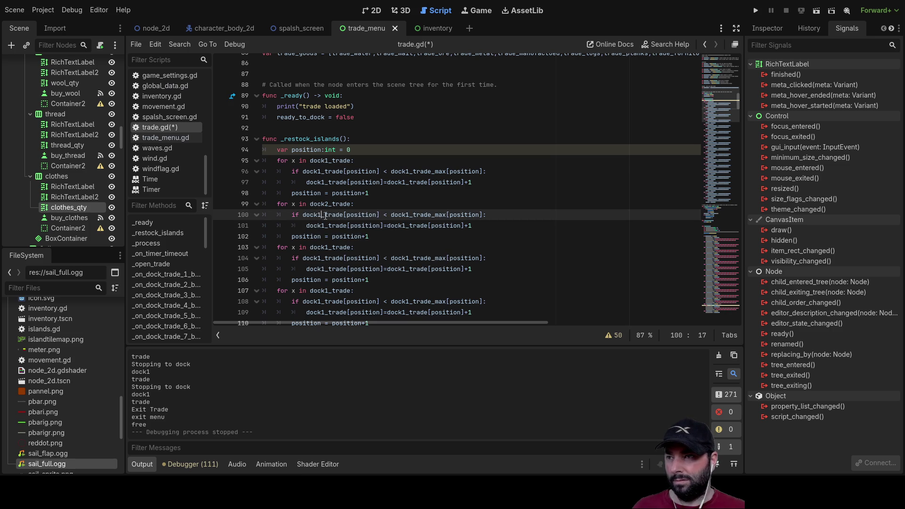
type("2")
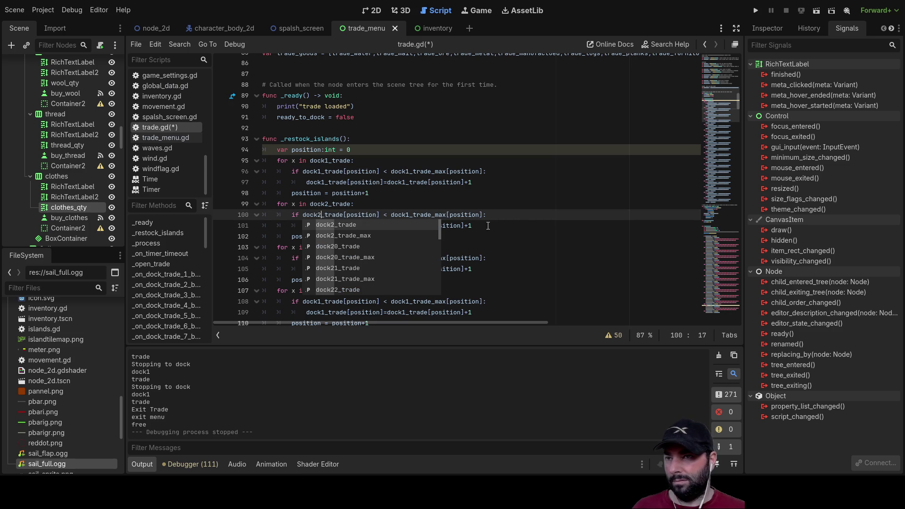
left_click(409, 206)
left_click(325, 226)
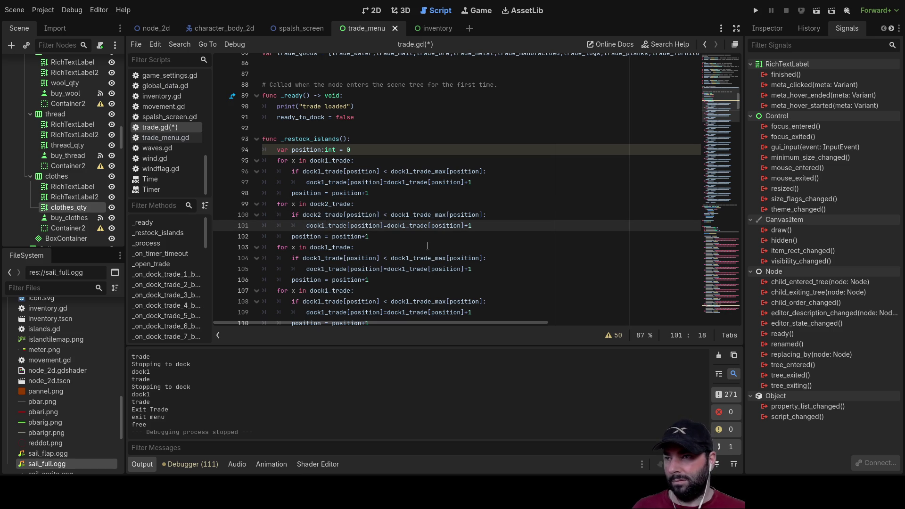
key("BackSpace")
type("2")
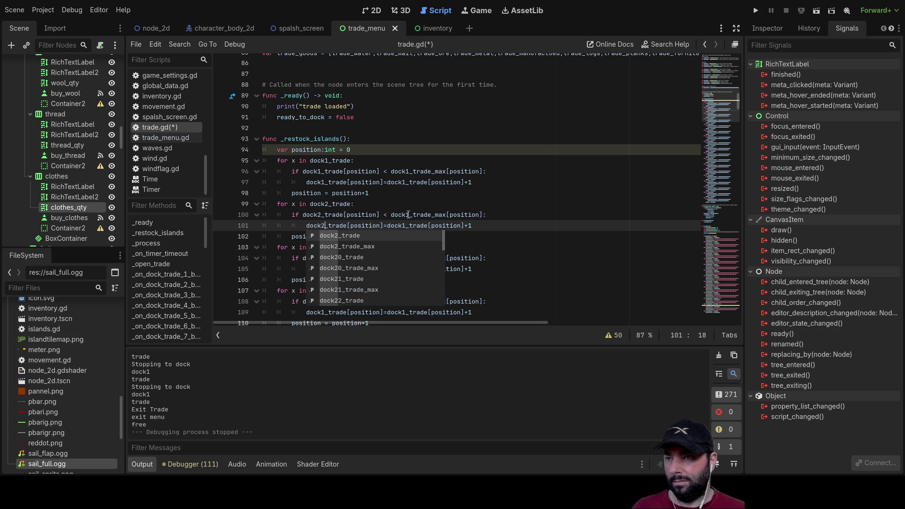
left_click(409, 215)
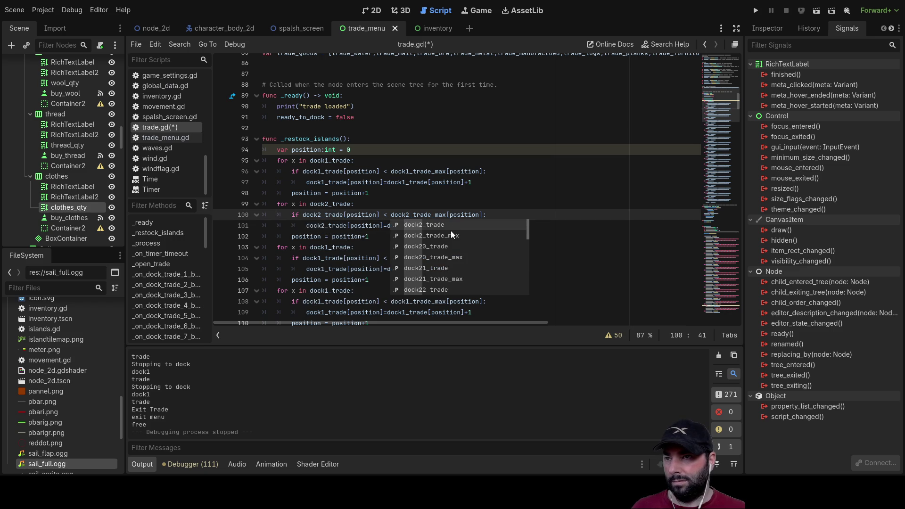
key("Left")
key("Left")
key("Left")
key("Escape")
key("Down")
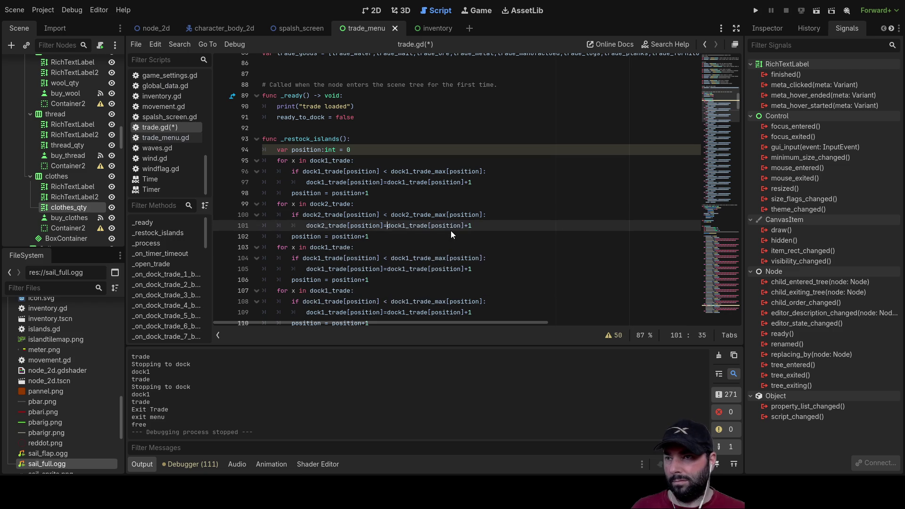
key("BackSpace")
type("2")
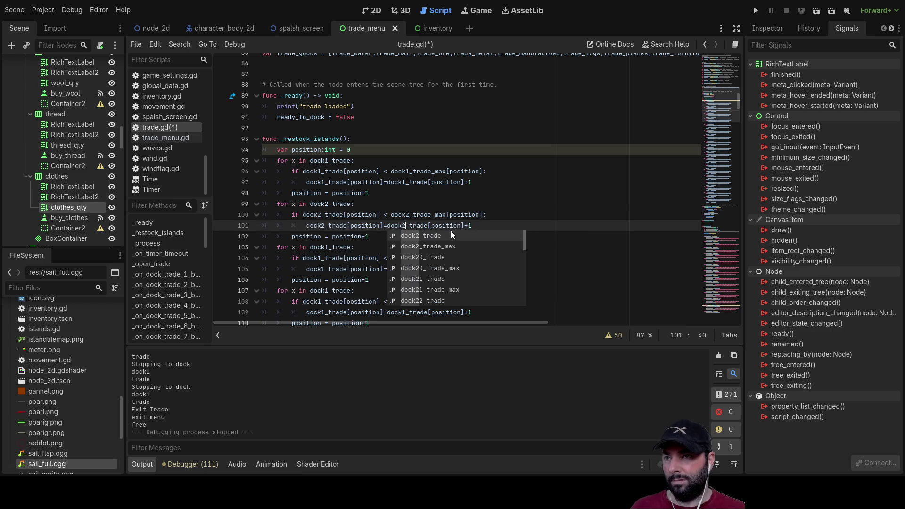
left_click(567, 193)
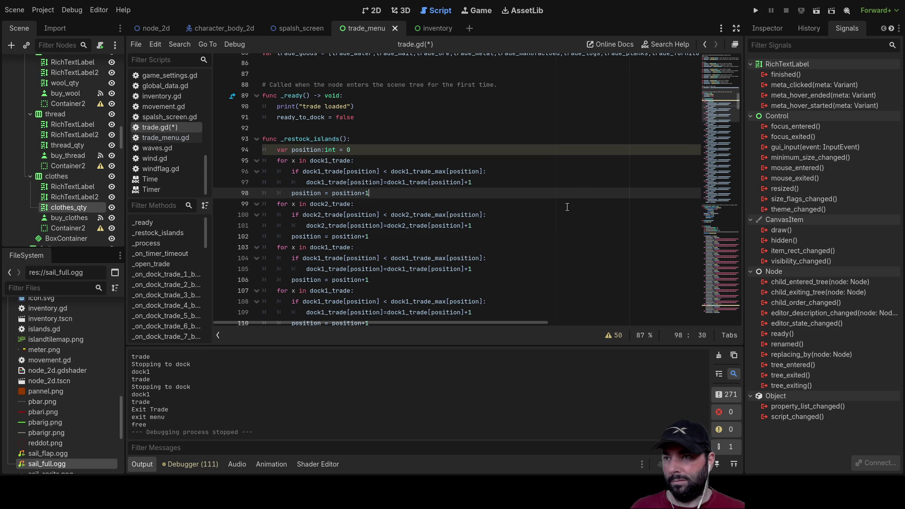
Rename every dock1_trade and dock1_trade_max in the third loop to dock3_trade and dock3_trade_max.
left_click(329, 247)
type("3")
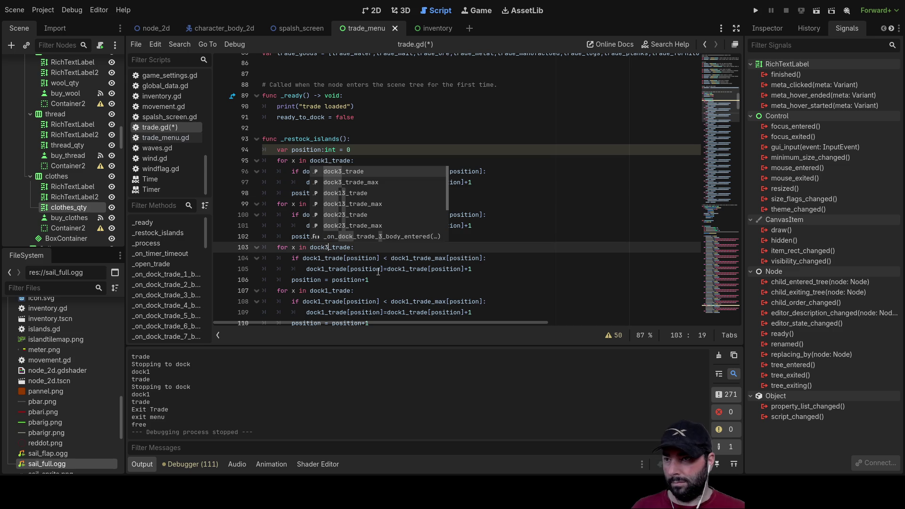
left_click(553, 270)
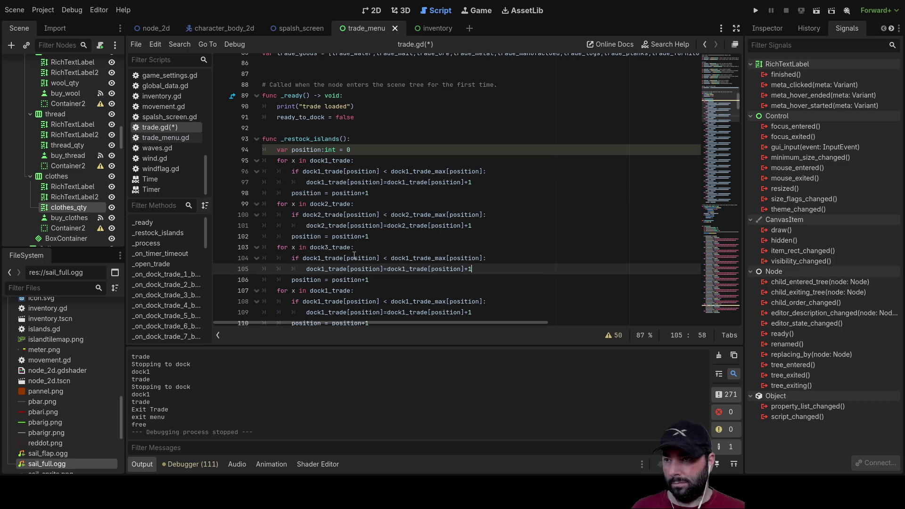
left_click(321, 258)
key("End")
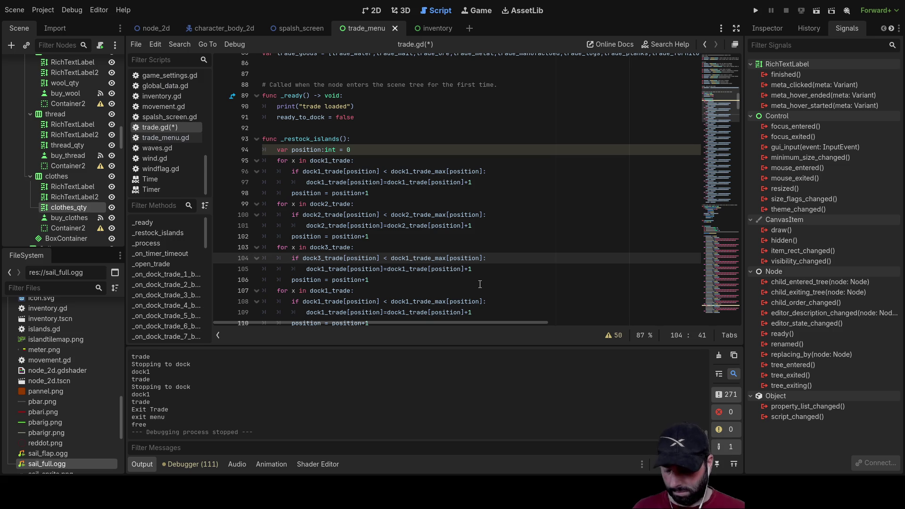
type("3")
left_click(480, 284)
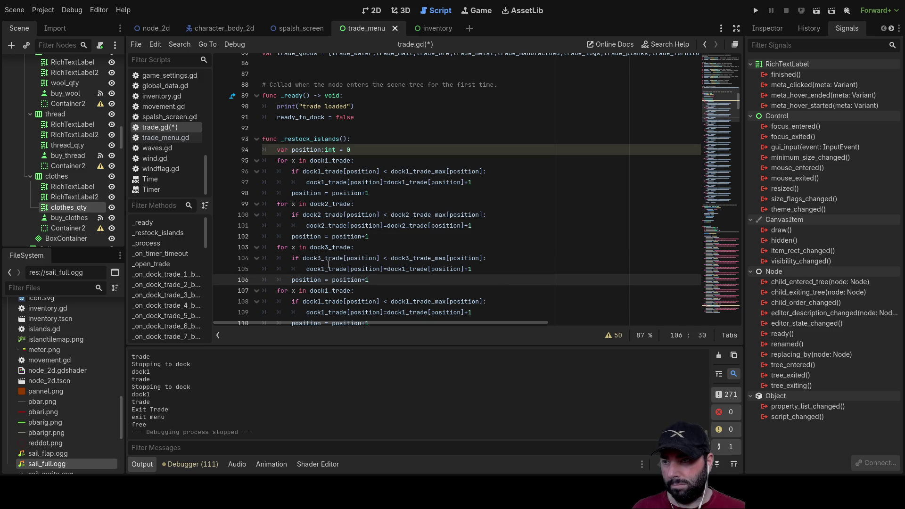
left_click(324, 269)
type("3")
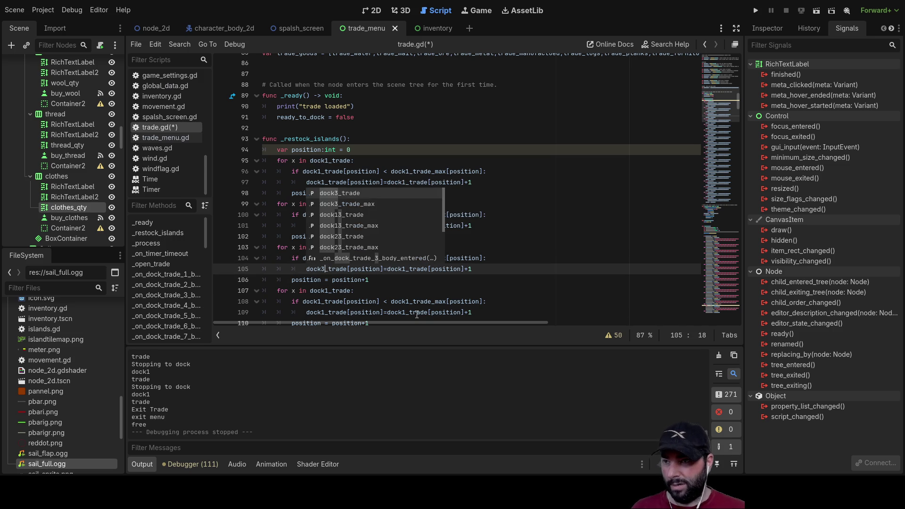
left_click(442, 286)
left_click(403, 269)
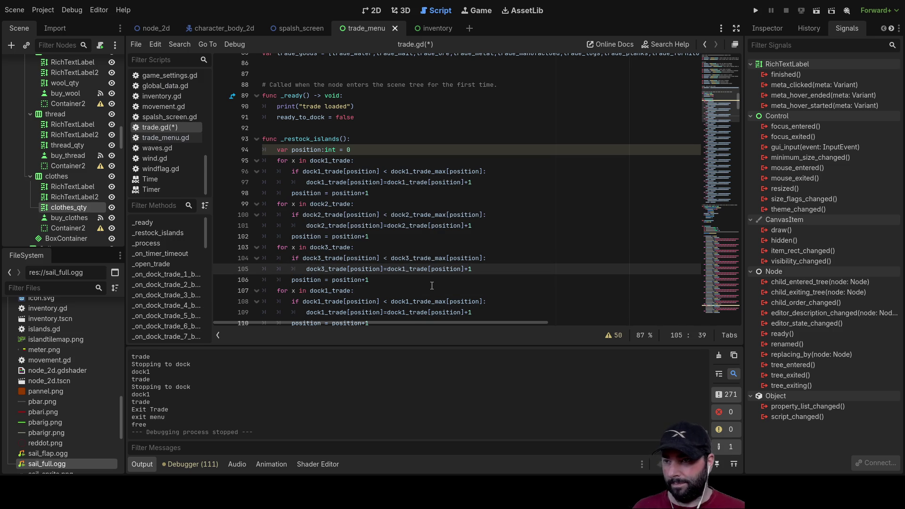
type("3")
left_click(557, 301)
scroll(519, 264, "down", 3)
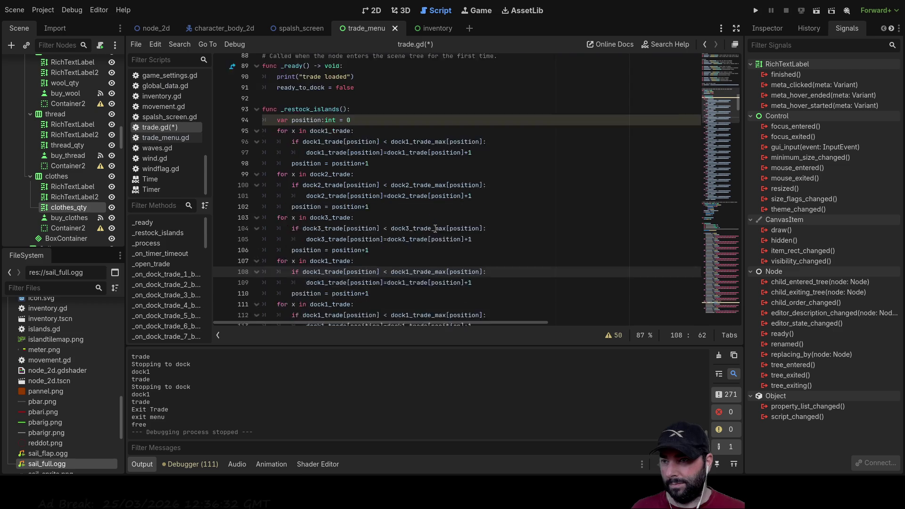
Rename dock1 to dock4 in the fourth loop's header, condition and increment line.
left_click(328, 193)
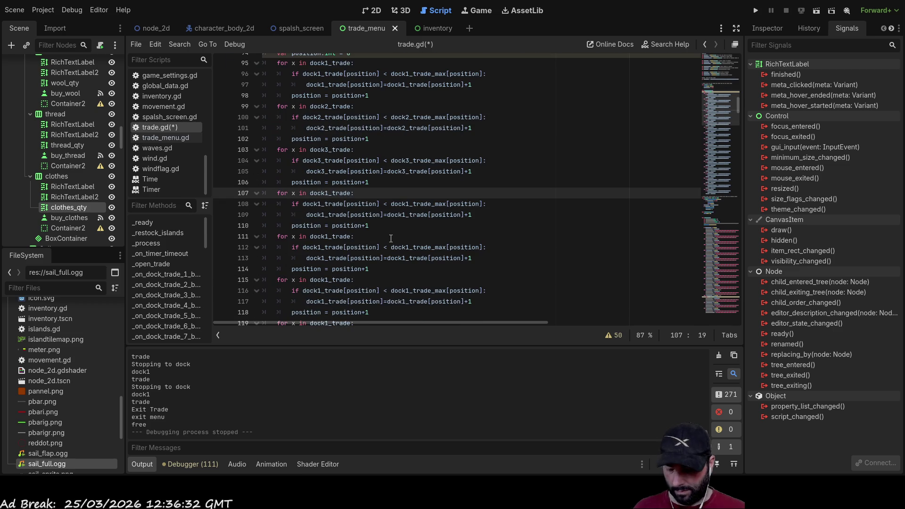
key("BackSpace")
type("4")
left_click(500, 247)
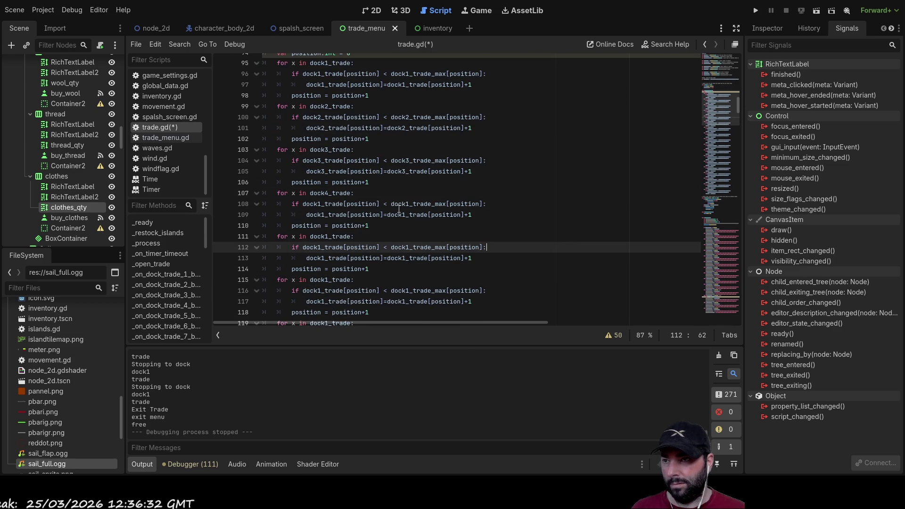
left_click(323, 204)
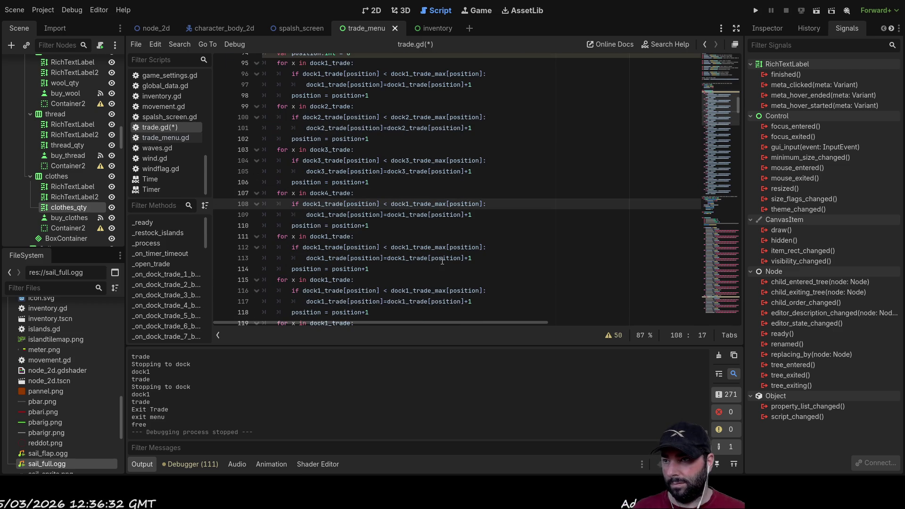
type("4")
left_click(514, 245)
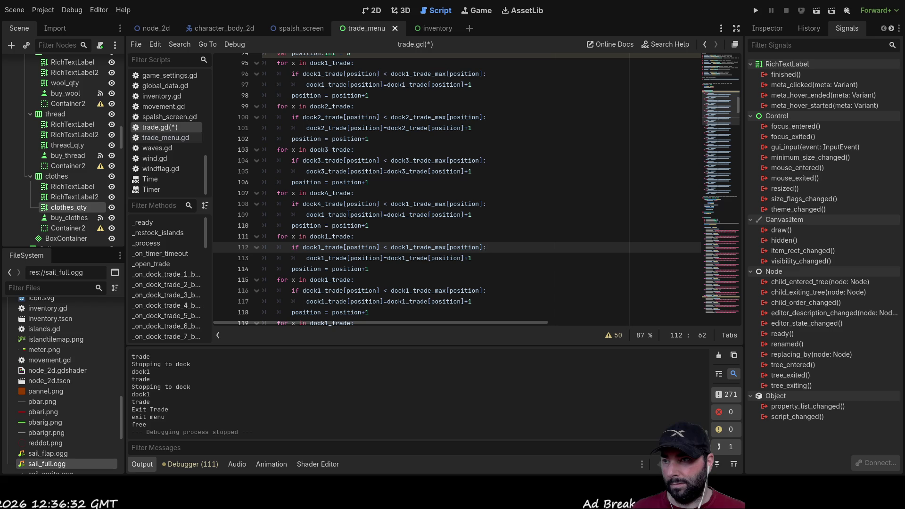
left_click(325, 215)
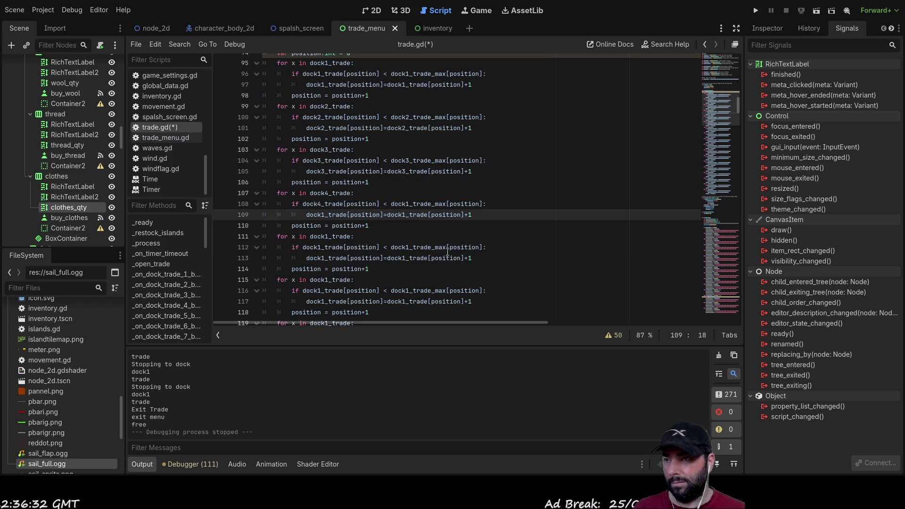
type("4")
left_click(551, 215)
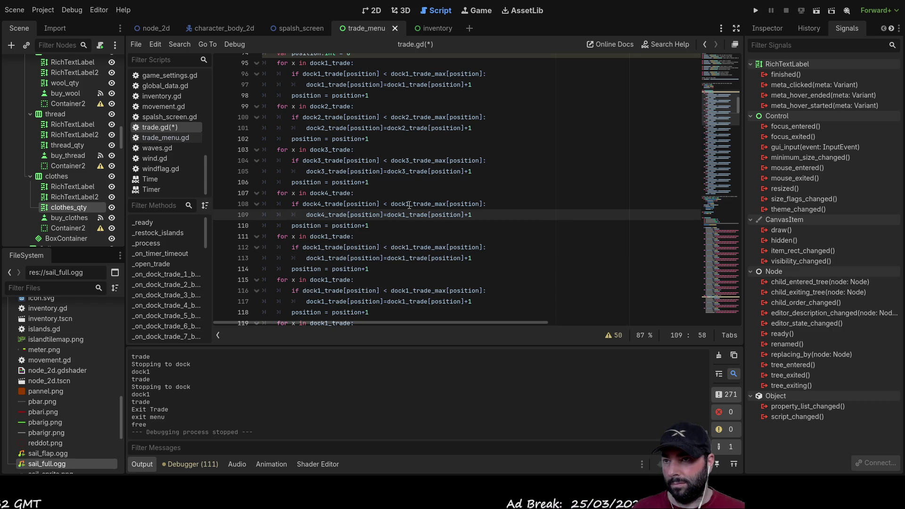
Change dock1_trade_max to dock4_trade_max and the right-hand dock1 on line 109 to dock4.
left_click(409, 203)
key("Delete")
type("4")
key("End")
left_click(407, 214)
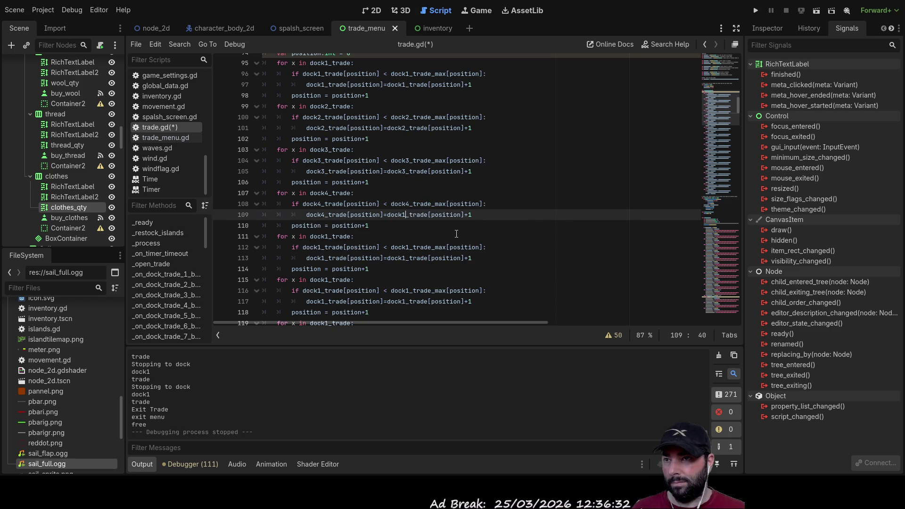
key("BackSpace")
type("4")
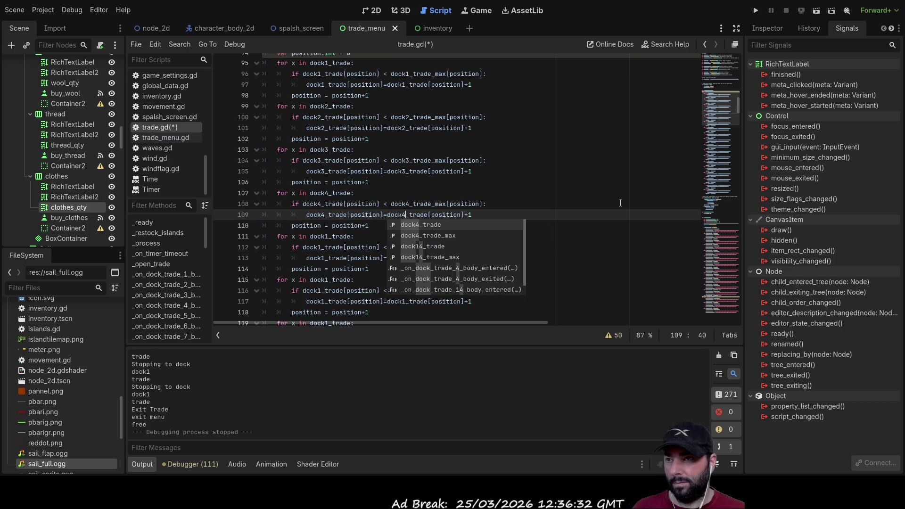
key("Escape")
Make the fifth loop's header and condition iterate over dock5_trade.
left_click(325, 237)
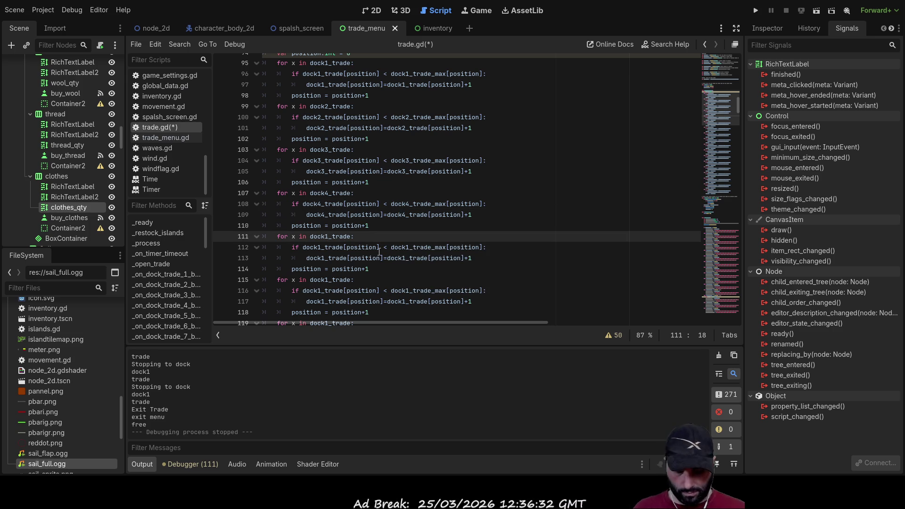
key("Delete")
type("5")
key("Escape")
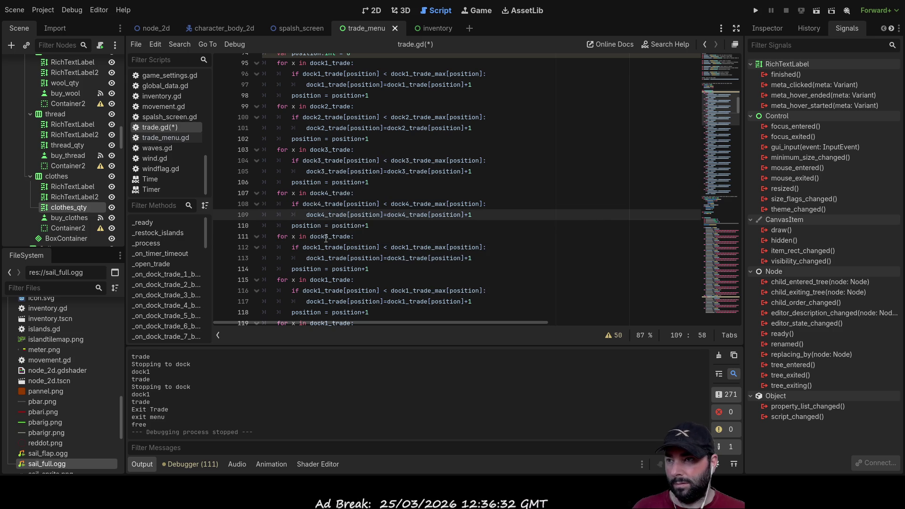
left_click(317, 247)
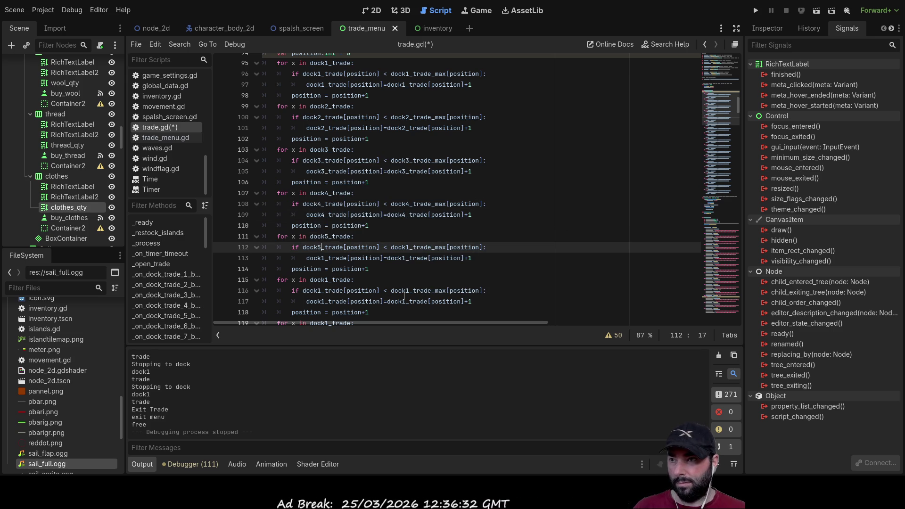
key("Delete")
type("5")
key("Escape")
left_click(417, 280)
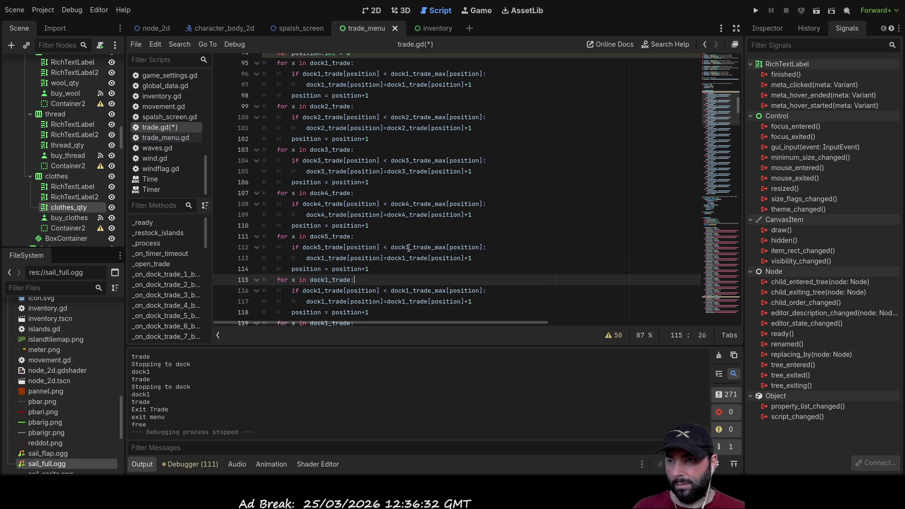
Change the fifth loop to dock5_trade_max and update its increment line's dock1_trade references.
left_click(406, 247)
key("Delete")
type("5")
left_click(460, 264)
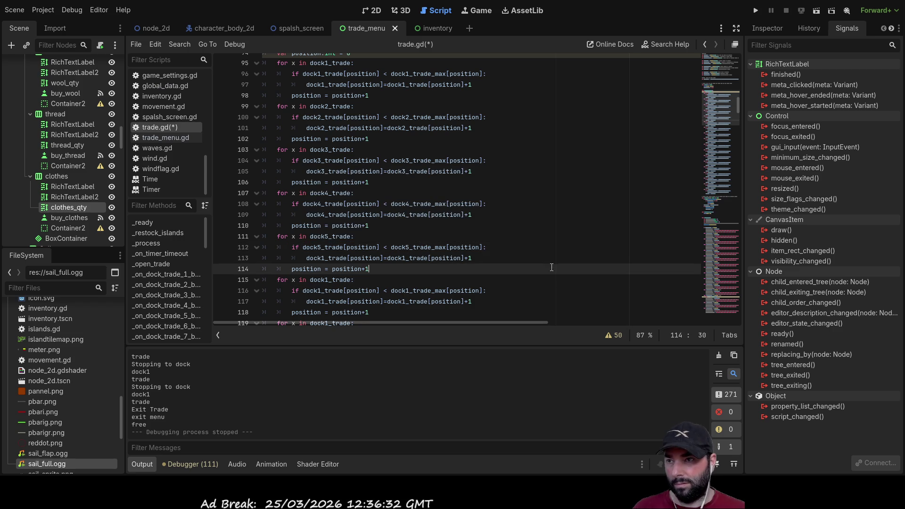
left_click(325, 257)
key("Delete")
type("5")
left_click(402, 281)
left_click(407, 258)
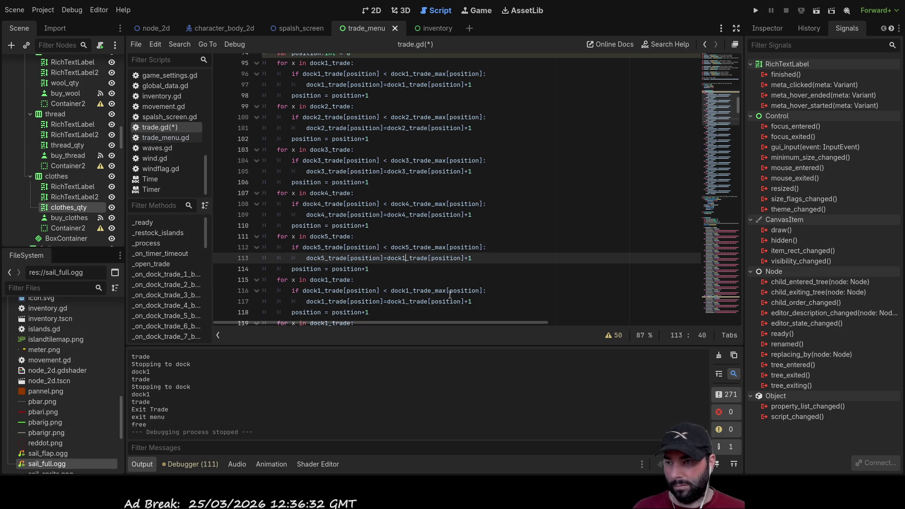
key("BackSpace")
Complete dock5_trade on line 113, then switch lines 115–116 to dock6_trade and dock6_trade_max.
type("5")
left_click(415, 280)
scroll(324, 180, "down", 3)
left_click(324, 179)
key("Delete")
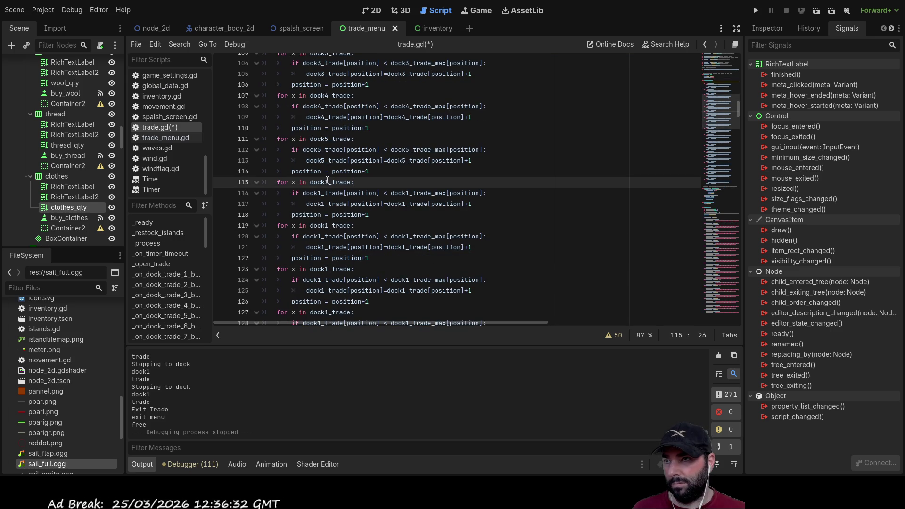
type("6")
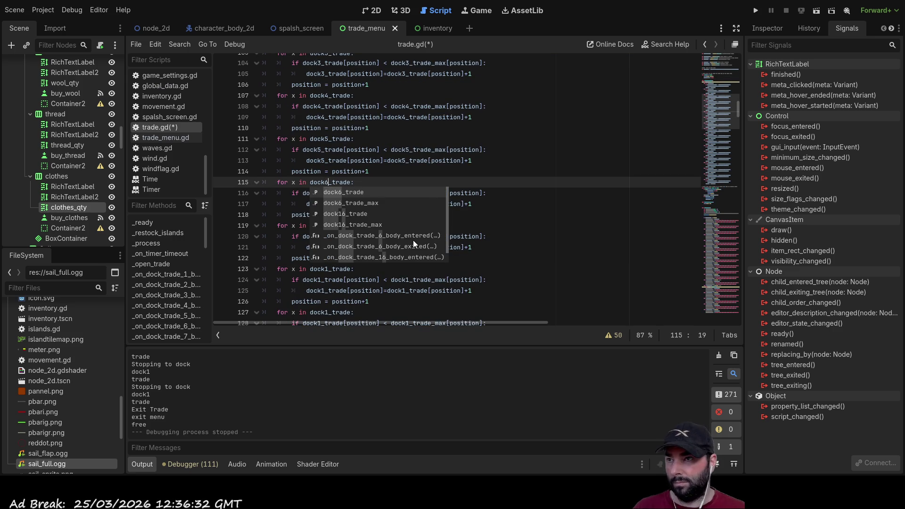
left_click(385, 226)
left_click(325, 194)
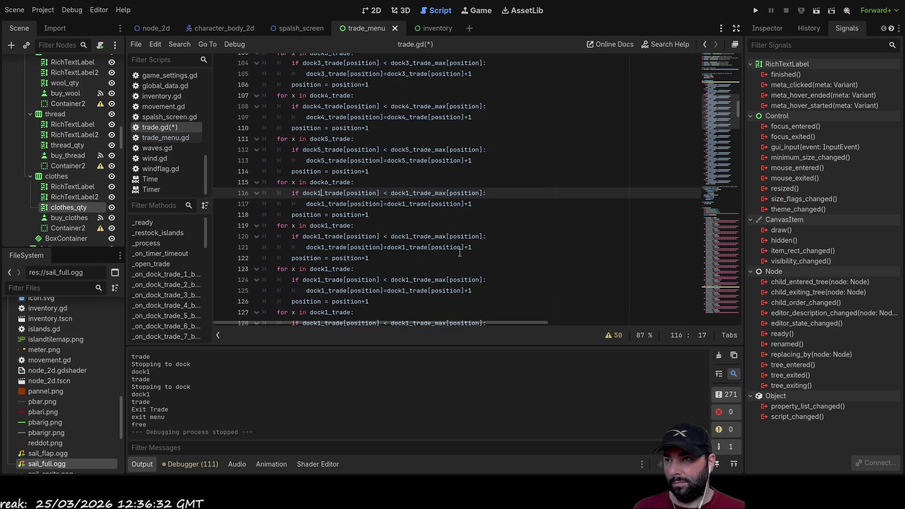
key("BackSpace")
type("6")
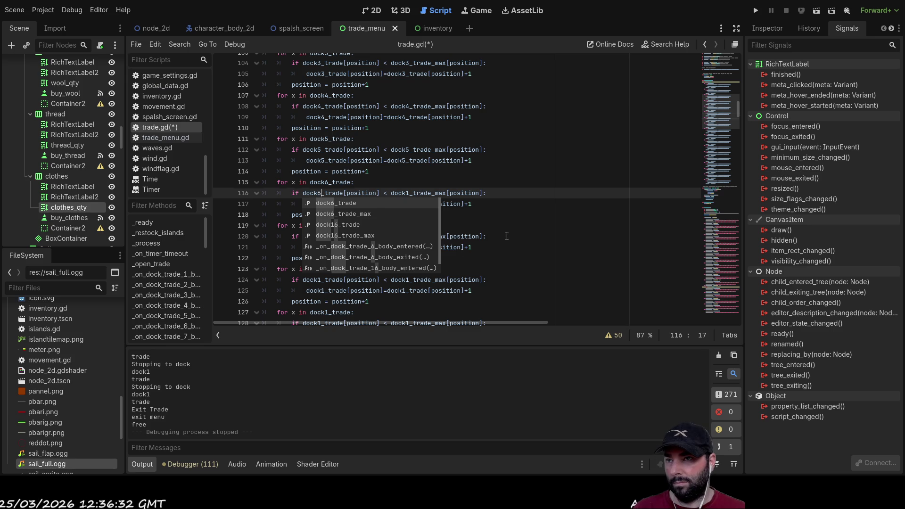
left_click(507, 237)
left_click(409, 193)
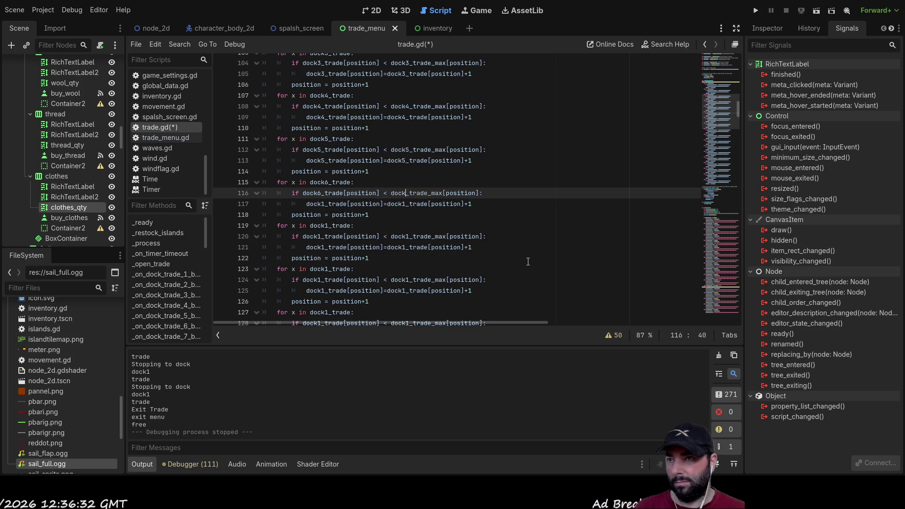
key("BackSpace")
type("6")
left_click(573, 256)
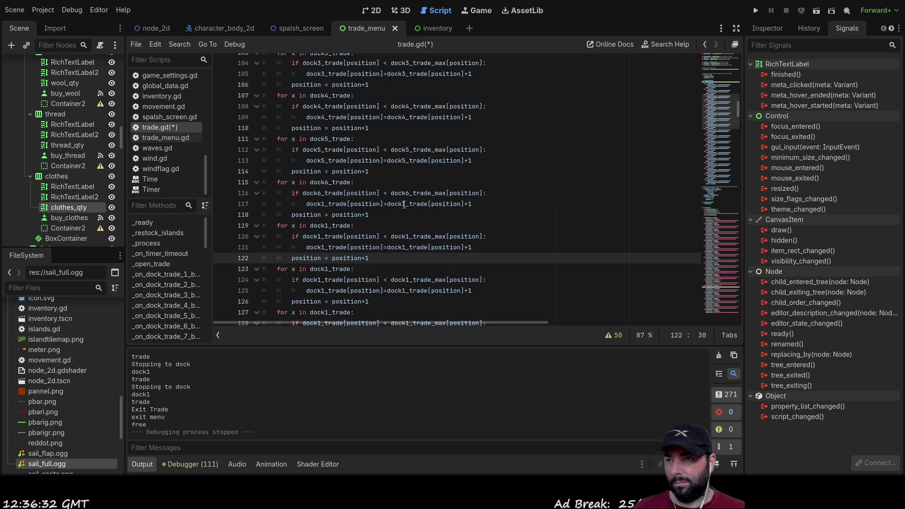
Change both dock1 references on line 117 to dock6.
left_click(403, 204)
key("Delete")
type("6")
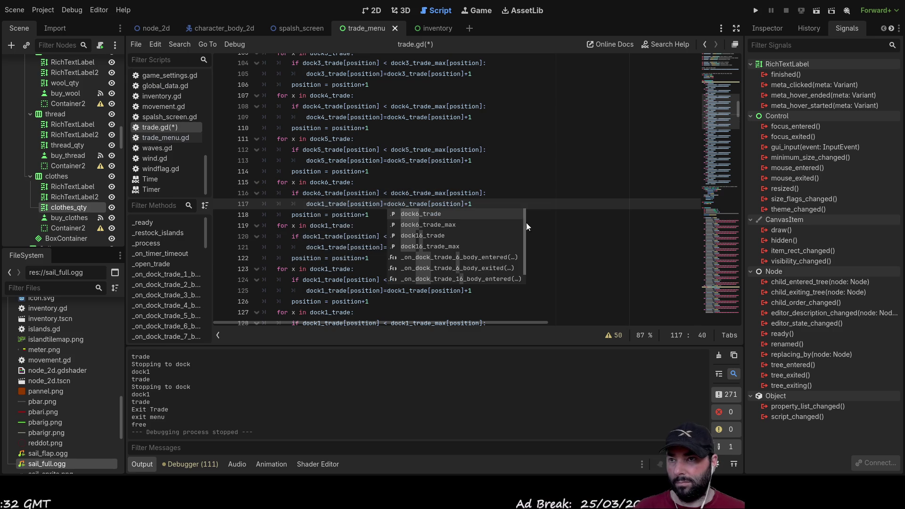
left_click(452, 215)
left_click(328, 203)
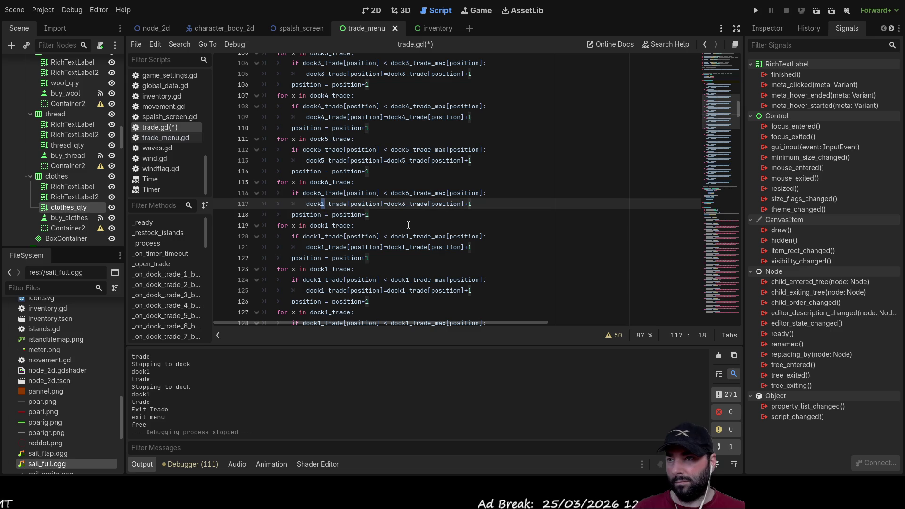
key("Delete")
type("6")
left_click(535, 237)
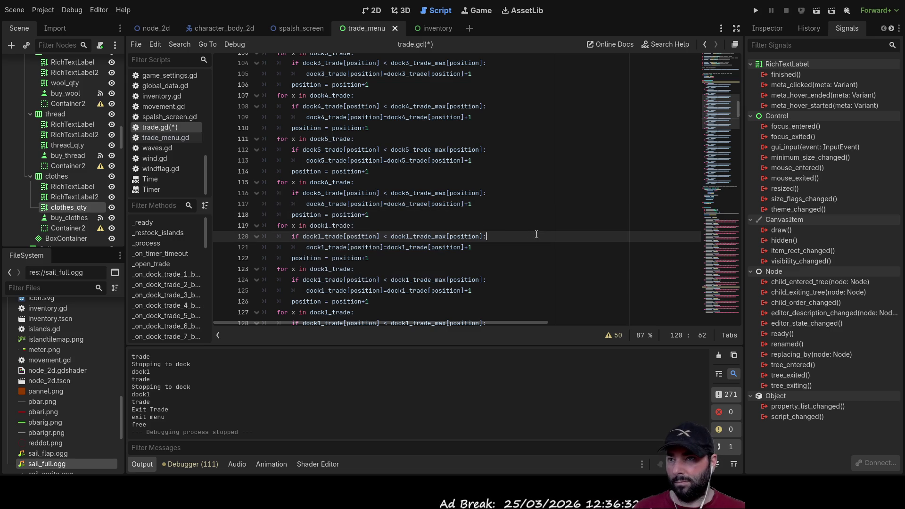
Set the seventh loop's header on line 119 and its condition to dock7_trade.
left_click(325, 226)
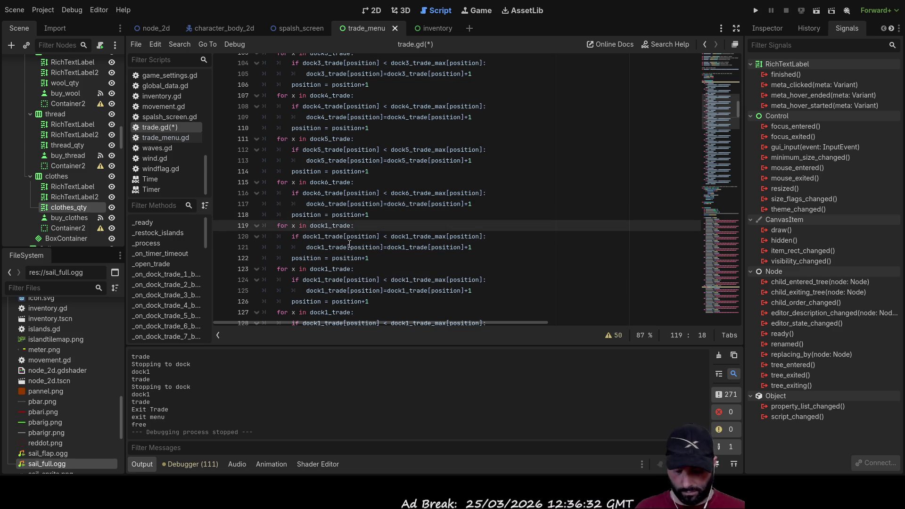
key("Delete")
type("7")
key("End")
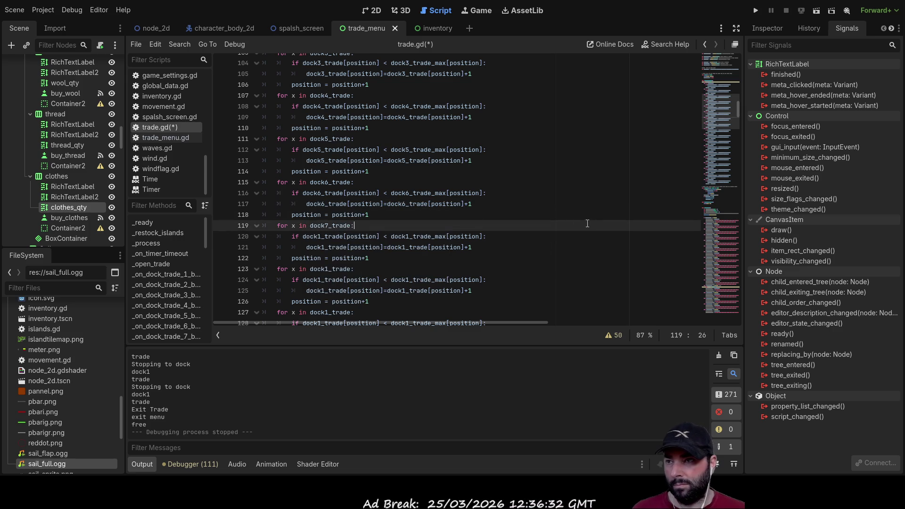
left_click(317, 236)
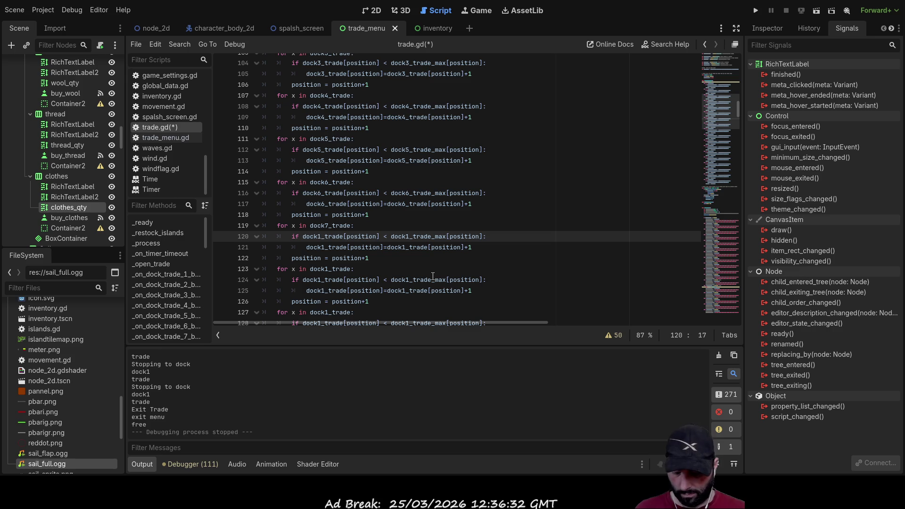
key("Delete")
type("7")
key("End")
key("Down")
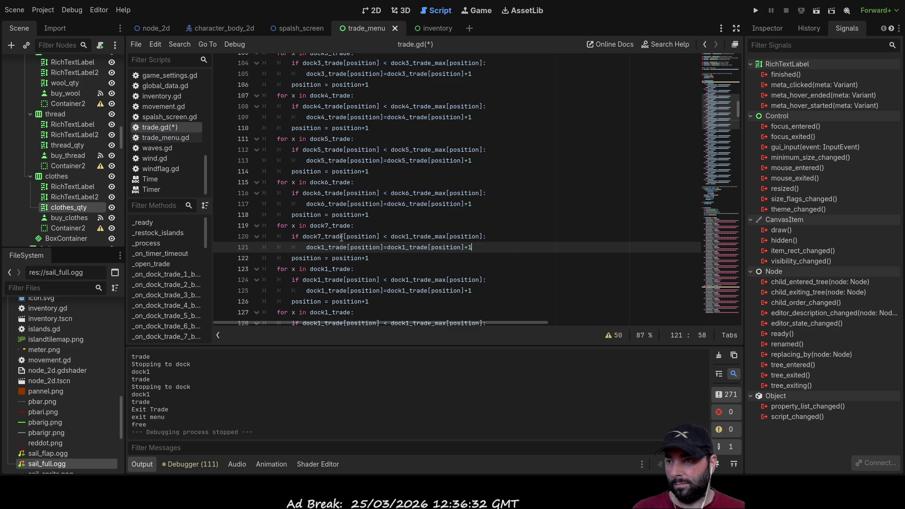
Change line 120's max array to dock7_trade_max and both dock1 references on line 121 to dock7.
left_click(321, 247)
key("Delete")
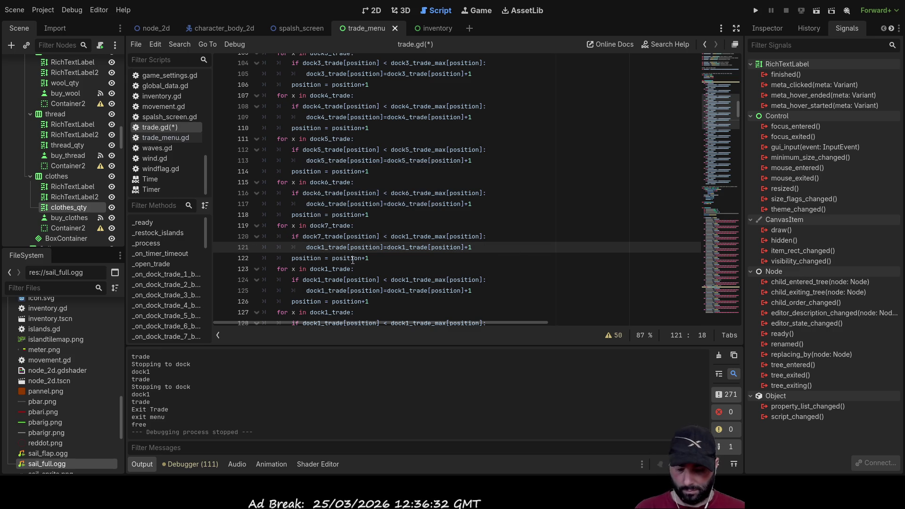
type("7")
key("End")
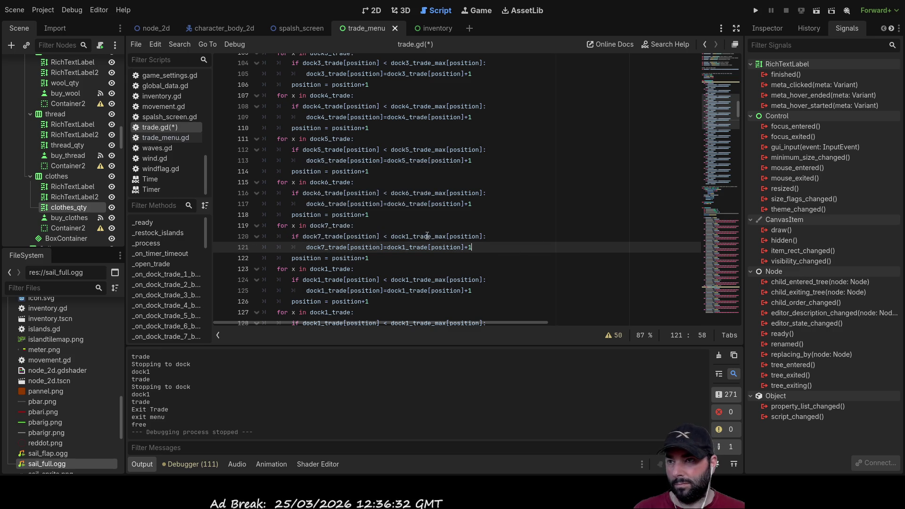
left_click(411, 234)
key("Delete")
type("7")
key("Escape")
key("Down")
key("Left")
key("BackSpace")
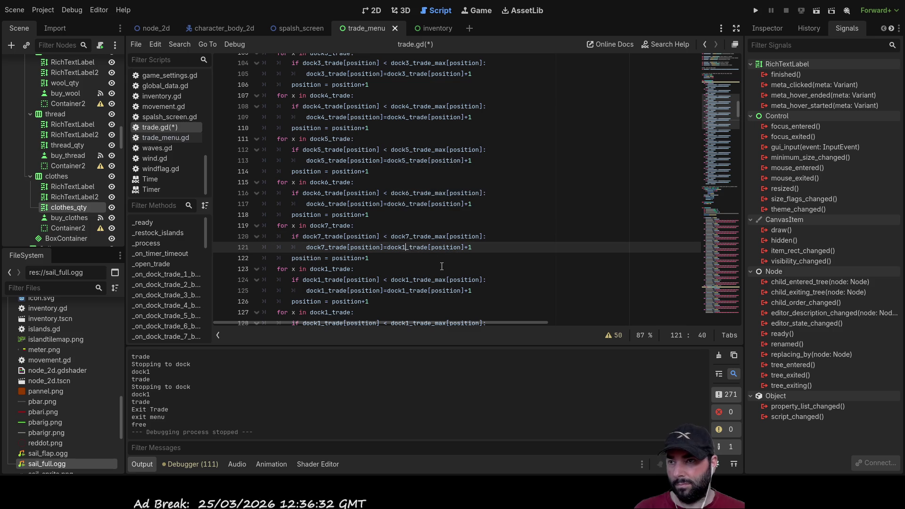
type("7")
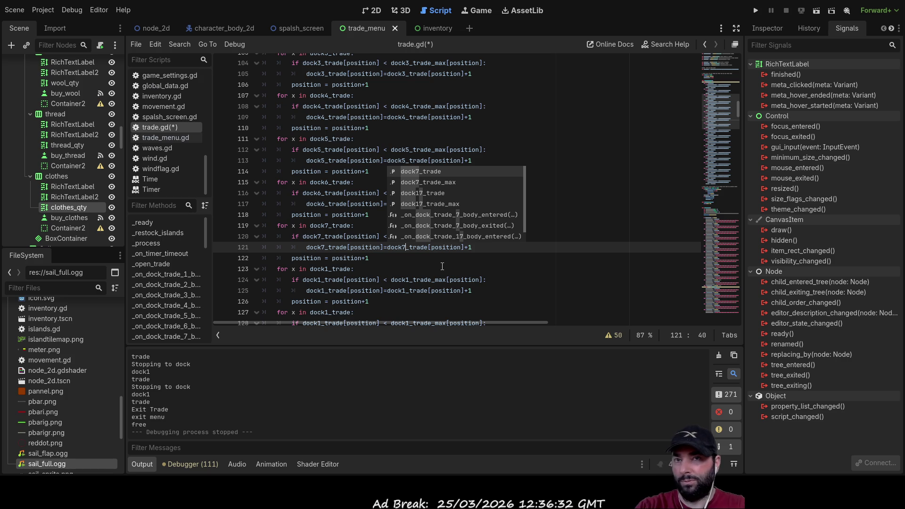
left_click(443, 266)
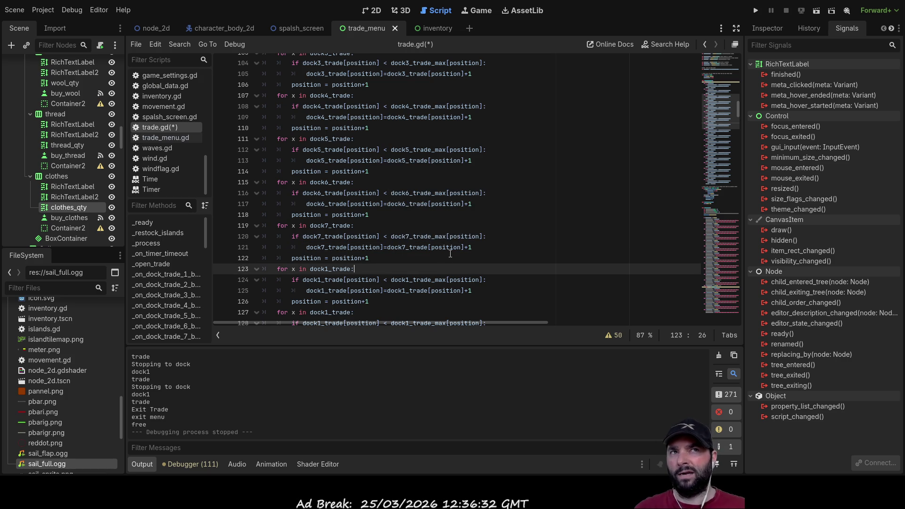
scroll(444, 248, "down", 2)
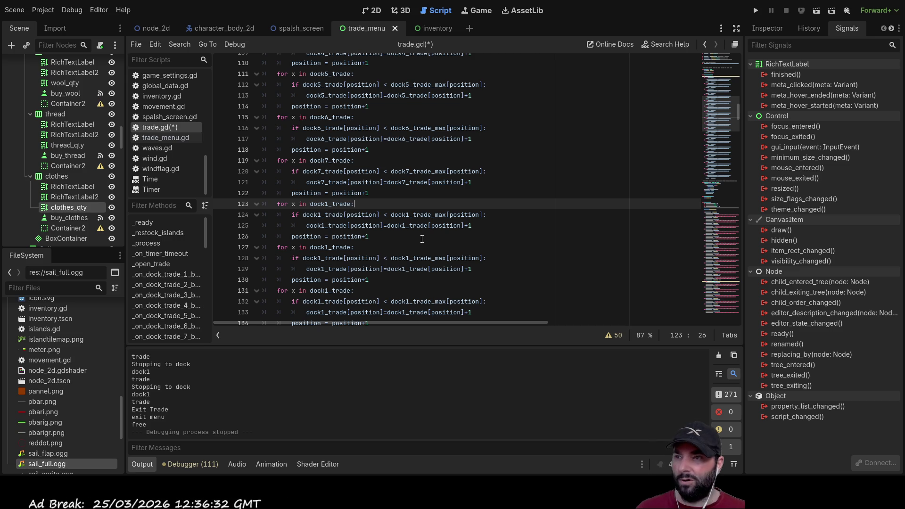
Change line 123's loop header and line 124's first dock1 to dock8.
key("Left")
key("Left")
key("Left")
key("Left")
key("Left")
key("Left")
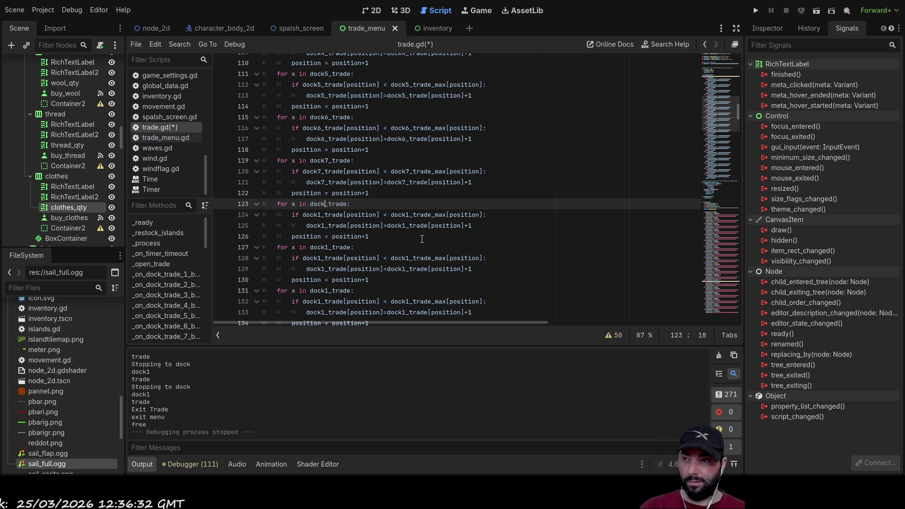
type("8")
key("Escape")
key("Down")
key("End")
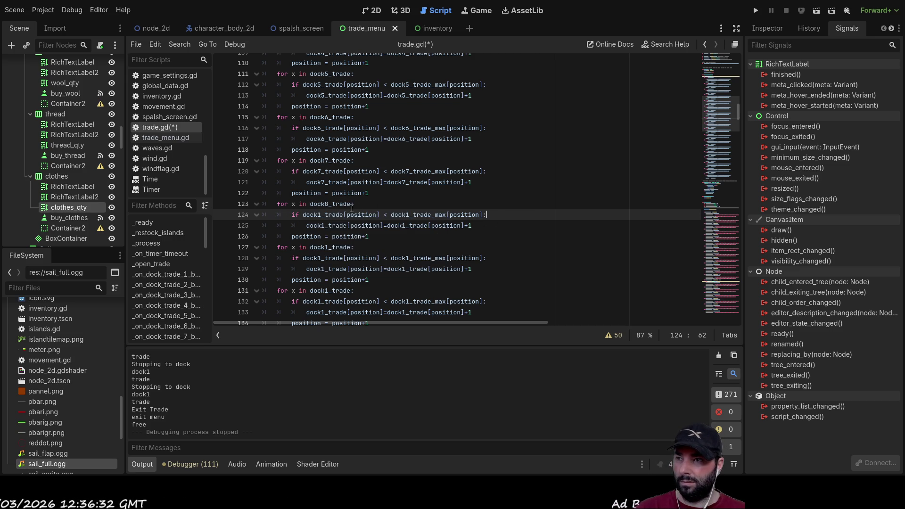
key("Home")
key("Right")
key("Right")
key("Right")
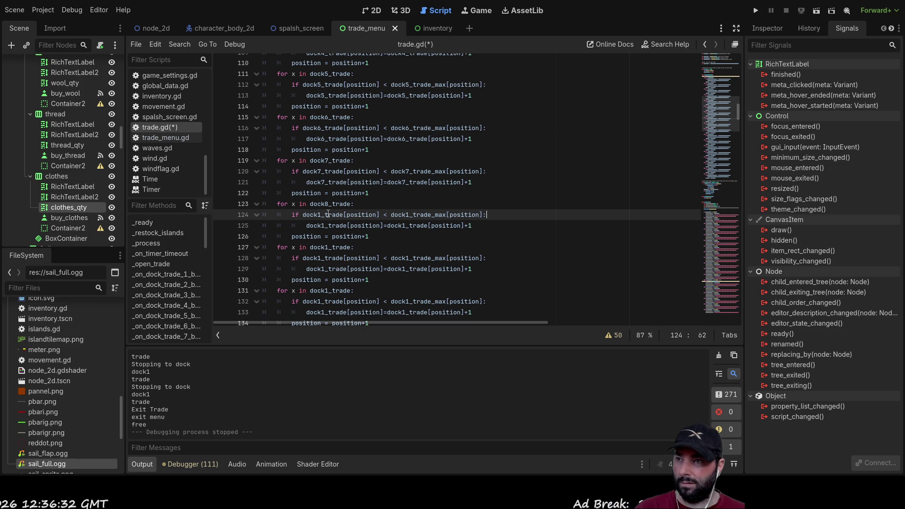
key("BackSpace")
type("8")
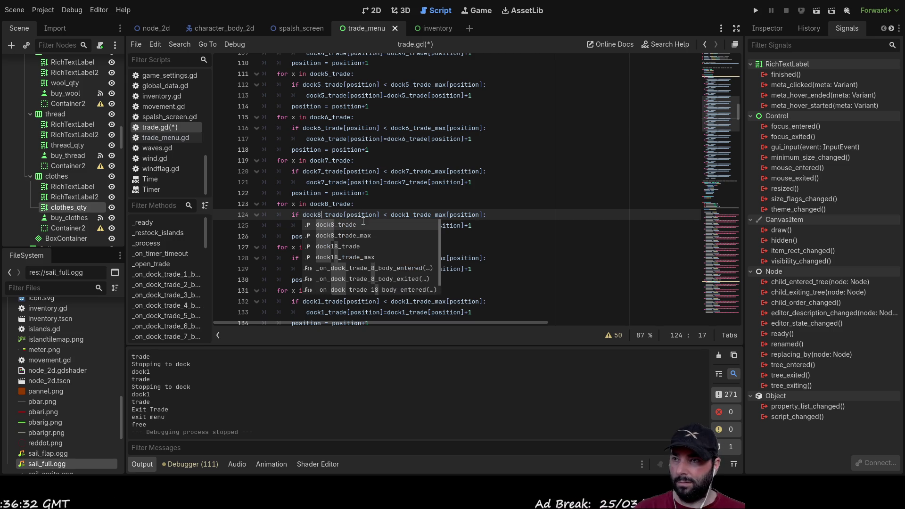
key("Escape")
key("Right")
key("Right")
key("Right")
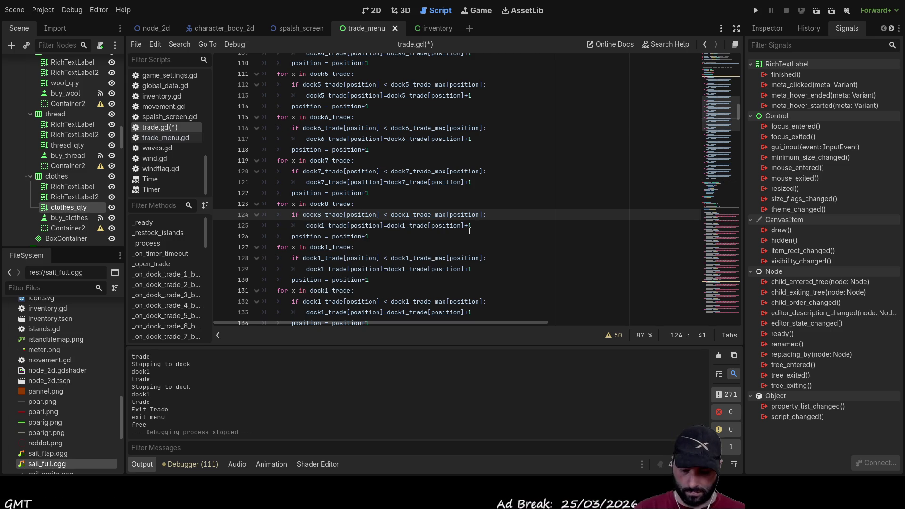
type("8")
Change both dock1 references on line 125 to dock8, correcting a mistyped 9.
left_click(578, 195)
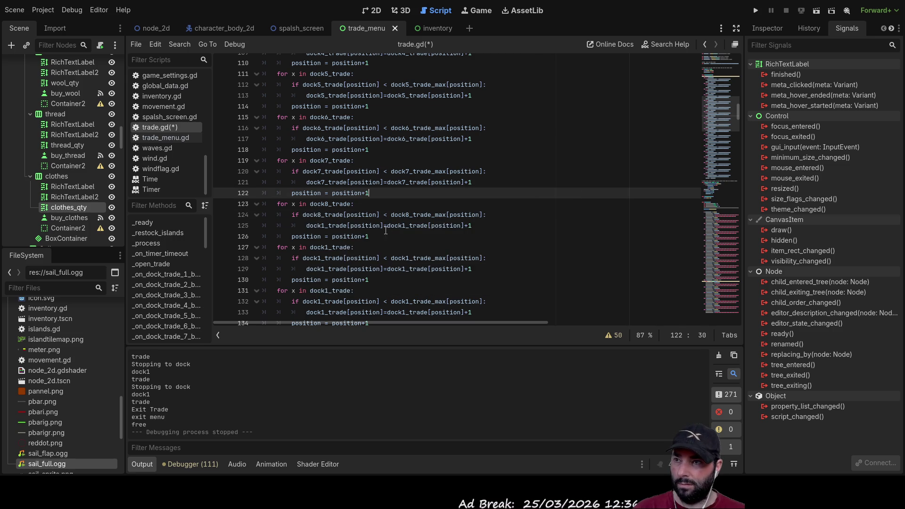
left_click(325, 226)
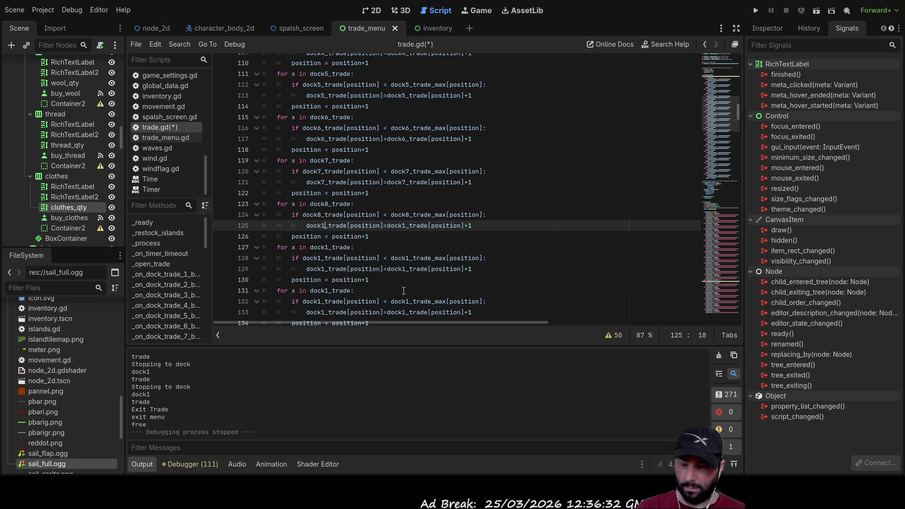
key("BackSpace")
type("9")
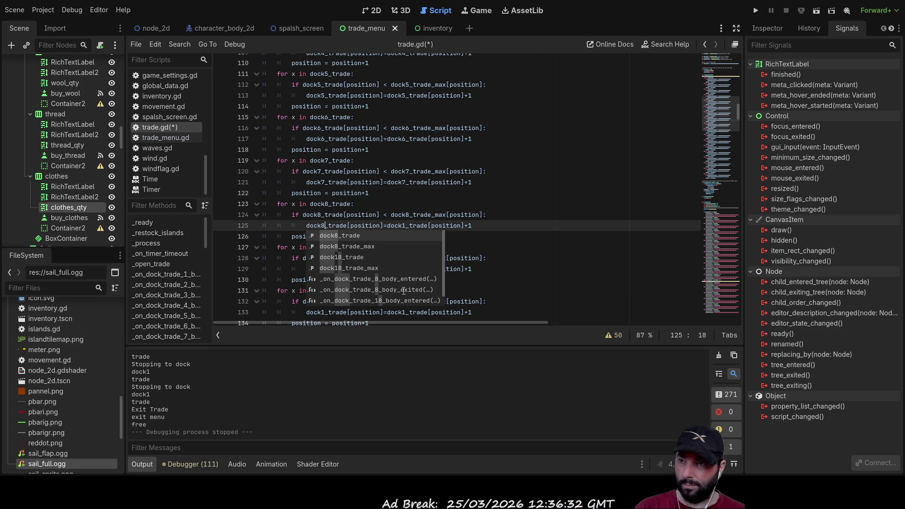
key("BackSpace")
type("8")
key("Down")
key("End")
left_click(408, 225)
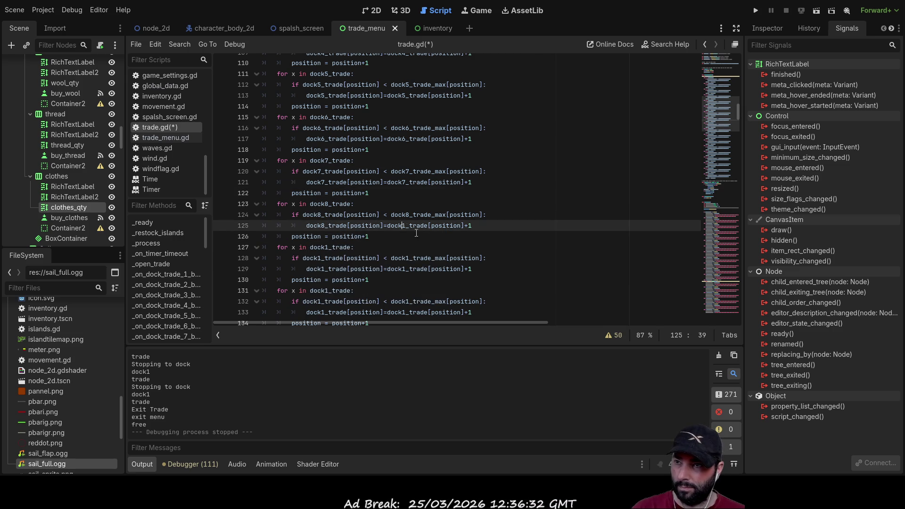
key("BackSpace")
type("8")
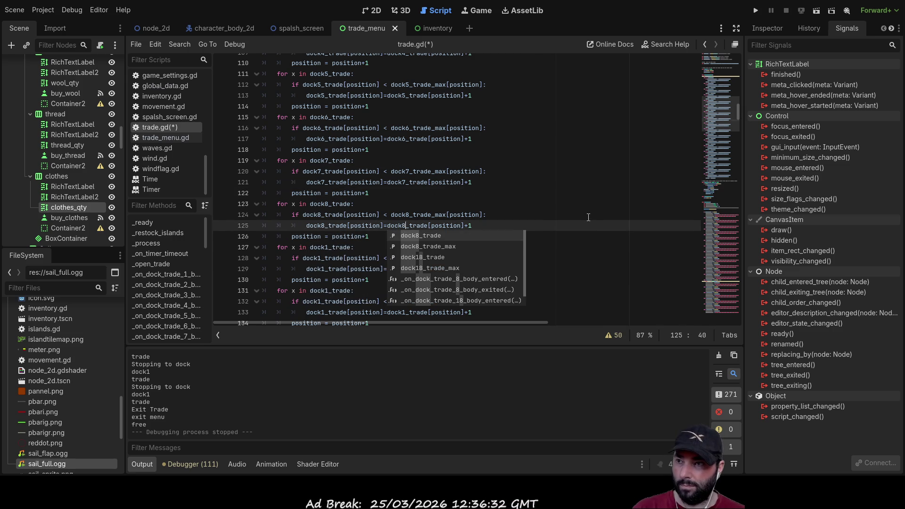
key("Escape")
Switch line 127's header and line 128's arrays to dock9_trade and dock9_trade_max.
left_click(326, 247)
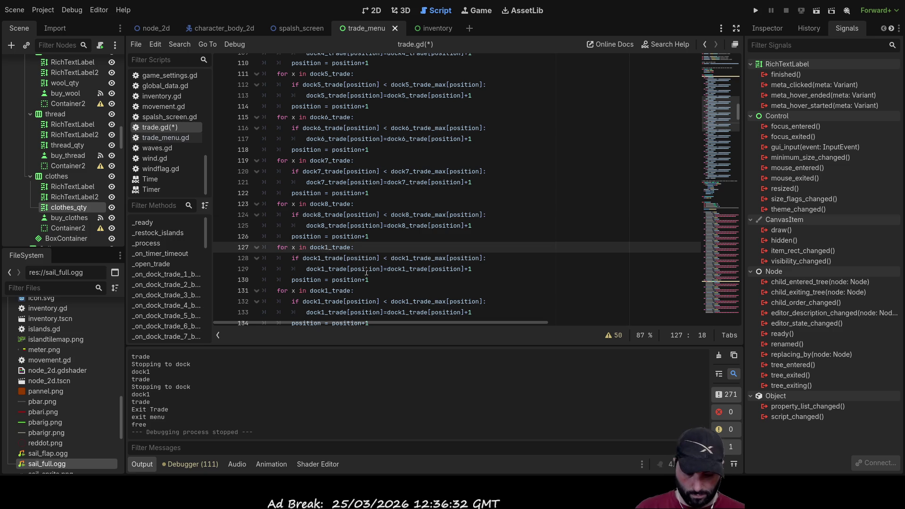
key("Delete")
type("9")
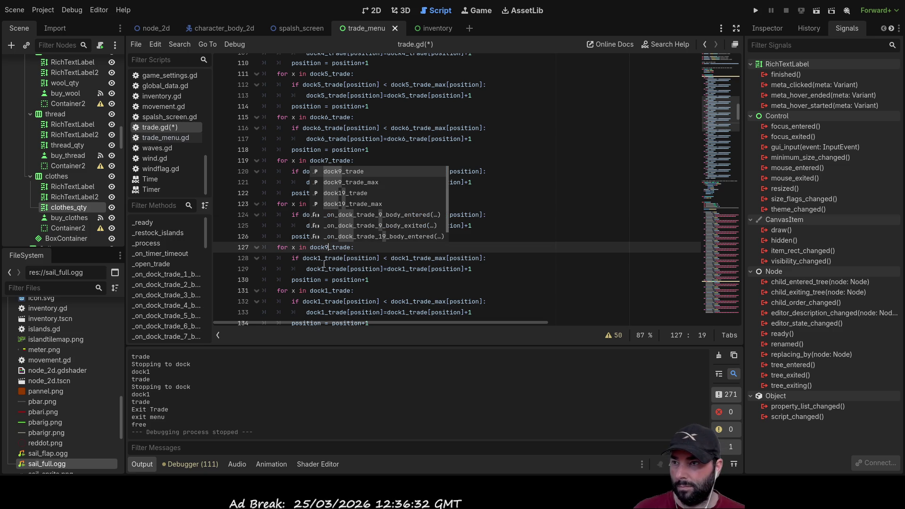
left_click(321, 258)
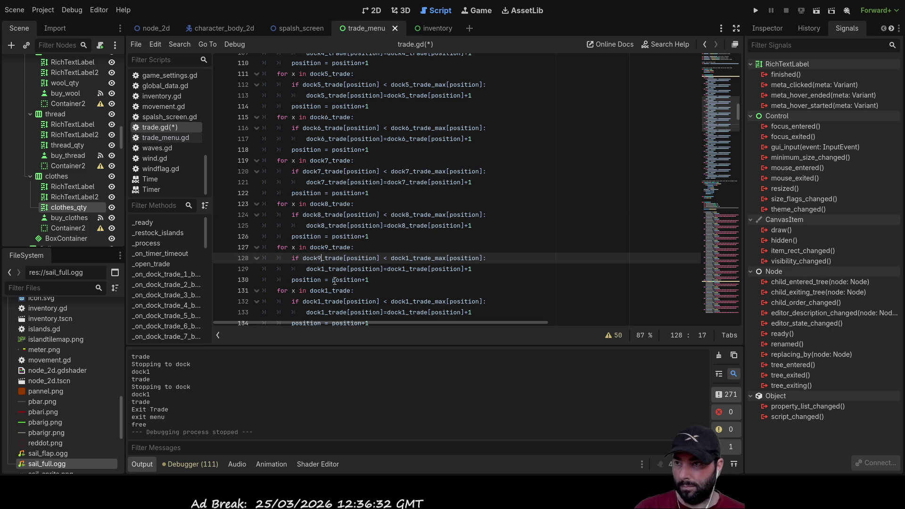
key("BackSpace")
type("9")
left_click(409, 258)
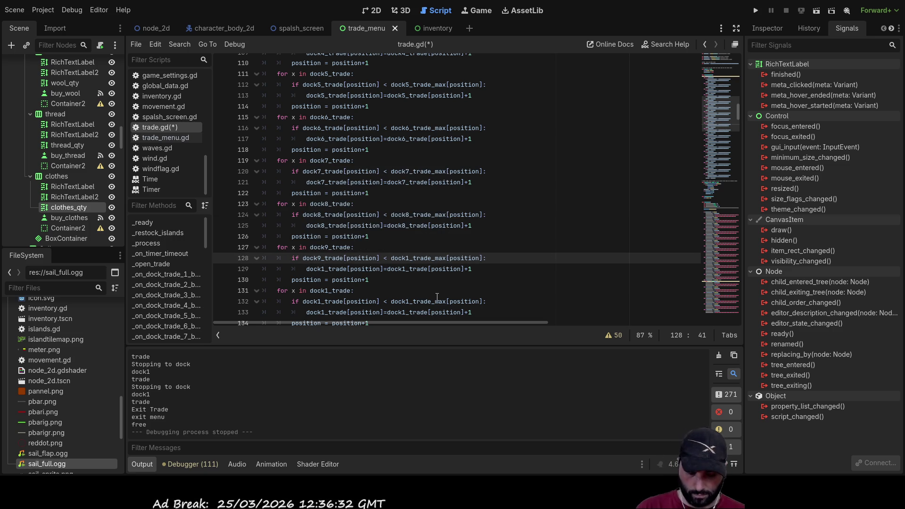
key("BackSpace")
type("9")
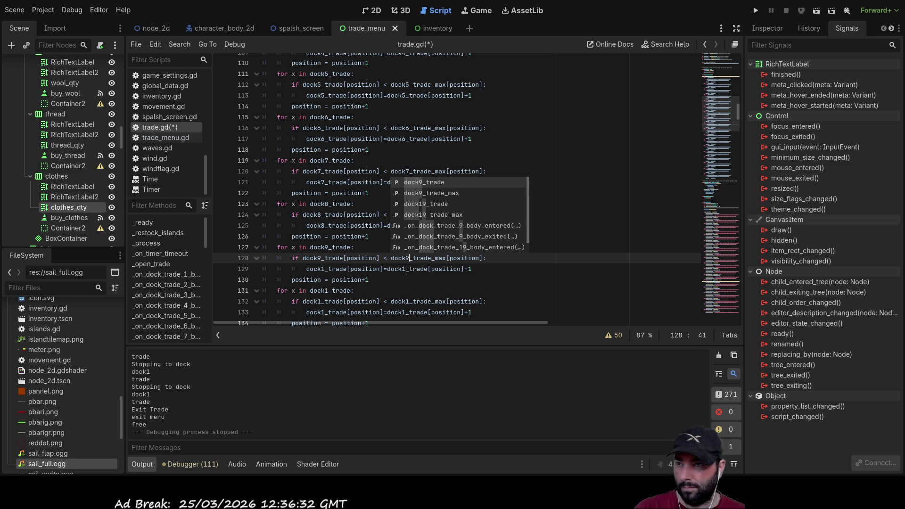
Change both dock1_trade references on line 129 to dock9_trade.
left_click(406, 269)
key("BackSpace")
type("9")
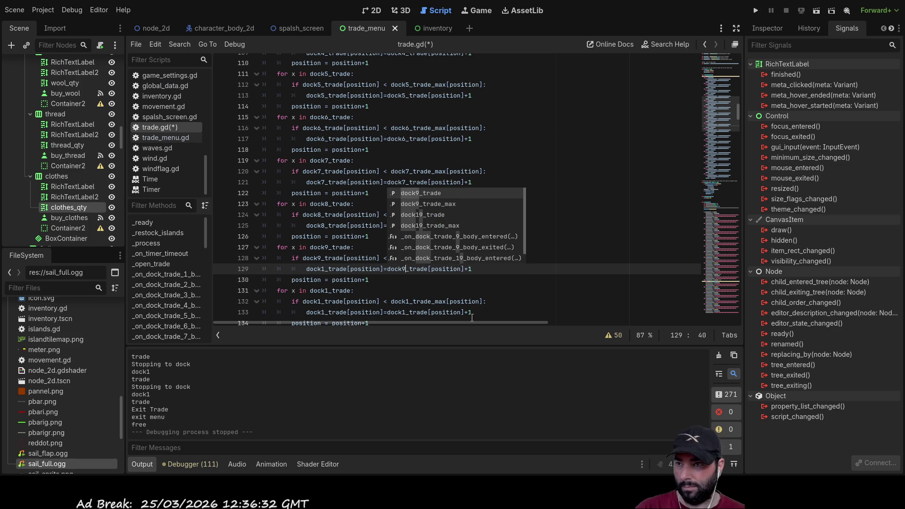
left_click(326, 269)
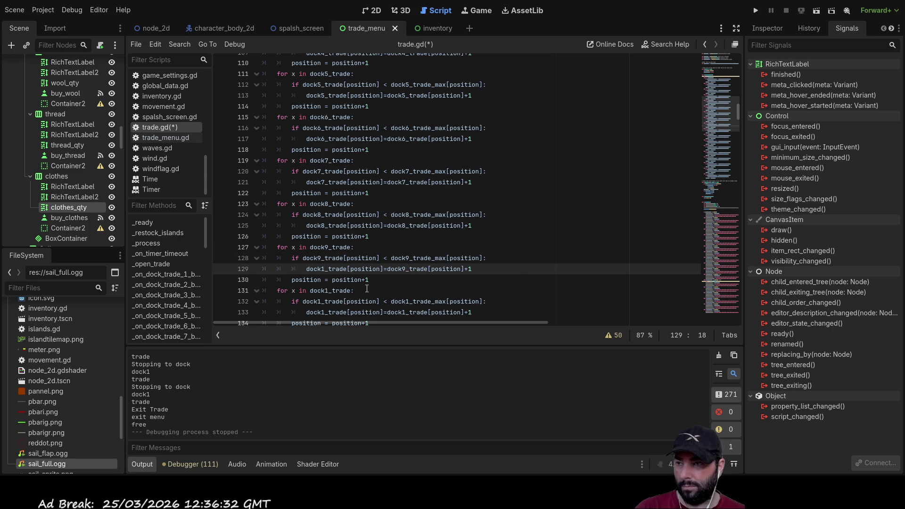
key("BackSpace")
type("9")
scroll(400, 288, "down", 2)
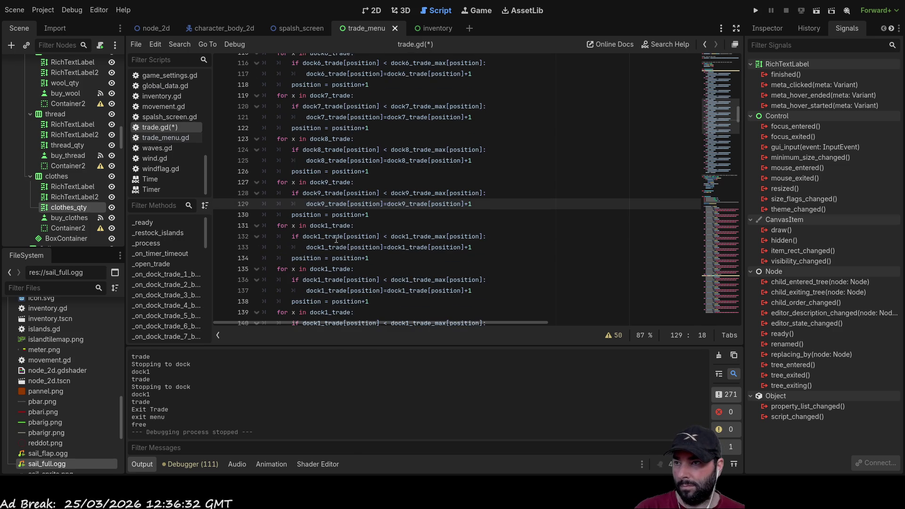
Change the loop on lines 131–133 to dock10_trade and dock10_trade_max, fixing the dock01 typo.
key("Down")
key("Down")
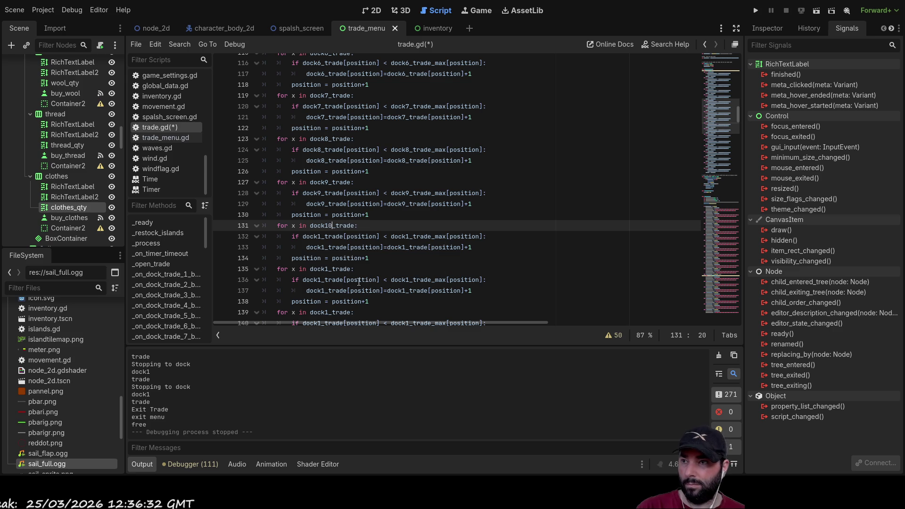
type("0")
left_click(427, 268)
left_click(410, 236)
type("0")
key("Down")
key("Down")
key("Down")
left_click(403, 247)
type("0")
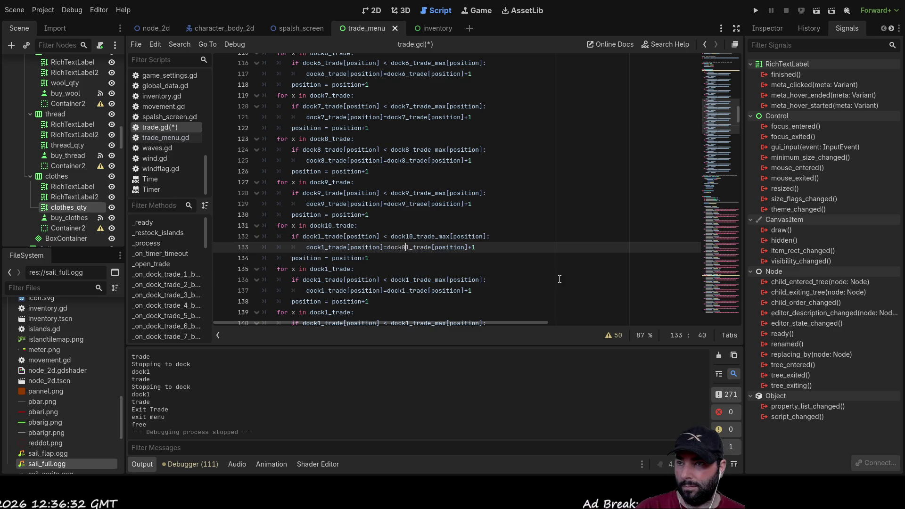
key("Down")
key("Down")
key("Down")
key("End")
left_click(405, 247)
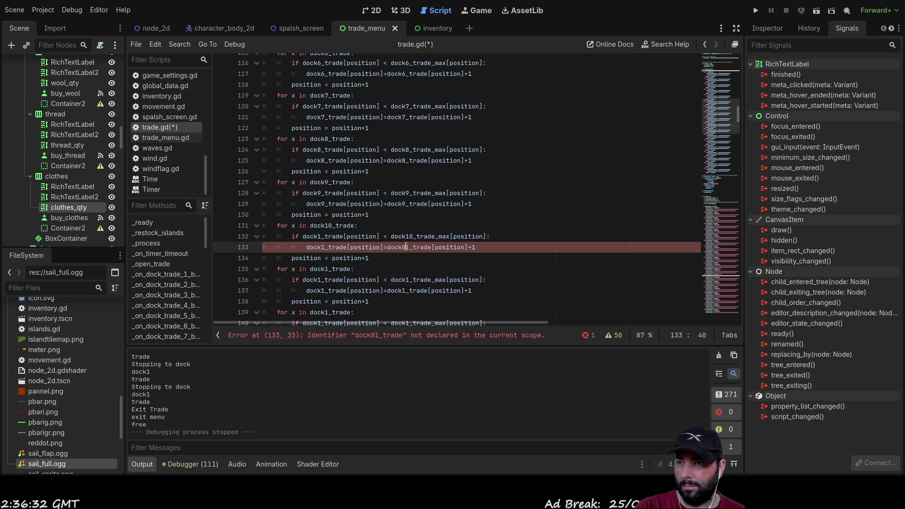
key("BackSpace")
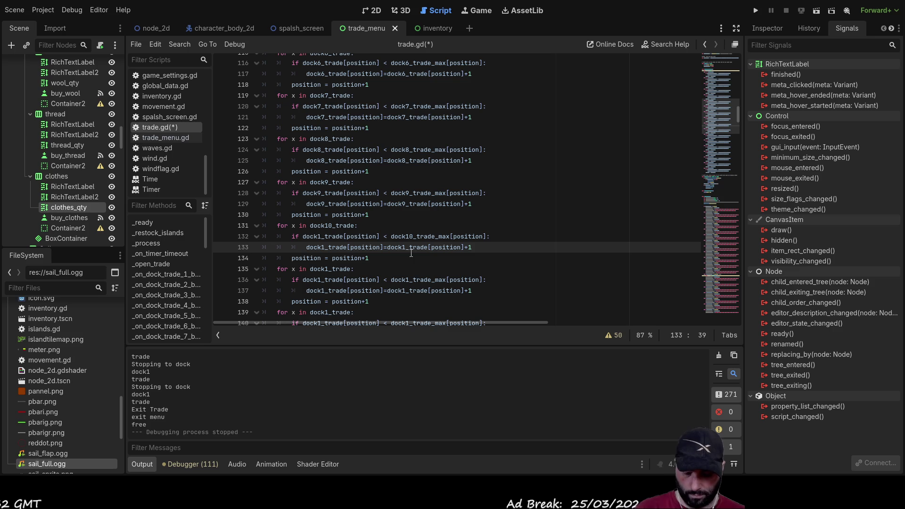
key("Right")
type("0")
left_click(327, 247)
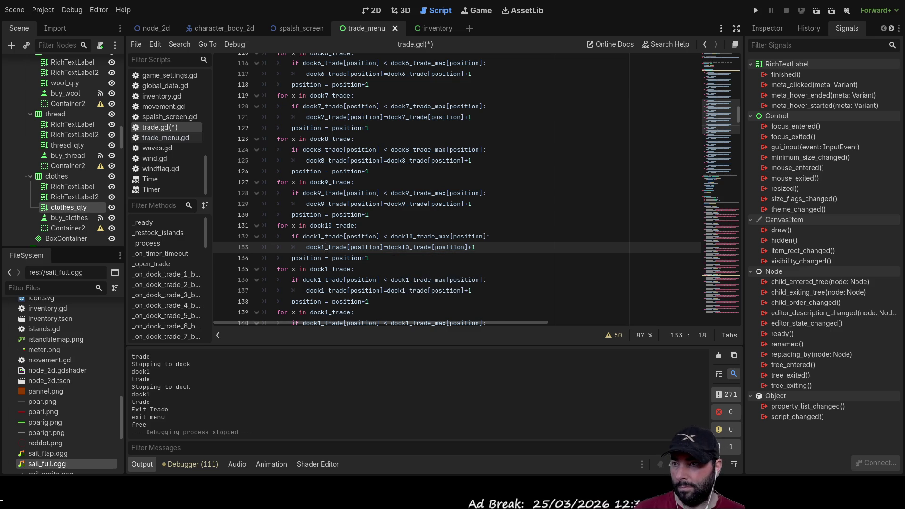
type("0")
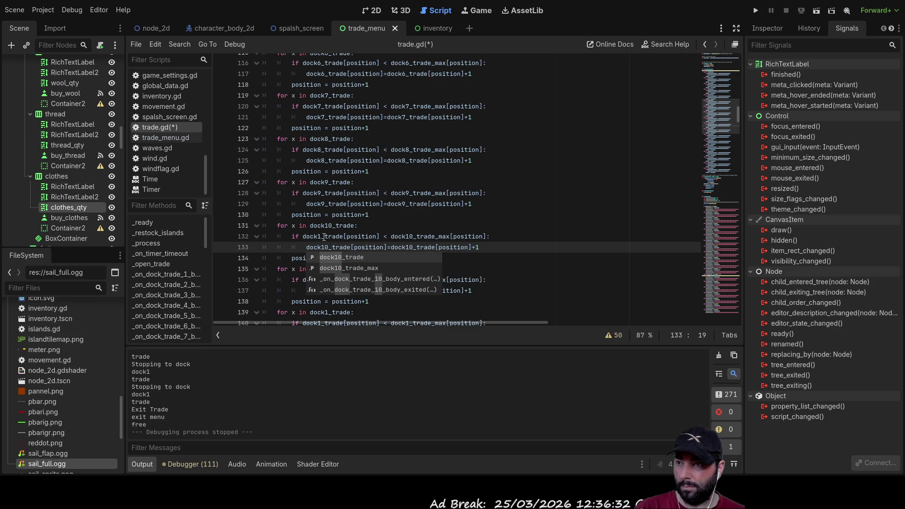
left_click(324, 236)
type("0")
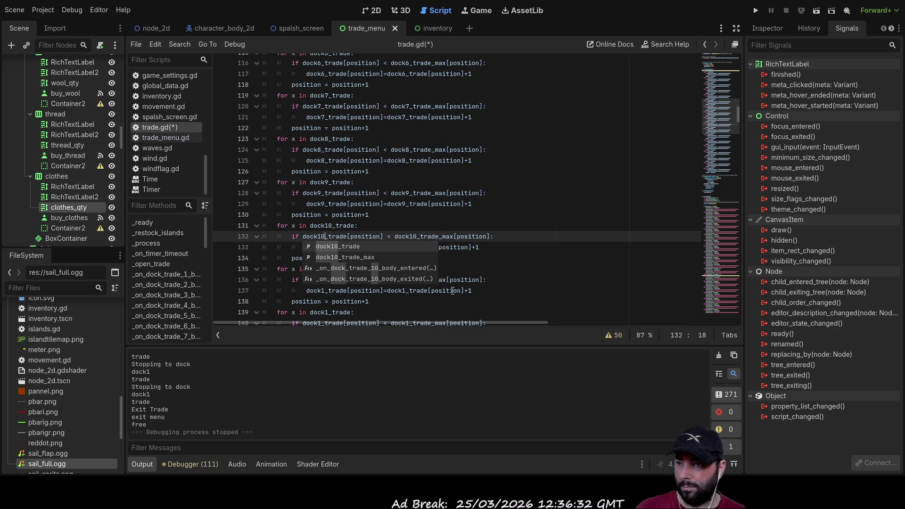
Change the loop on lines 135–137 to use dock11_trade and dock11_trade_max.
left_click(500, 280)
left_click(328, 269)
type("1")
left_click(324, 280)
type("1")
key("Down")
key("Down")
key("End")
left_click(329, 290)
type("1")
left_click(486, 247)
left_click(411, 280)
type("1")
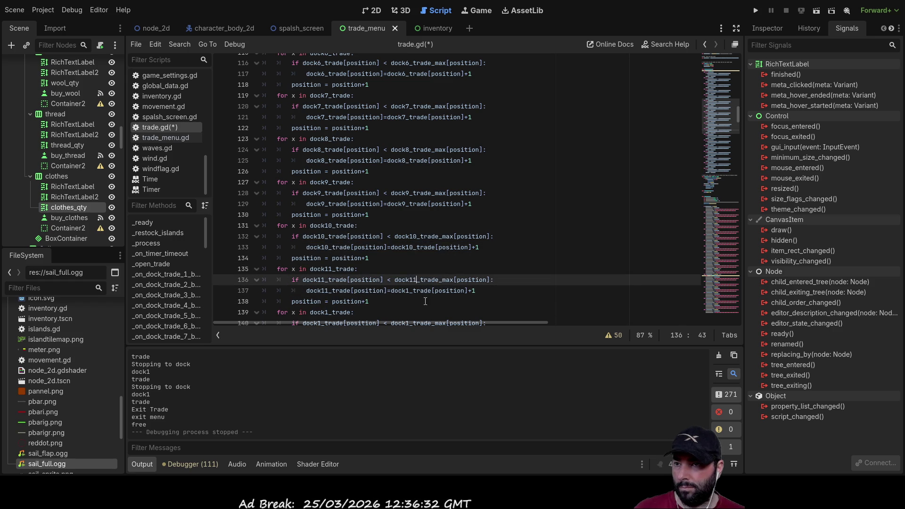
key("Down")
key("End")
left_click(413, 291)
type("1")
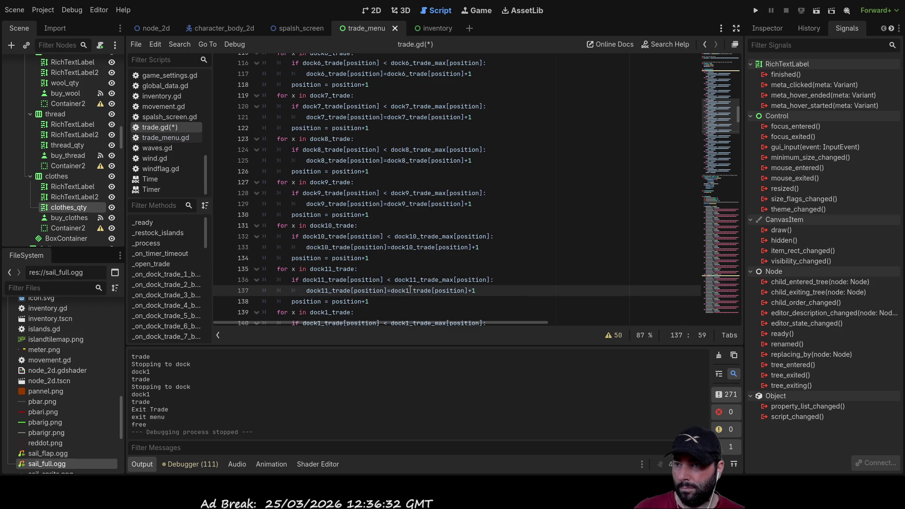
scroll(398, 223, "down", 4)
type("1")
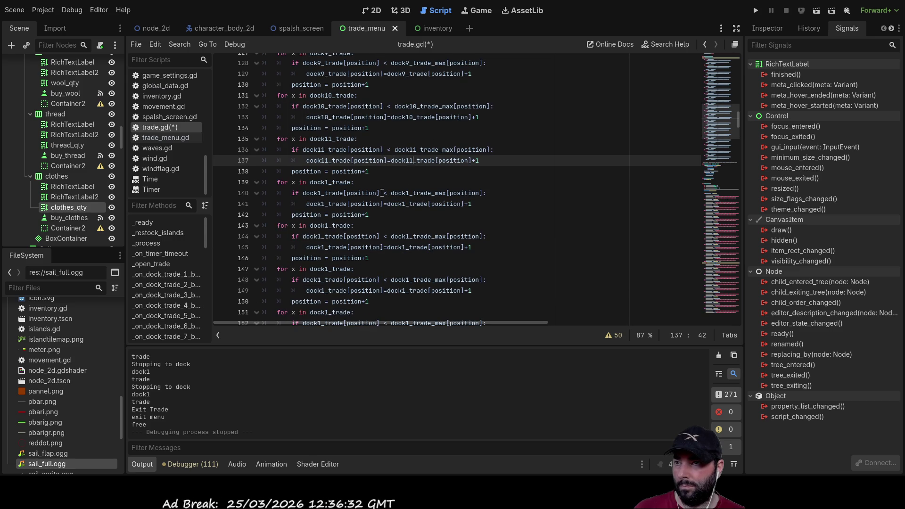
Change the loop on lines 139–141 to use dock12_trade and dock12_trade_max.
left_click(324, 182)
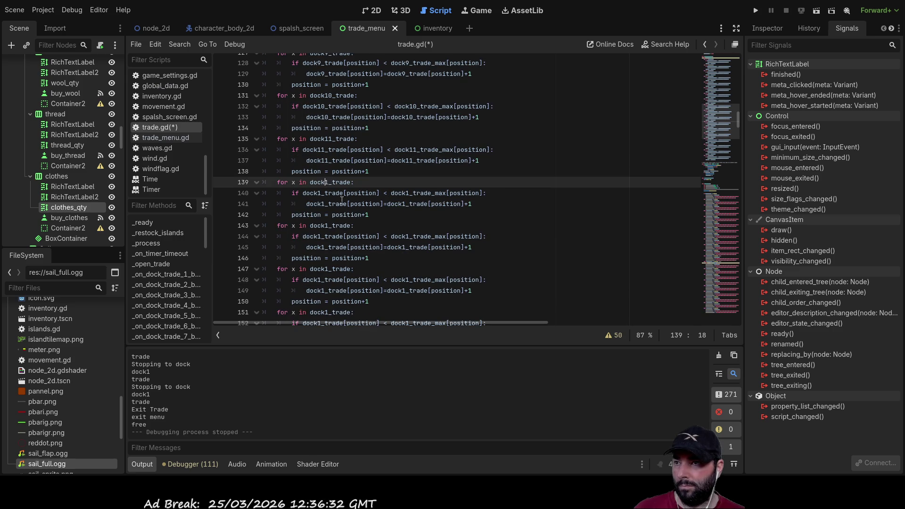
key("Right")
type("2")
left_click(362, 226)
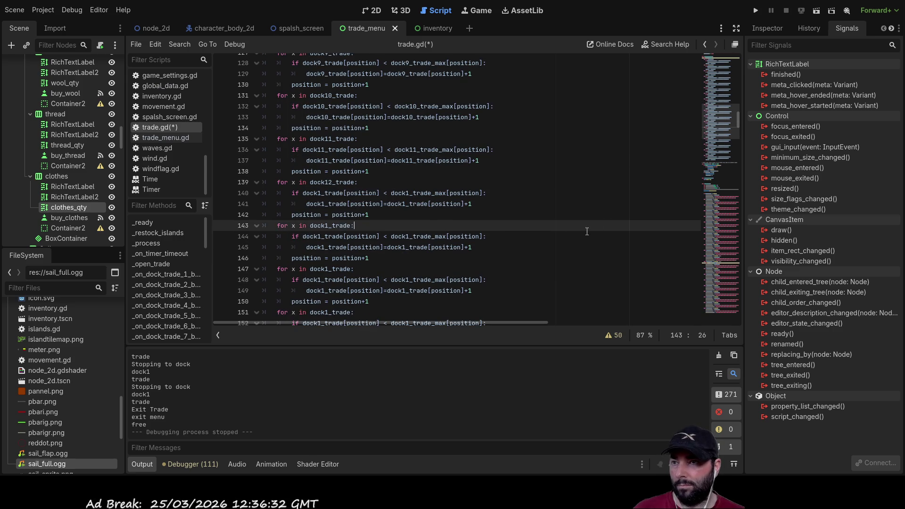
left_click(321, 193)
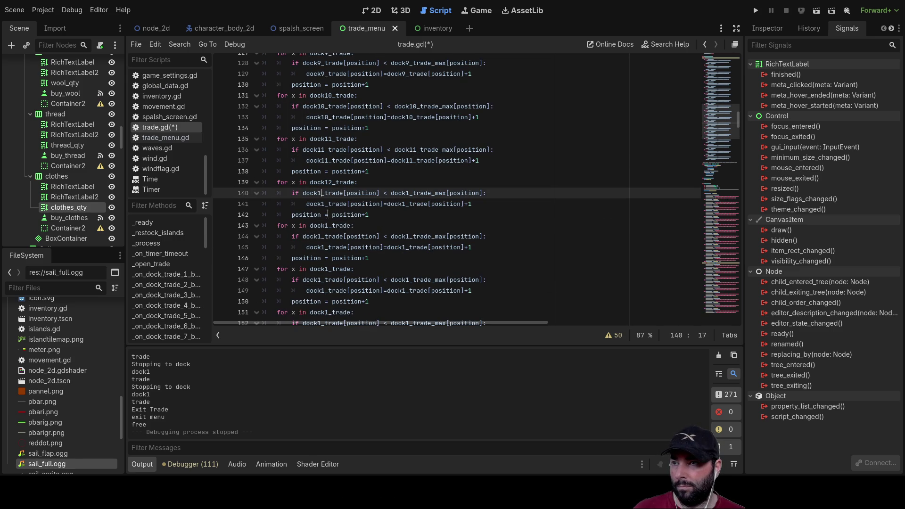
type("2")
left_click(492, 236)
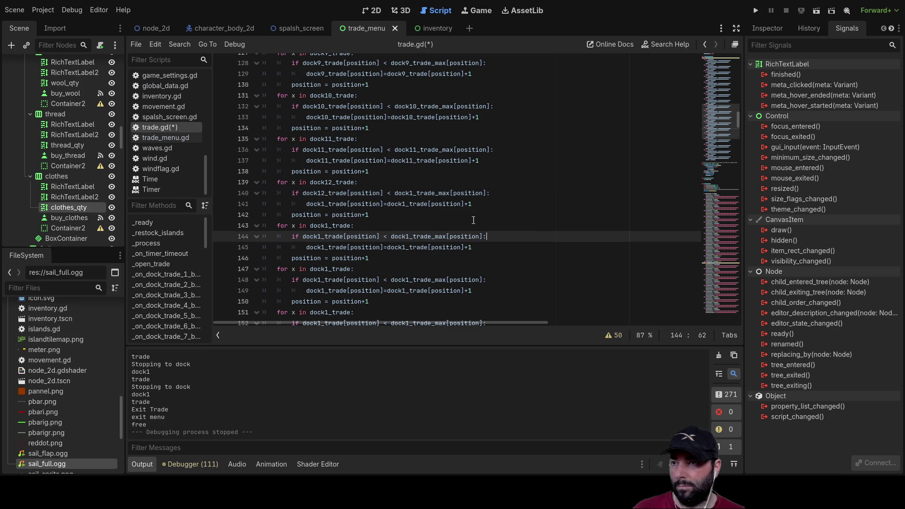
left_click(323, 204)
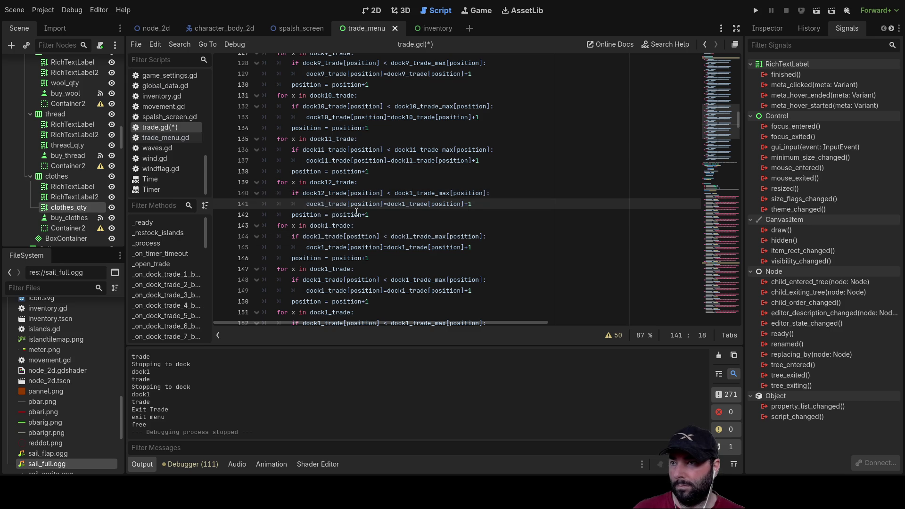
key("Right")
type("2")
left_click(411, 195)
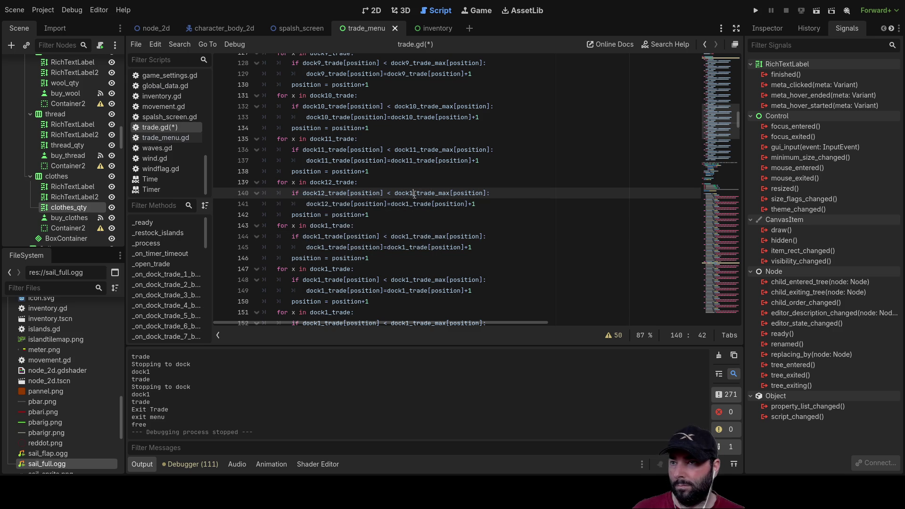
left_click(542, 202)
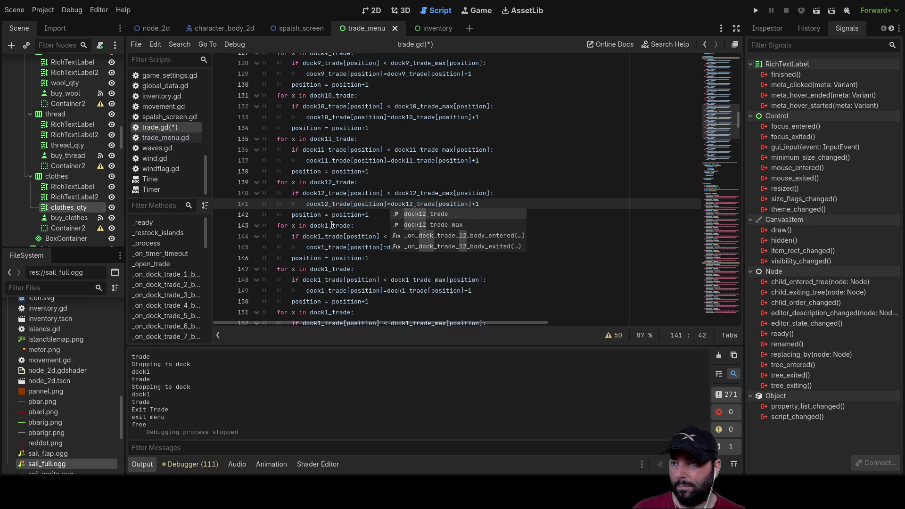
left_click(493, 279)
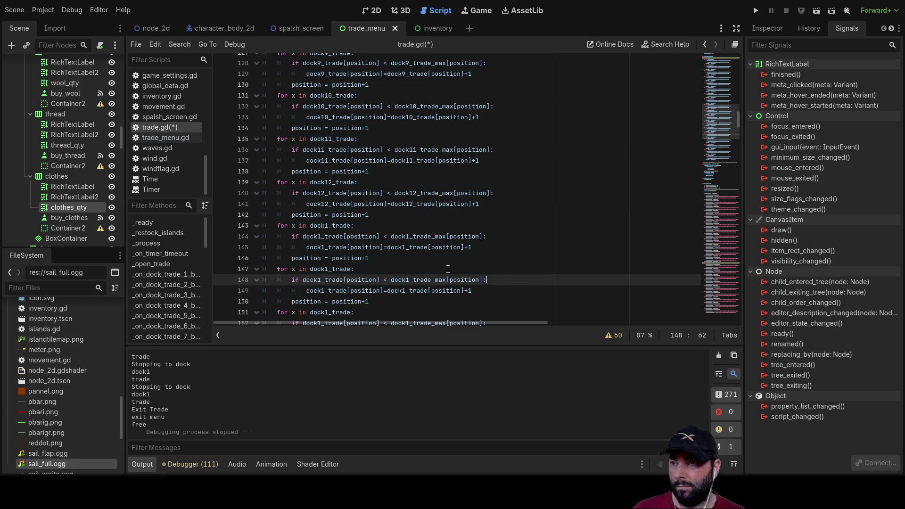
Change the loop on lines 143–145 to use dock13_trade and dock13_trade_max.
left_click(328, 226)
type("3")
left_click(531, 268)
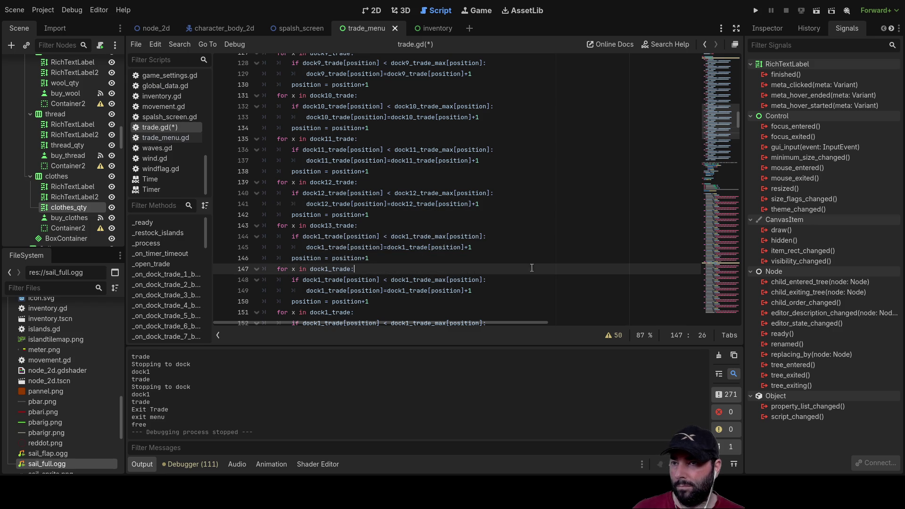
left_click(322, 237)
type("3")
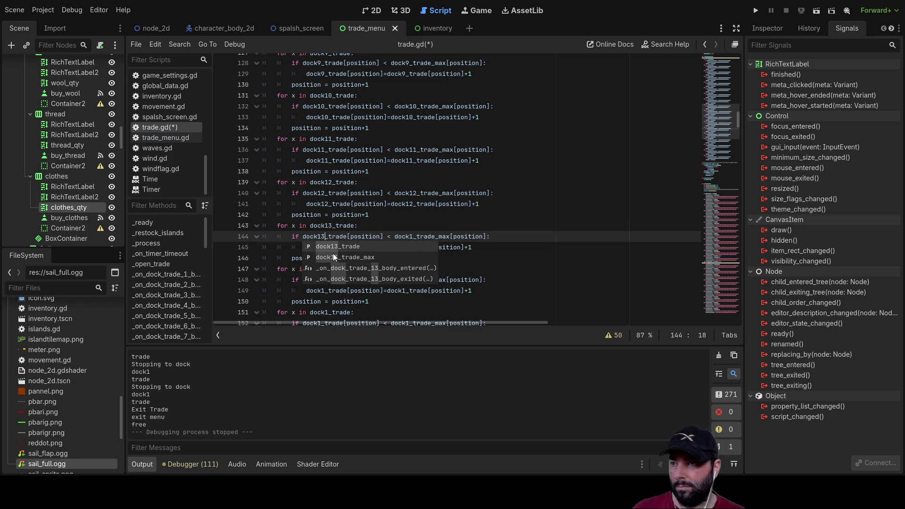
left_click(488, 280)
left_click(418, 237)
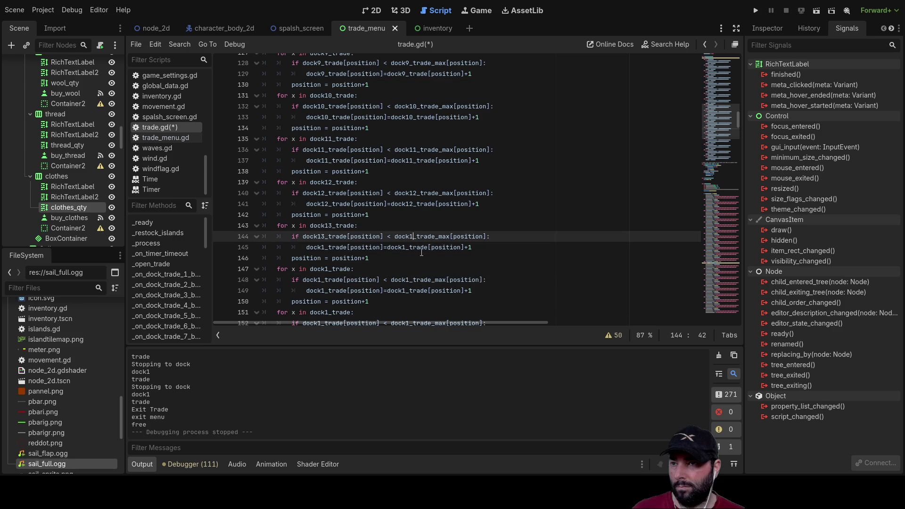
type("3")
left_click(325, 247)
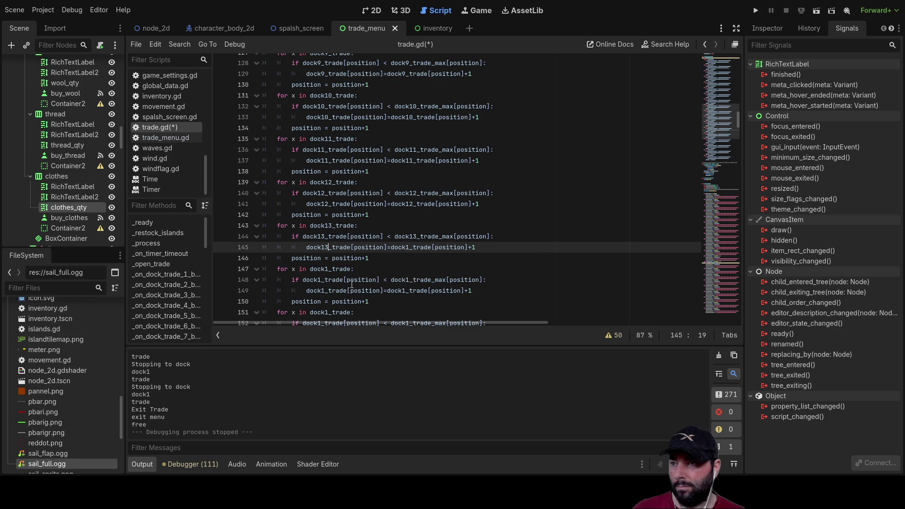
left_click(409, 247)
type("3")
Change the loop on lines 147–149 to use dock14_trade and dock14_trade_max.
scroll(326, 212, "down", 3)
left_click(328, 171)
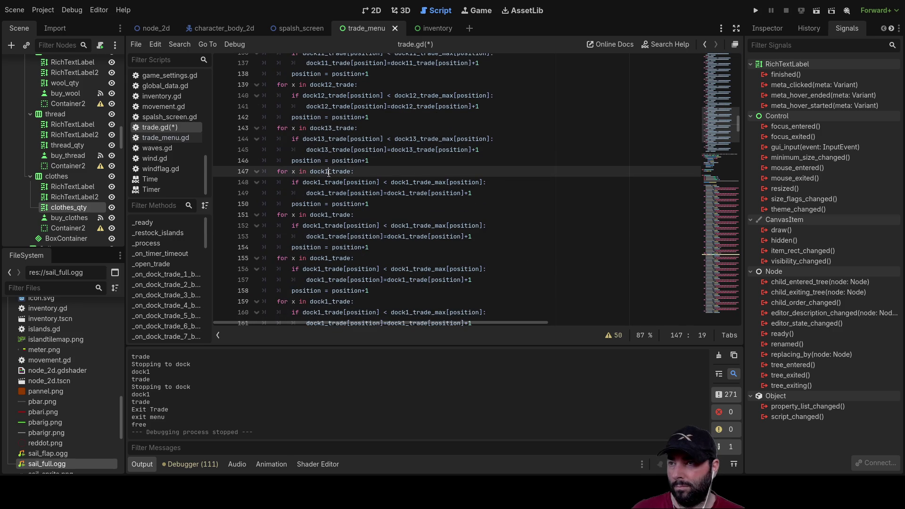
type("4")
left_click(469, 201)
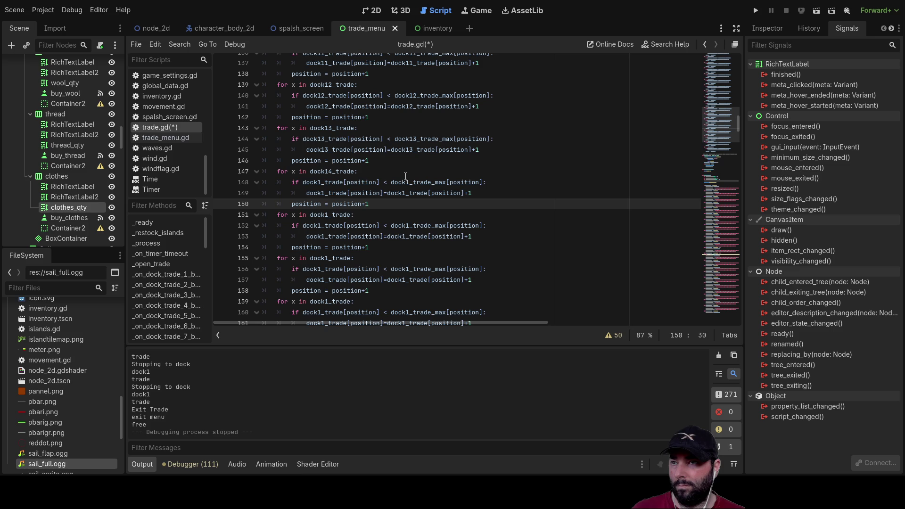
left_click(410, 182)
type("4")
left_click(323, 183)
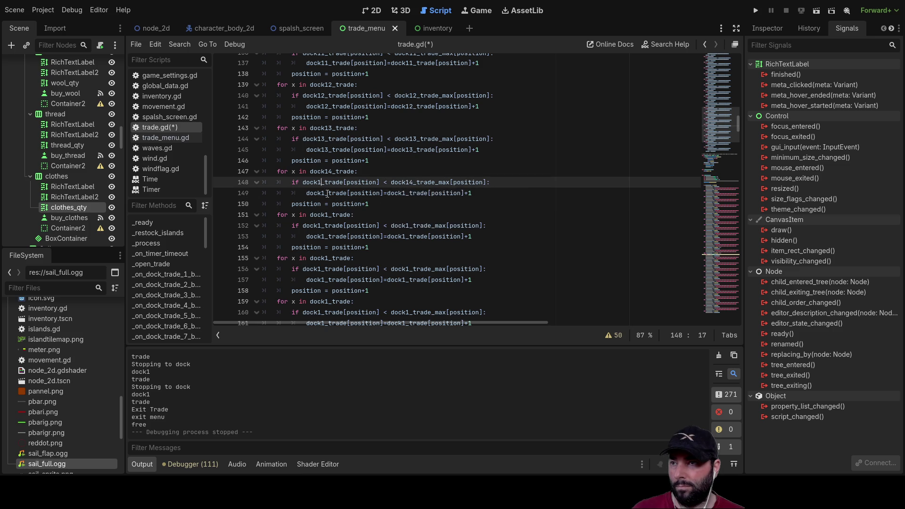
type("4")
left_click(490, 225)
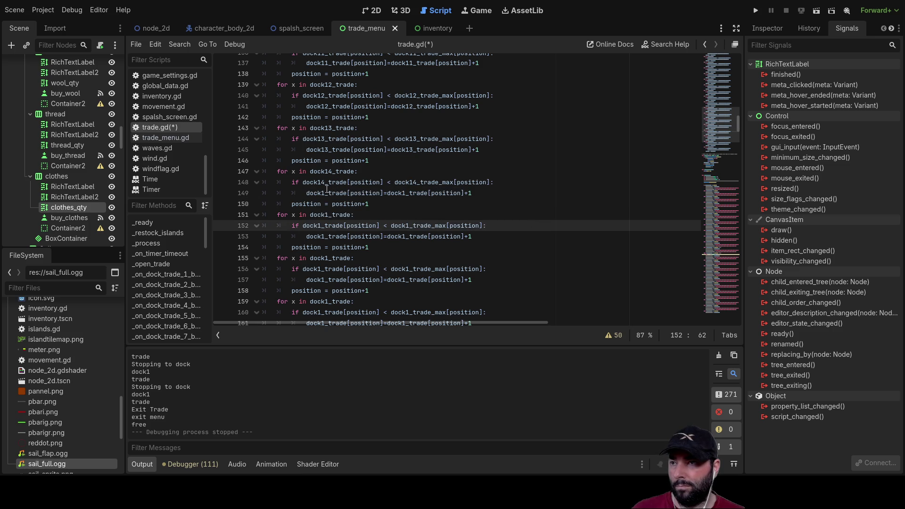
left_click(326, 192)
type("4")
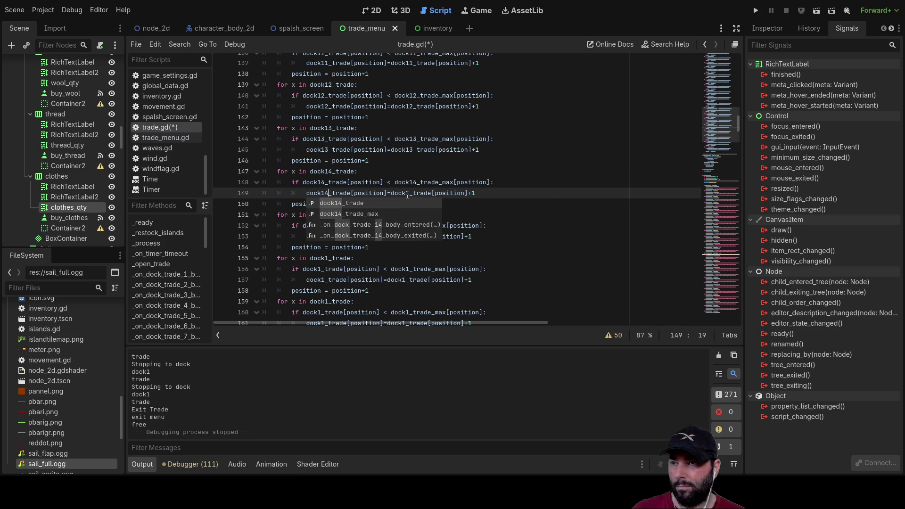
left_click(408, 193)
type("4")
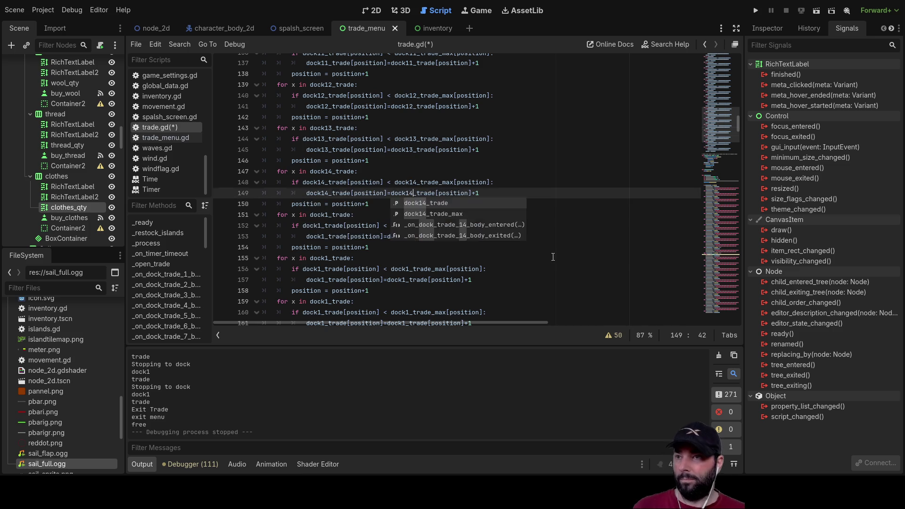
key("Escape")
key("Down")
key("Down")
key("Down")
Change the loop on lines 151–153 to use dock15_trade and dock15_trade_max.
left_click(330, 215)
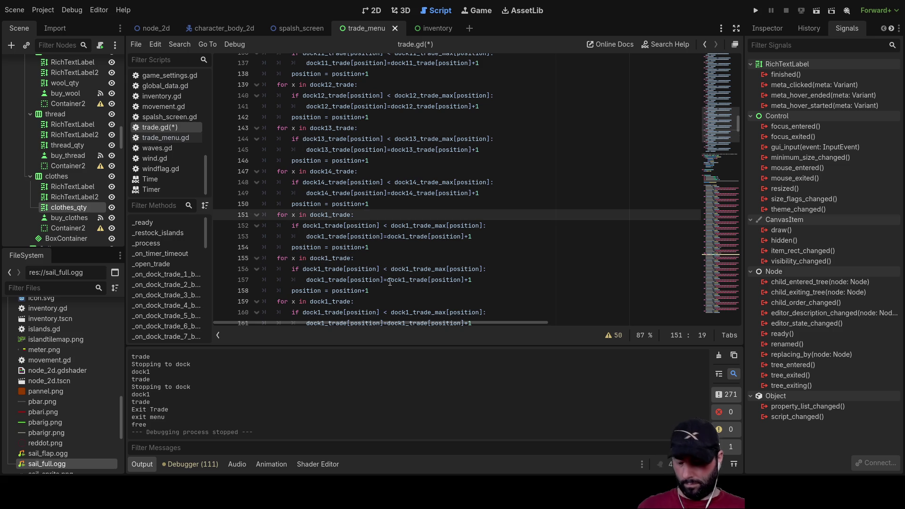
type("5")
left_click(531, 241)
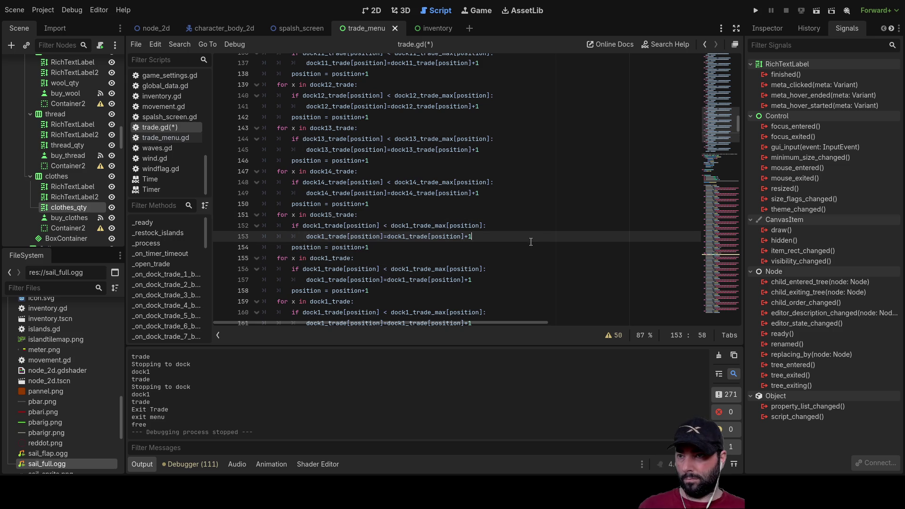
left_click(410, 226)
left_click(320, 226)
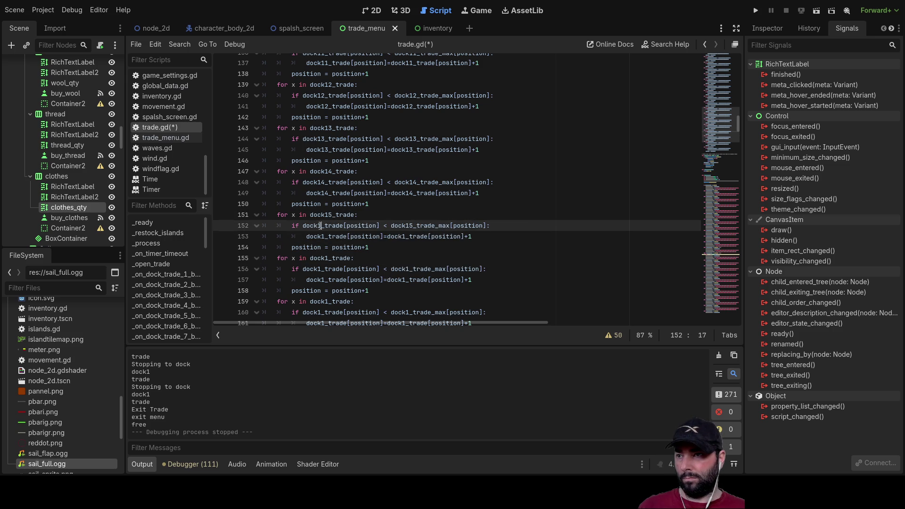
type("5")
left_click(447, 256)
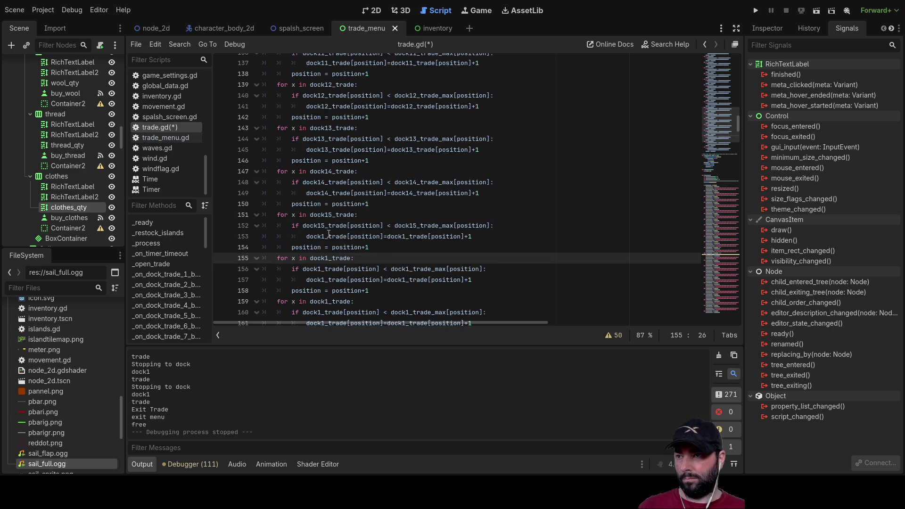
left_click(326, 236)
left_click(409, 236)
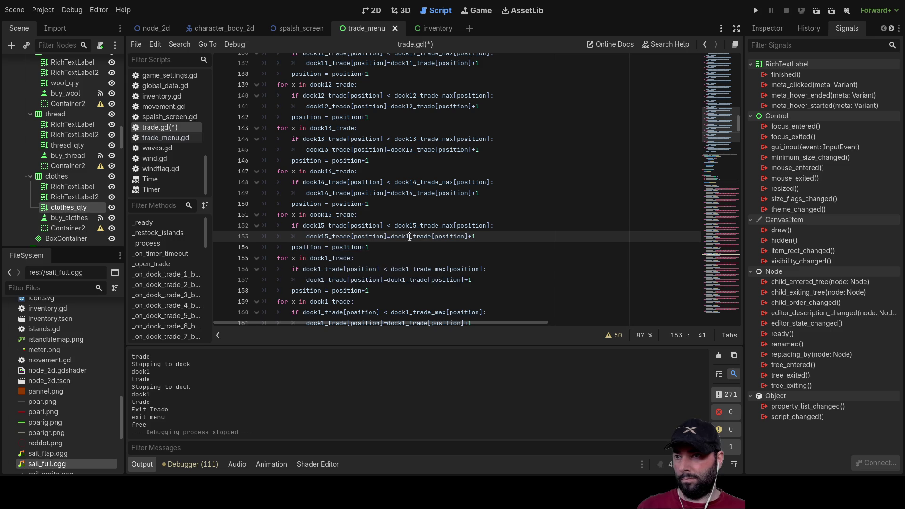
Change the loop on lines 155–157 to use dock16_trade and dock16_trade_max.
left_click(330, 257)
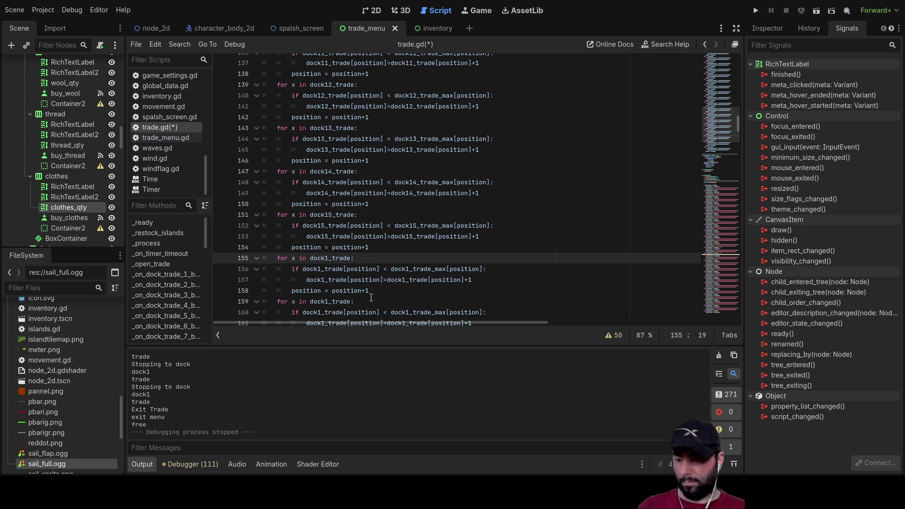
type("6")
left_click(410, 261)
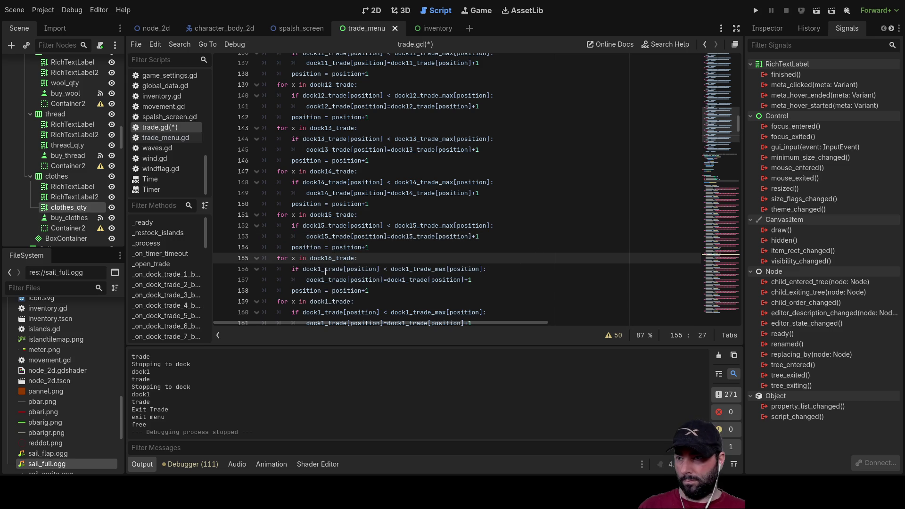
left_click(327, 272)
type("6")
left_click(412, 270)
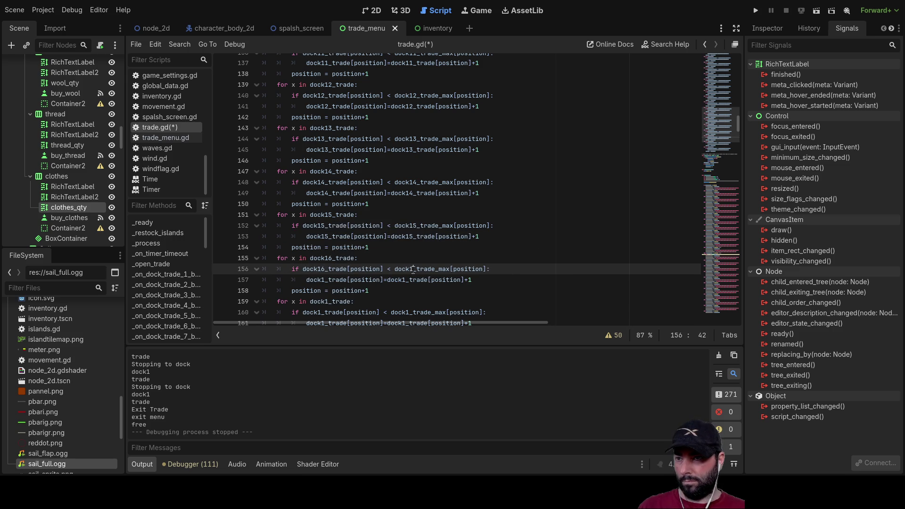
left_click(324, 280)
type("6")
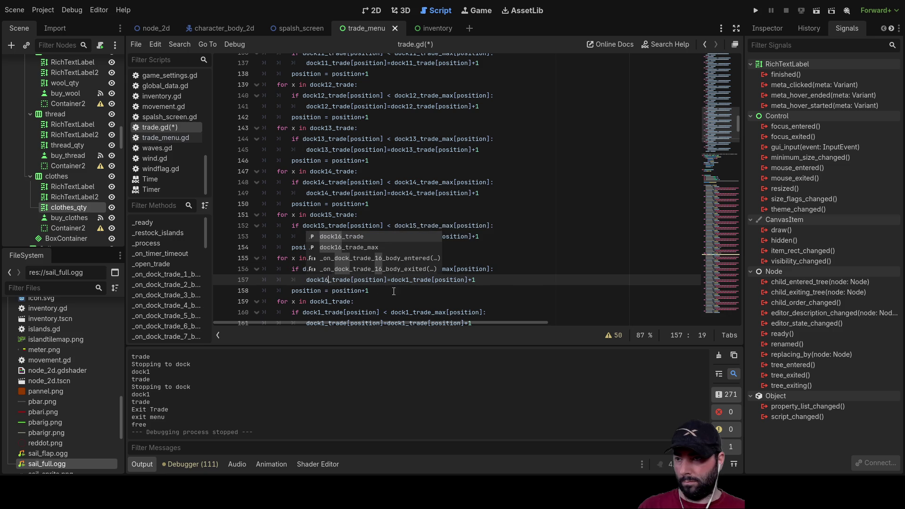
left_click(409, 280)
type("6")
scroll(450, 304, "down", 3)
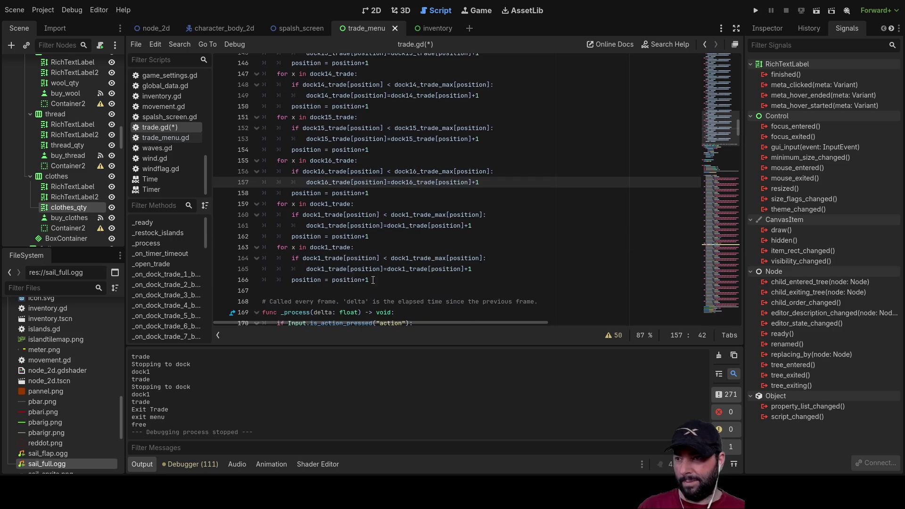
Change the loop on lines 159–161 to use dock17_trade and dock17_trade_max.
left_click(329, 203)
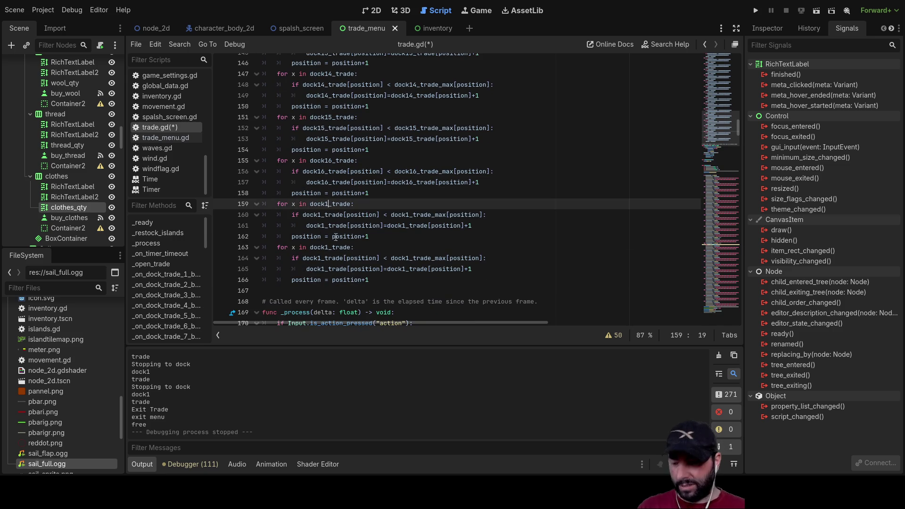
type("7")
left_click(438, 249)
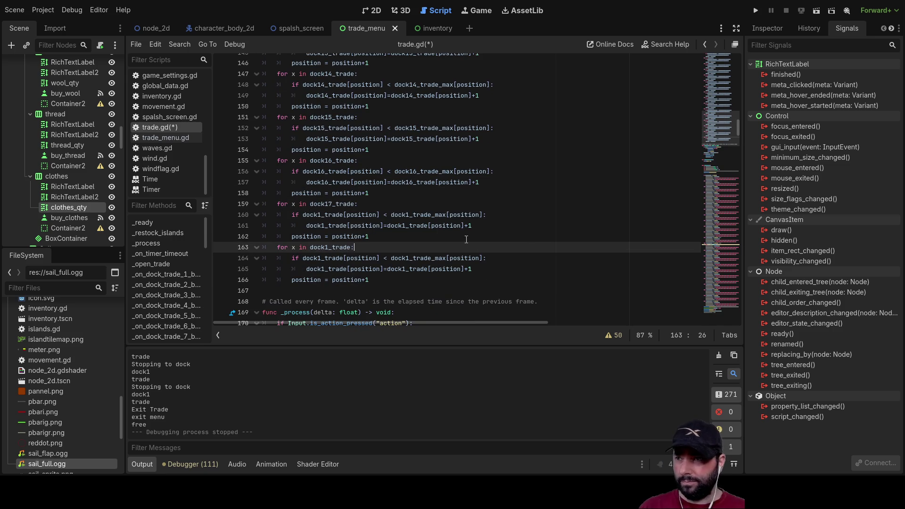
left_click(321, 214)
type("7")
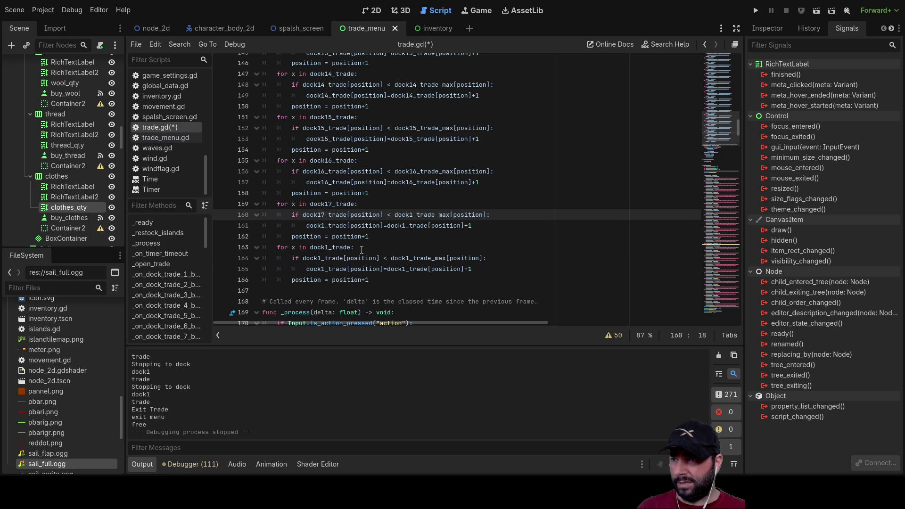
left_click(413, 218)
type("7")
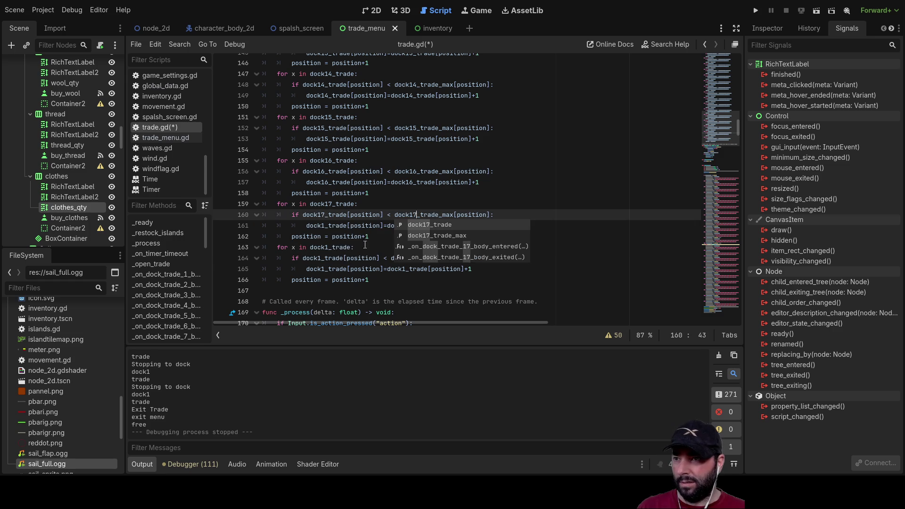
left_click(324, 225)
type("7")
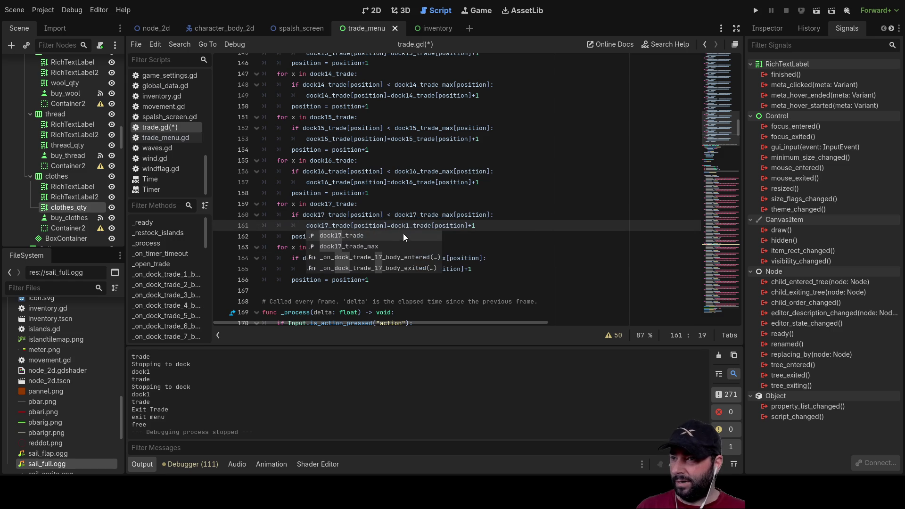
left_click(410, 225)
type("7")
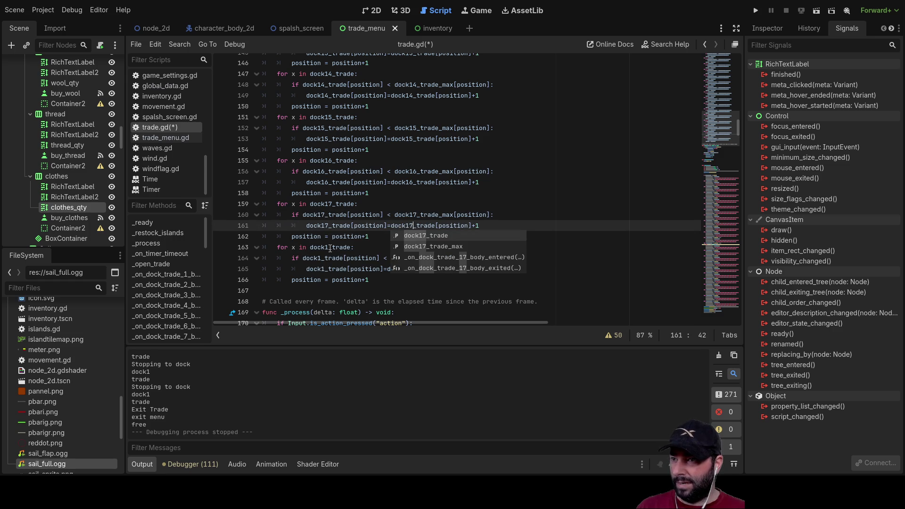
Change lines 163–165 to dock18_trade and dock18_trade_max, then select that dock18 loop.
left_click(329, 248)
type("8")
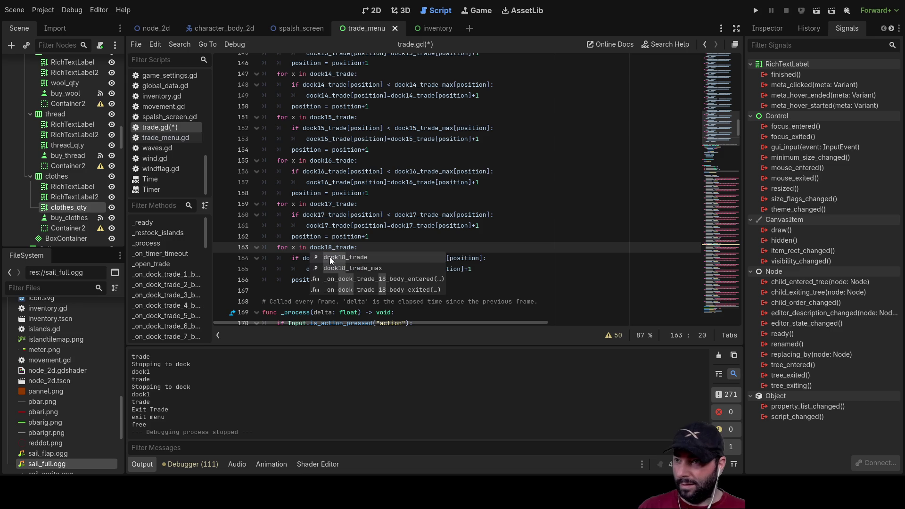
left_click(490, 252)
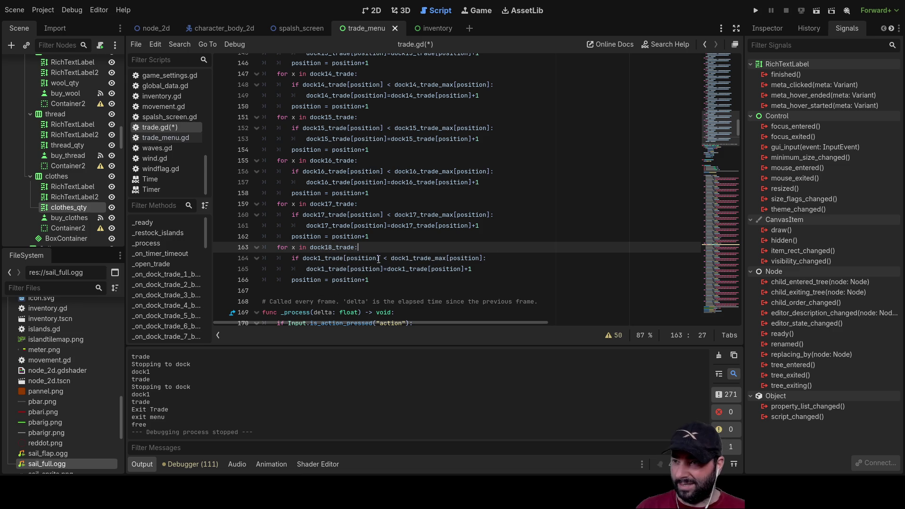
left_click(324, 259)
type("8")
left_click(414, 257)
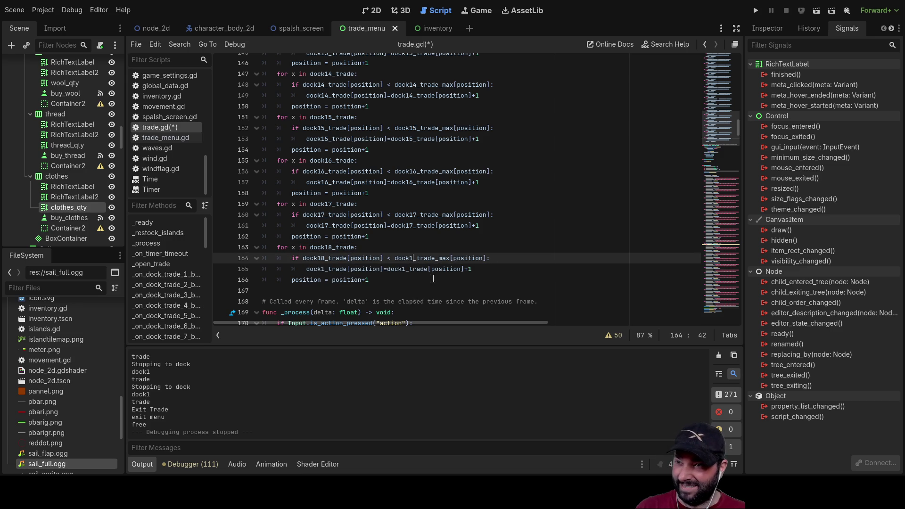
type("8")
left_click(328, 269)
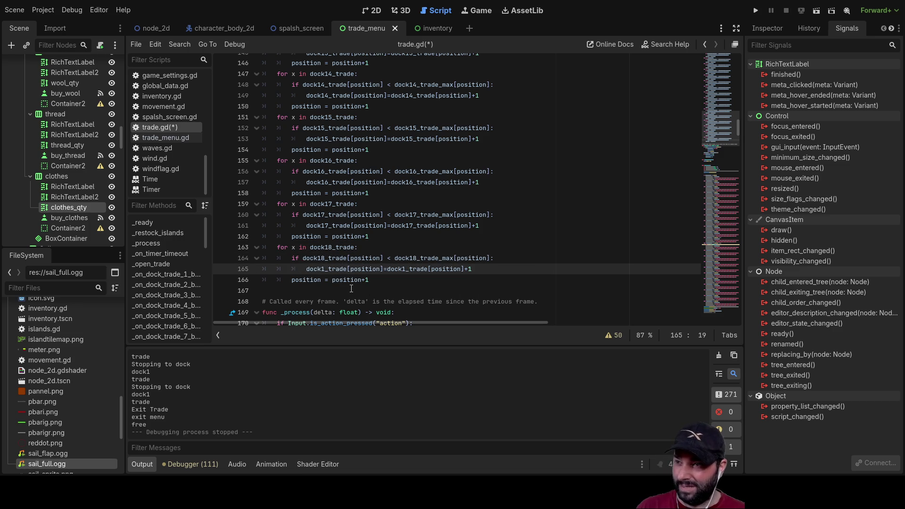
left_click(409, 268)
type("8")
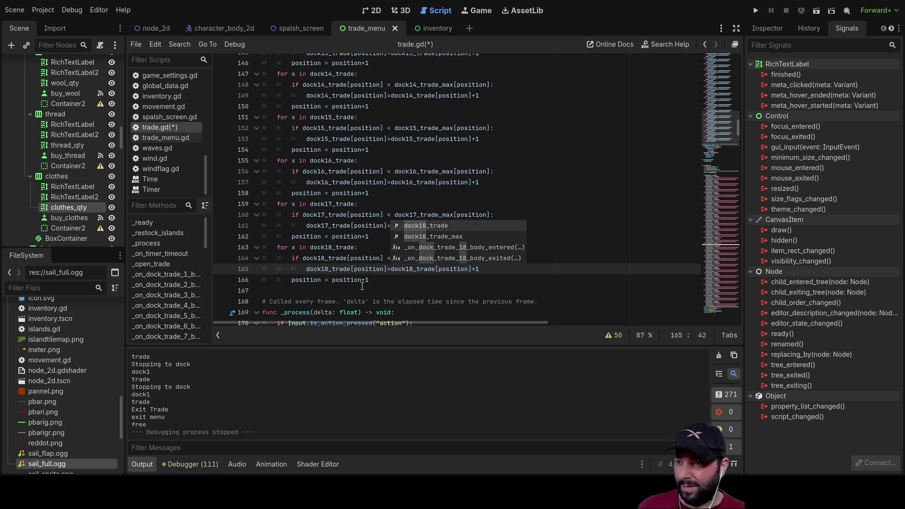
left_click_drag(372, 279, 242, 250)
key("ctrl+c")
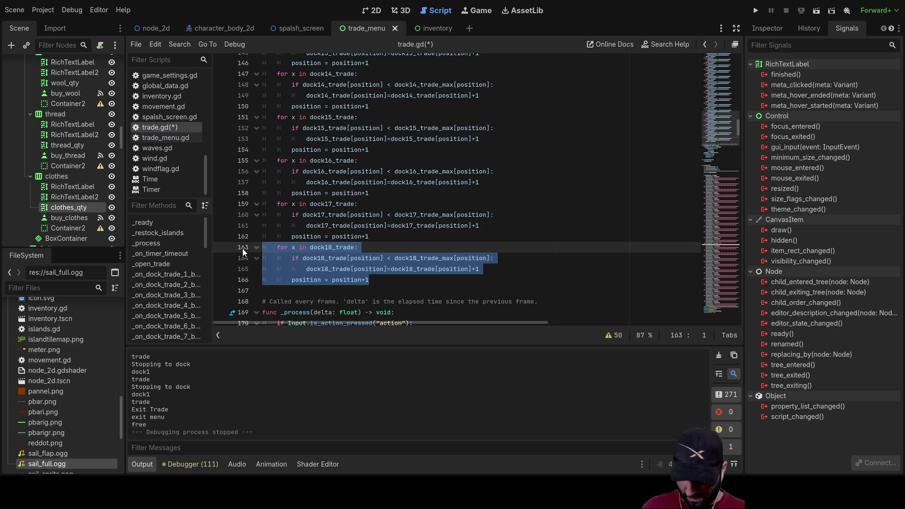
Paste five copies of the dock18 restock loop below line 166.
left_click(306, 280)
left_click(302, 290)
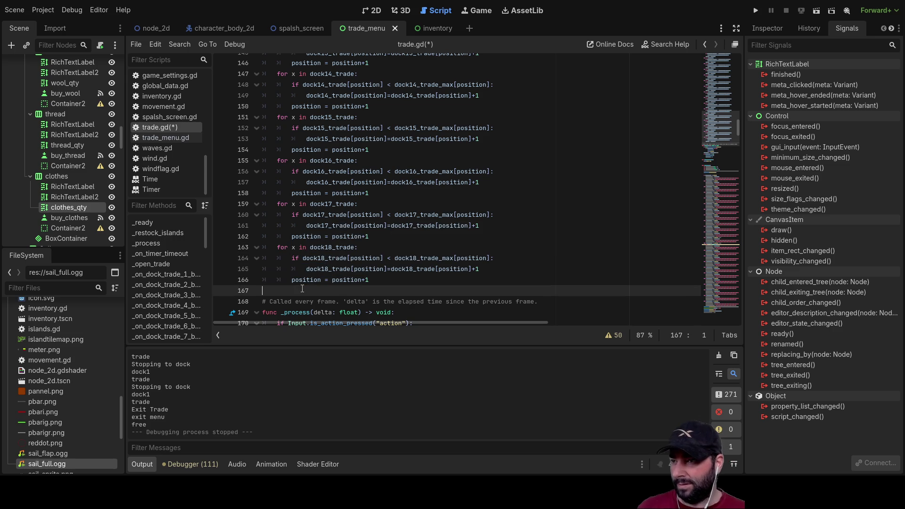
key("ctrl+v")
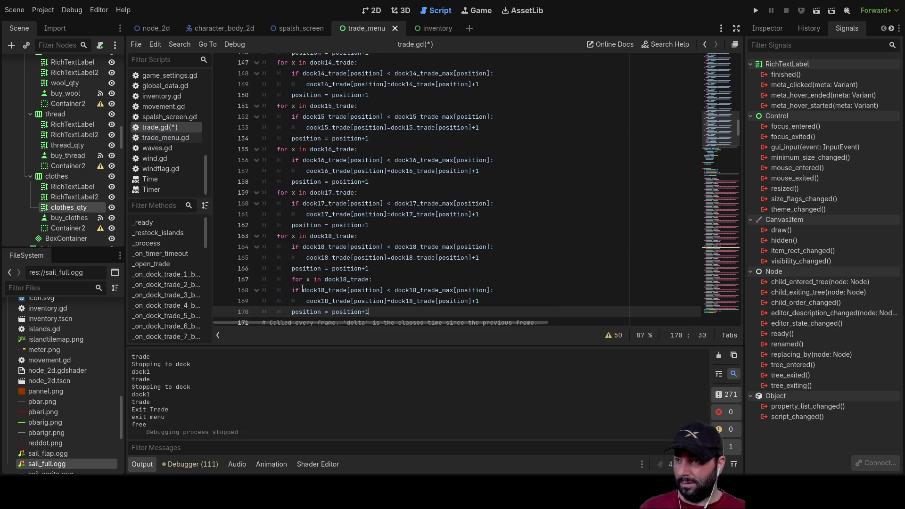
key("Return")
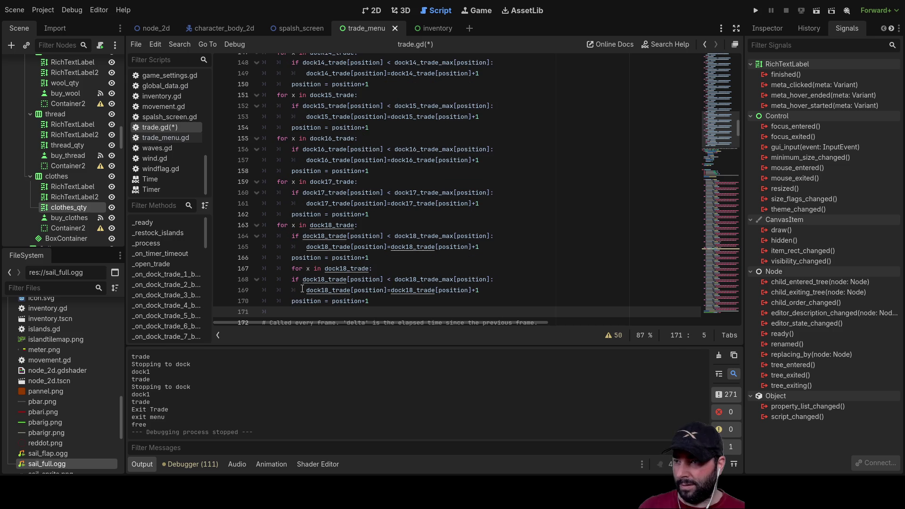
key("ctrl+v")
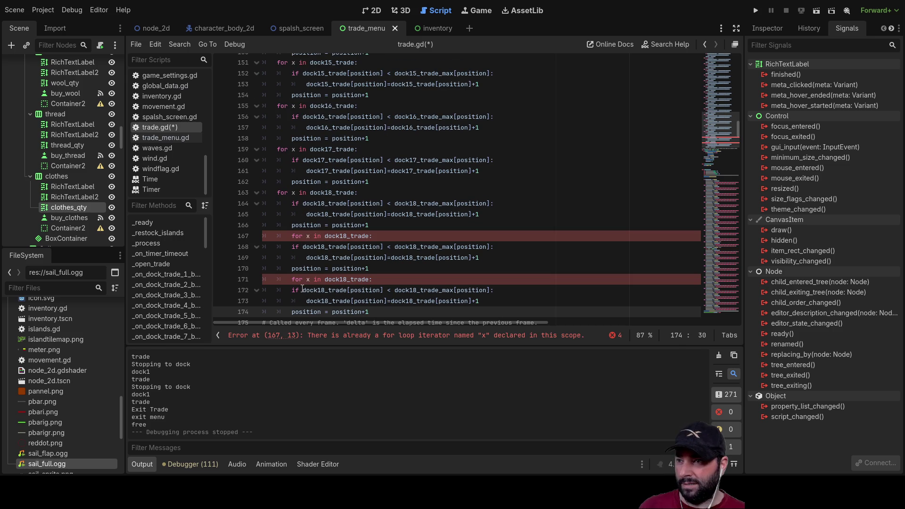
key("Return")
key("ctrl+v")
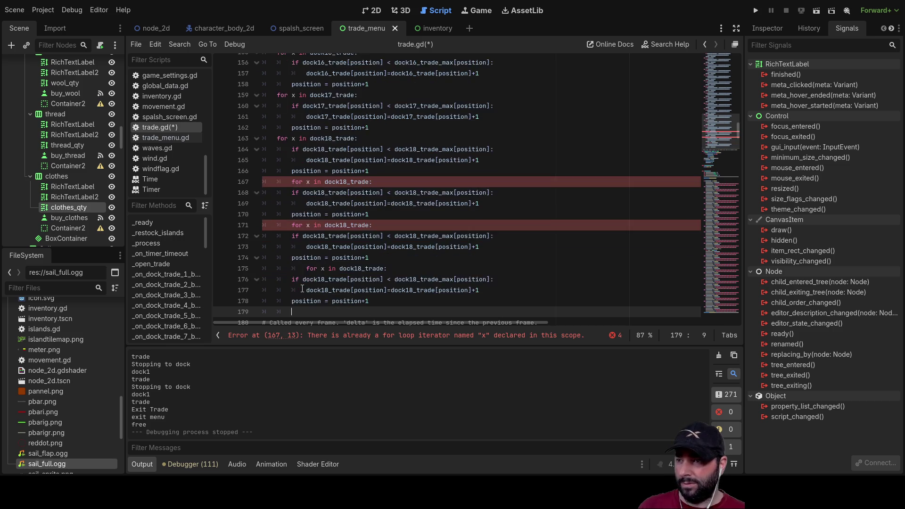
key("Return")
key("ctrl+v")
key("Return")
key("ctrl+v")
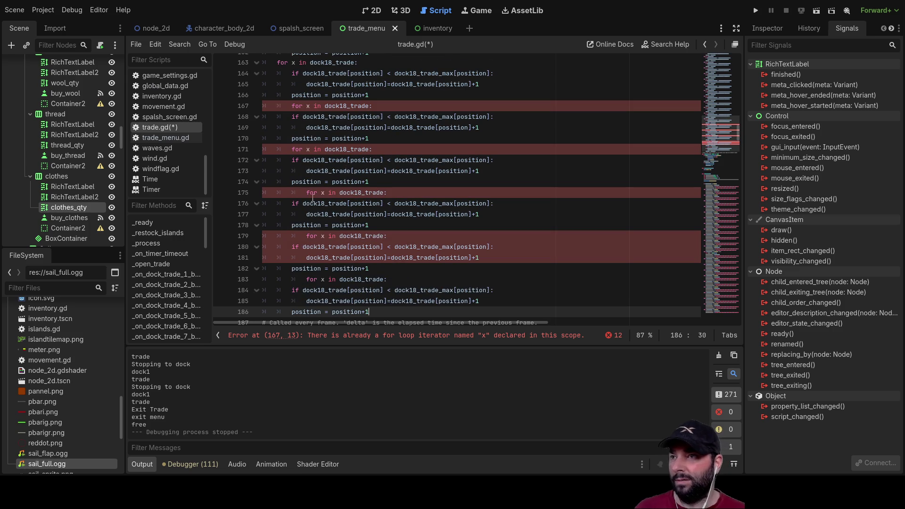
Dedent the pasted loops on lines 171, 175, 179 and 183 so the errors clear.
scroll(313, 208, "up", 2)
left_click(278, 171)
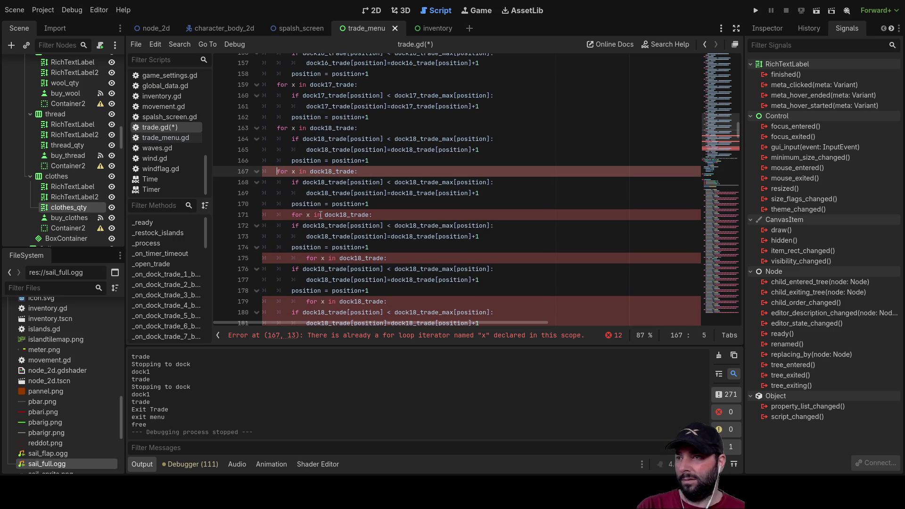
key("Down")
key("Down")
key("Down")
key("shift+Tab")
key("Down")
key("Down")
key("Down")
key("Up")
key("shift+Tab")
key("shift+Tab")
key("Down")
key("Down")
key("Down")
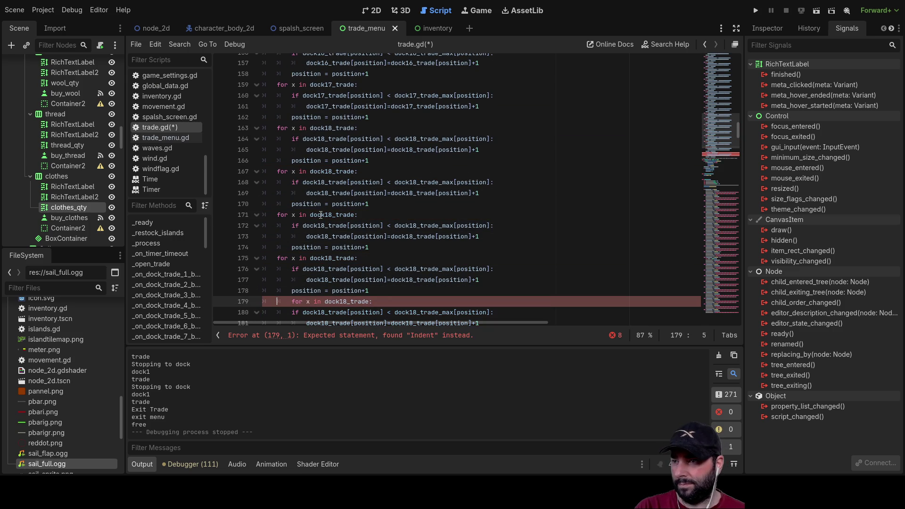
key("shift+Tab")
key("Down")
key("Down")
key("Down")
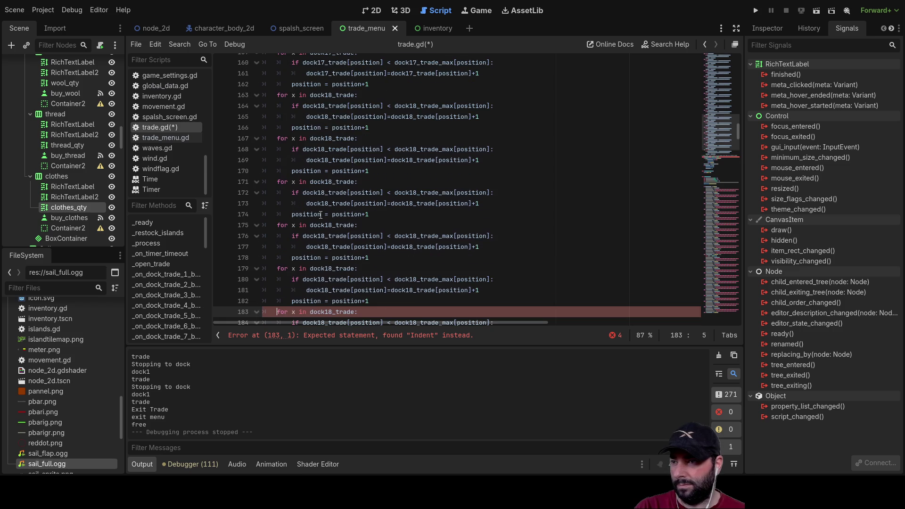
key("shift+Tab")
key("Down")
key("Down")
key("Down")
key("Up")
key("Up")
key("Up")
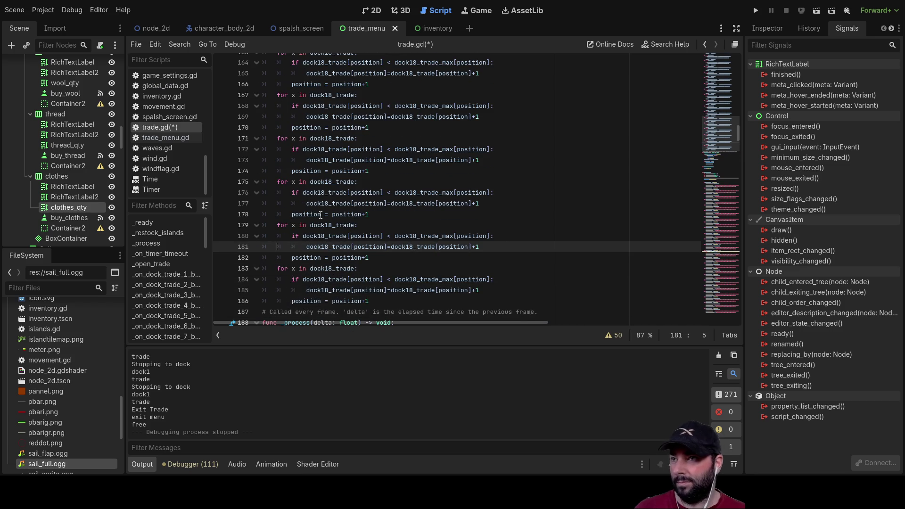
scroll(337, 141, "up", 3)
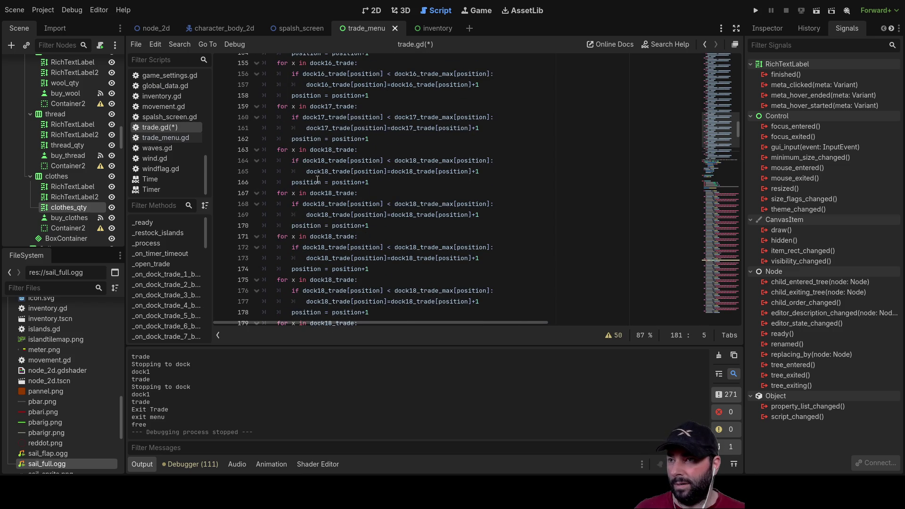
Change the first copied loop (lines 167–169) from dock18 to dock19.
left_click(329, 193)
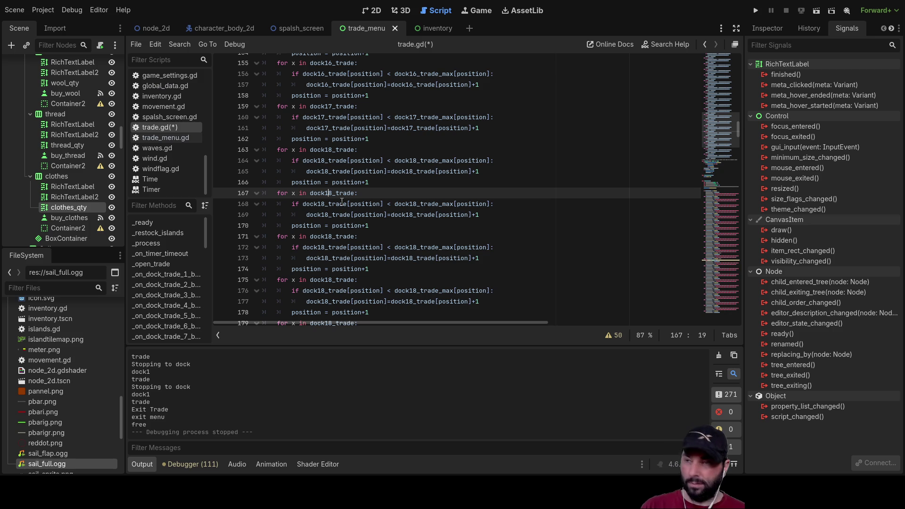
key("Delete")
type("9")
left_click(619, 269)
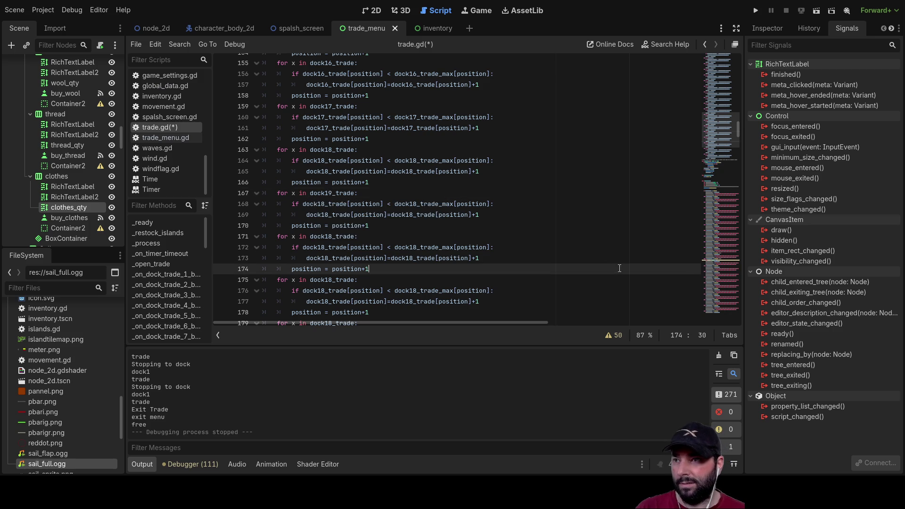
left_click(322, 204)
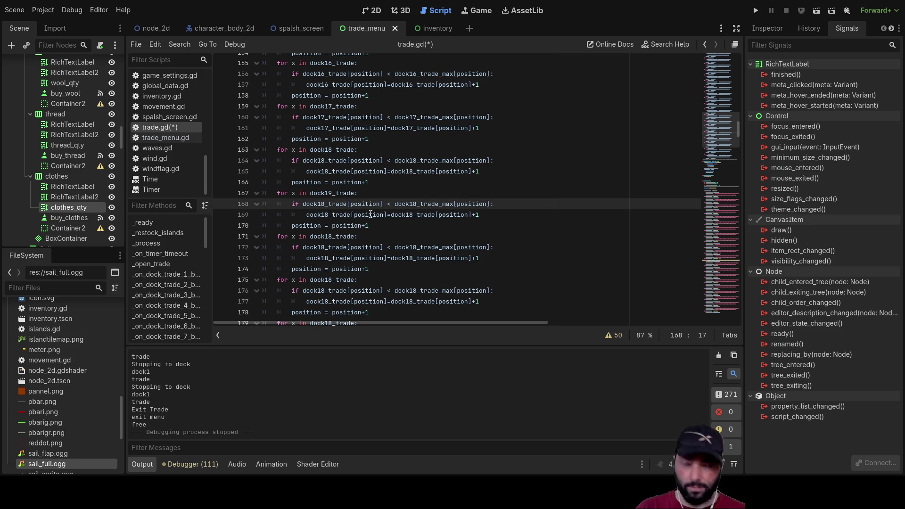
left_click(413, 203)
type("9")
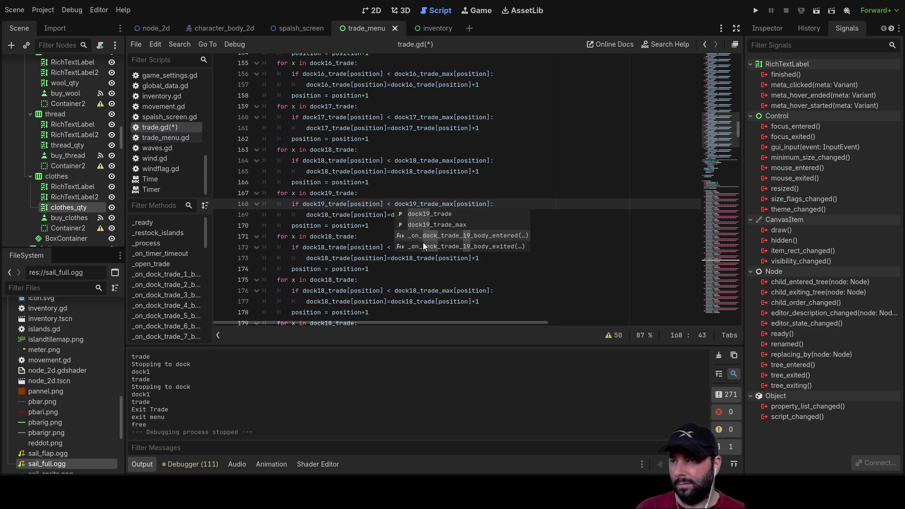
left_click(329, 215)
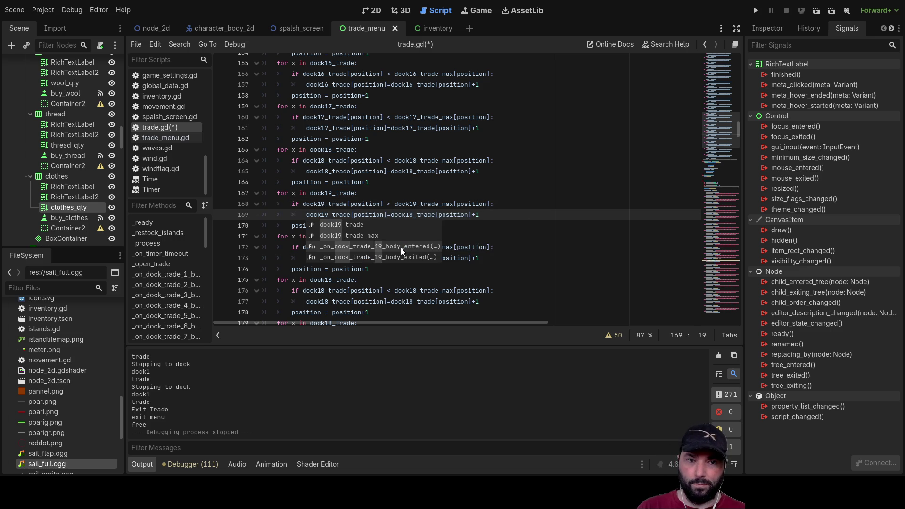
left_click(543, 218)
type("9")
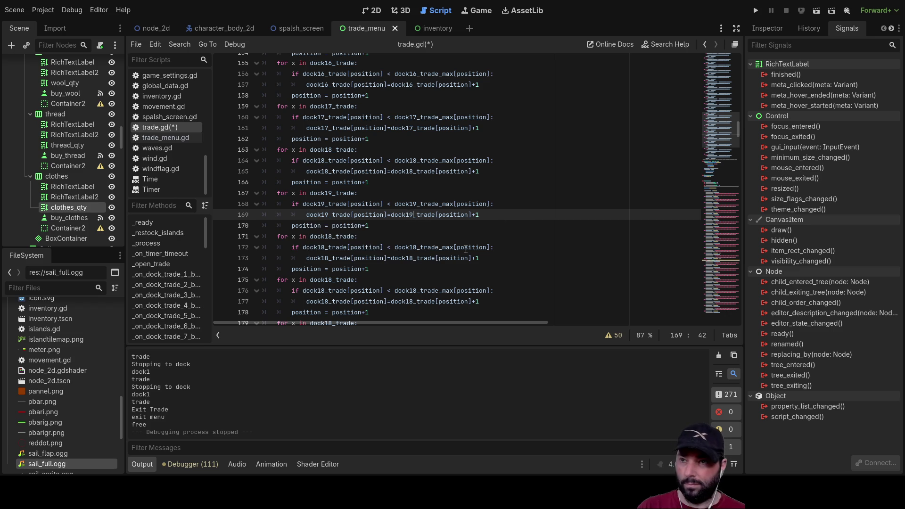
left_click(582, 209)
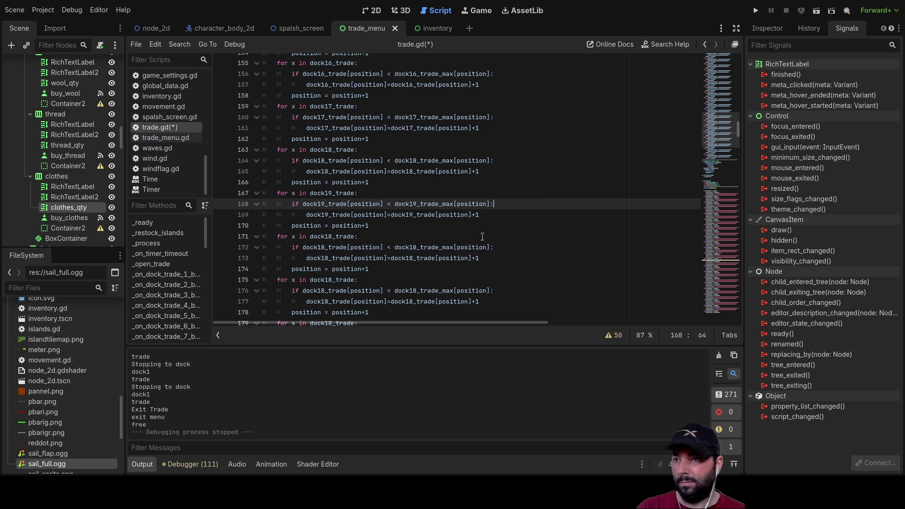
Change the next loop (lines 171–173) to use dock20_trade and dock20_trade_max.
left_click(331, 237)
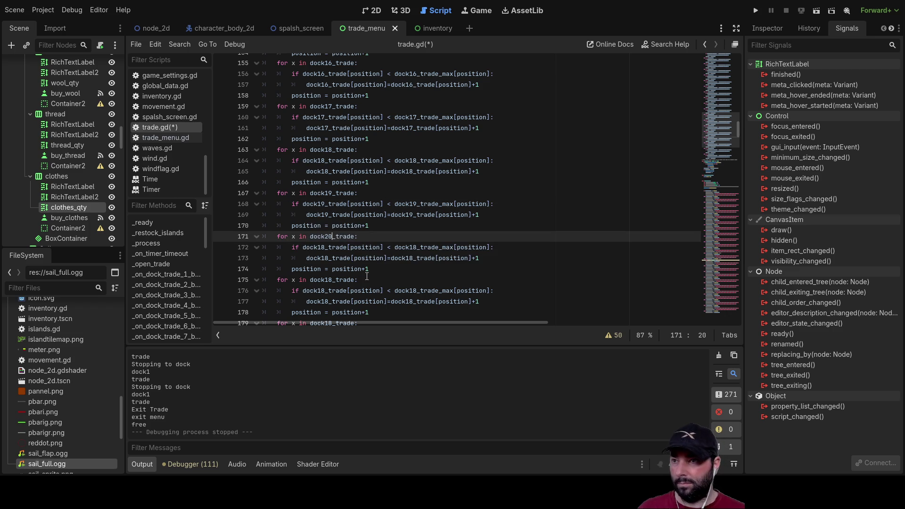
left_click(325, 247)
type("20")
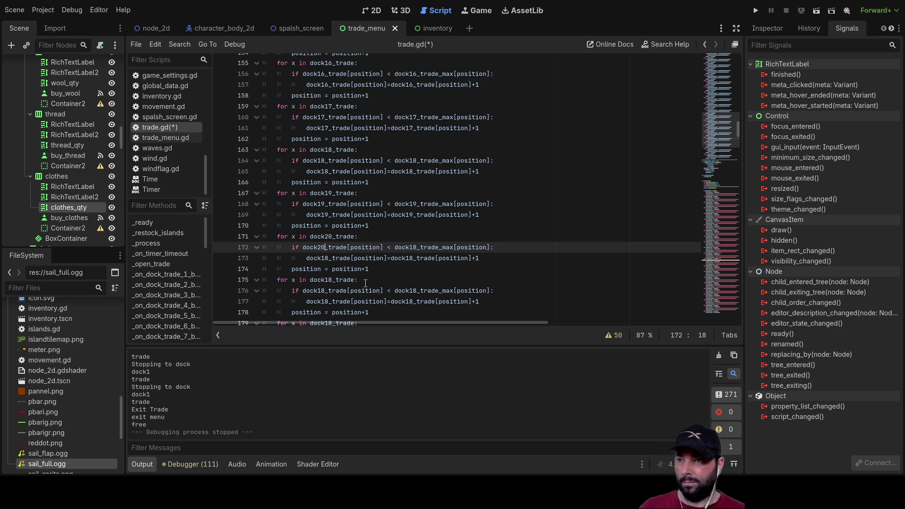
left_click(528, 261)
left_click(406, 261)
type("20")
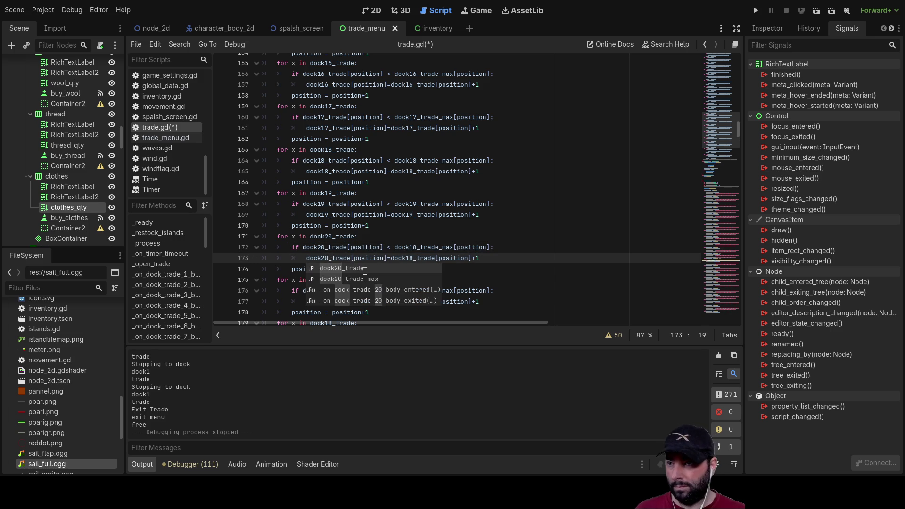
left_click(417, 248)
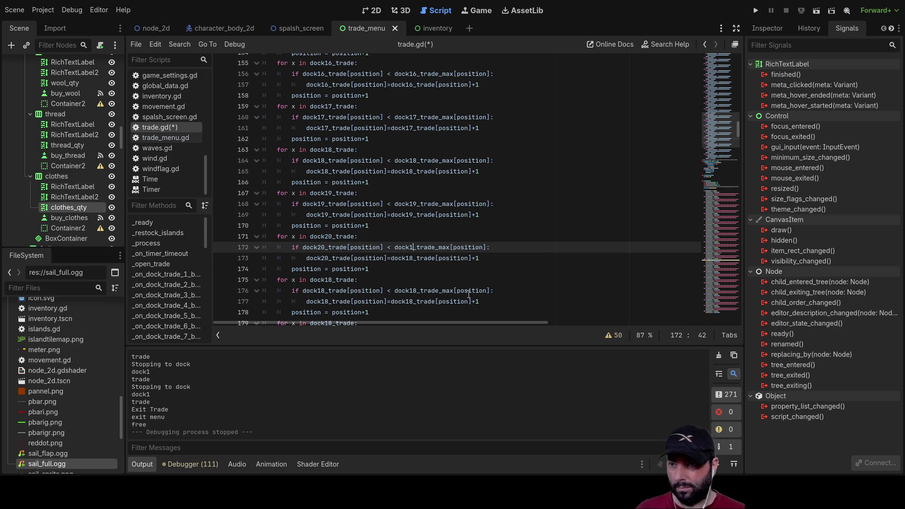
type("20")
left_click(413, 258)
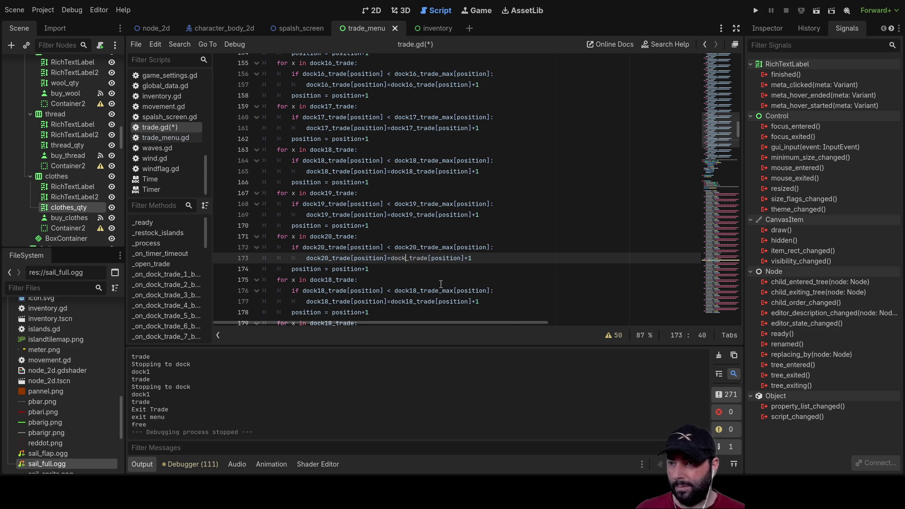
type("20")
left_click(487, 241)
Update the loop on lines 175–177 to reference dock21 instead of dock18.
scroll(353, 181, "down", 3)
left_click(329, 182)
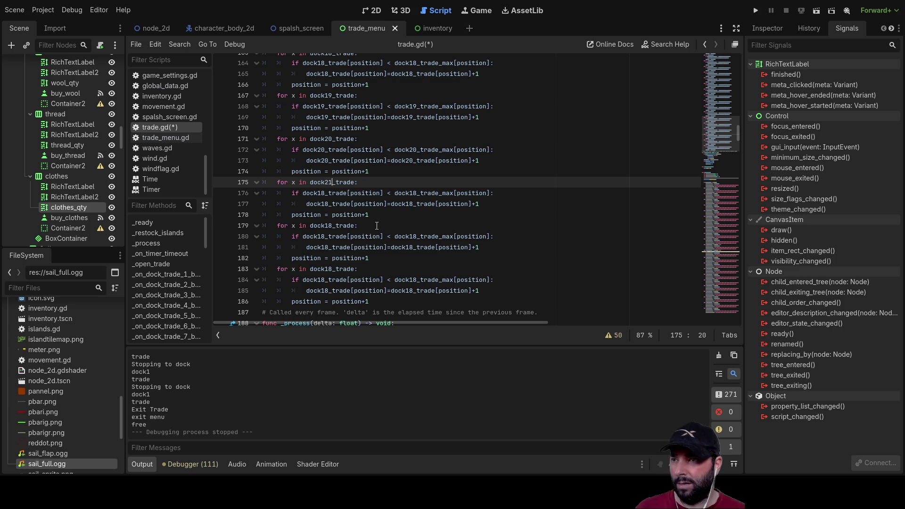
left_click(547, 234)
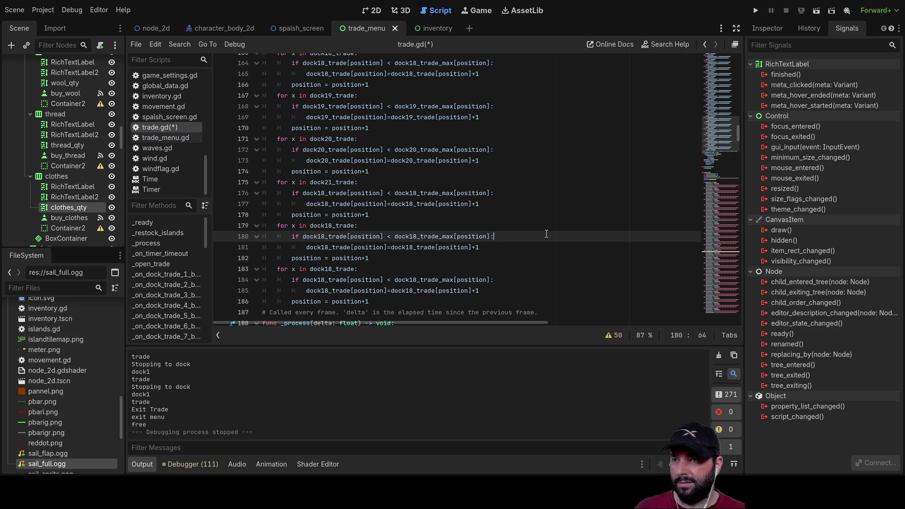
left_click(323, 193)
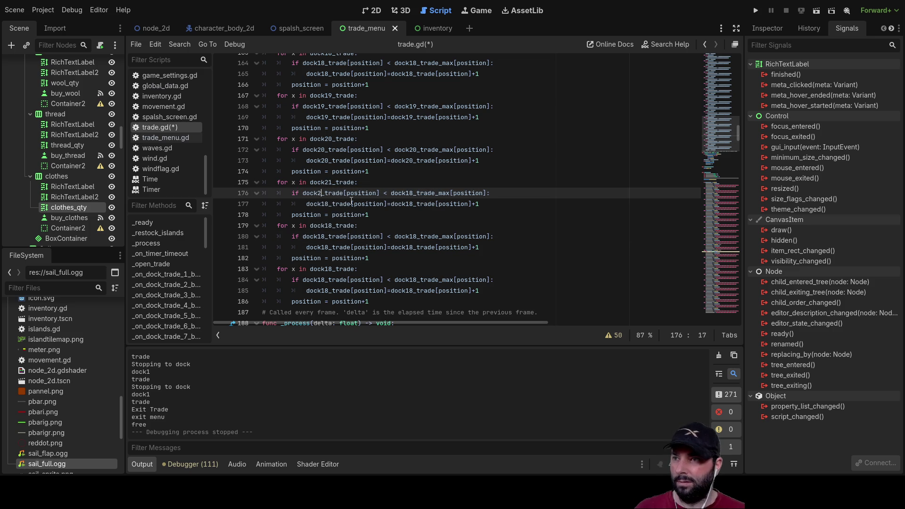
type("1")
left_click(418, 193)
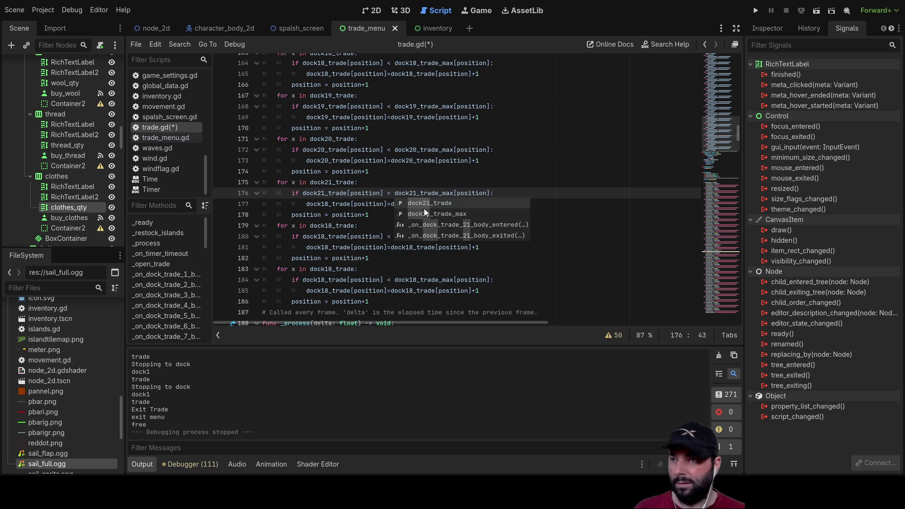
left_click(330, 205)
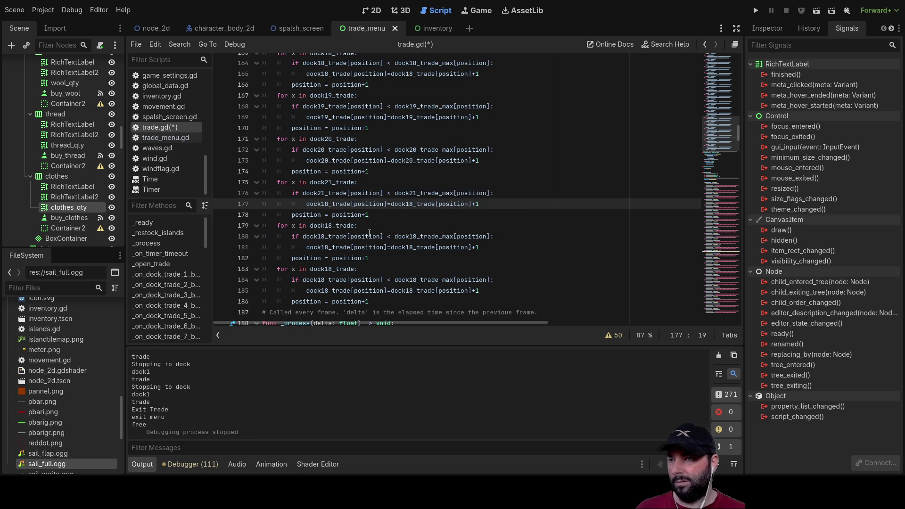
double_click(401, 203)
type("dock21")
Replace dock18 with dock22 throughout the loop on lines 179–181.
double_click(333, 226)
type("dock22")
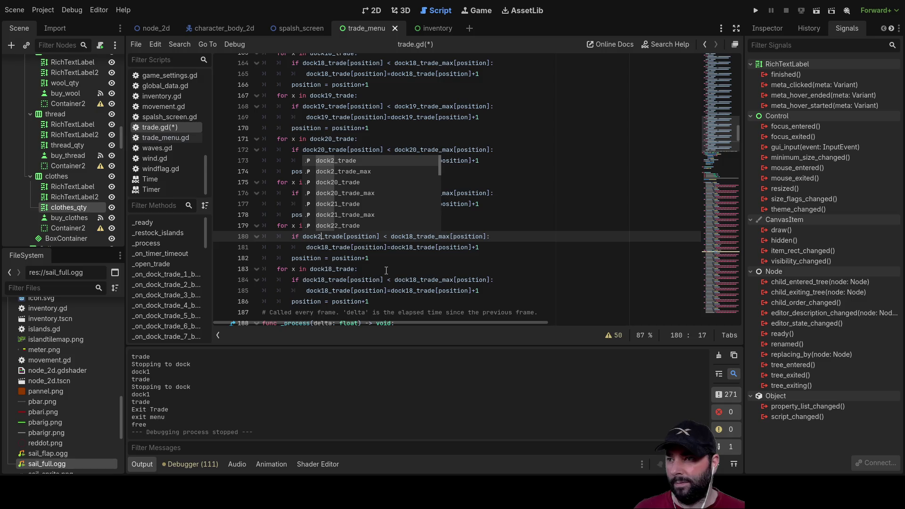
double_click(317, 236)
type("dock22")
left_click(418, 236)
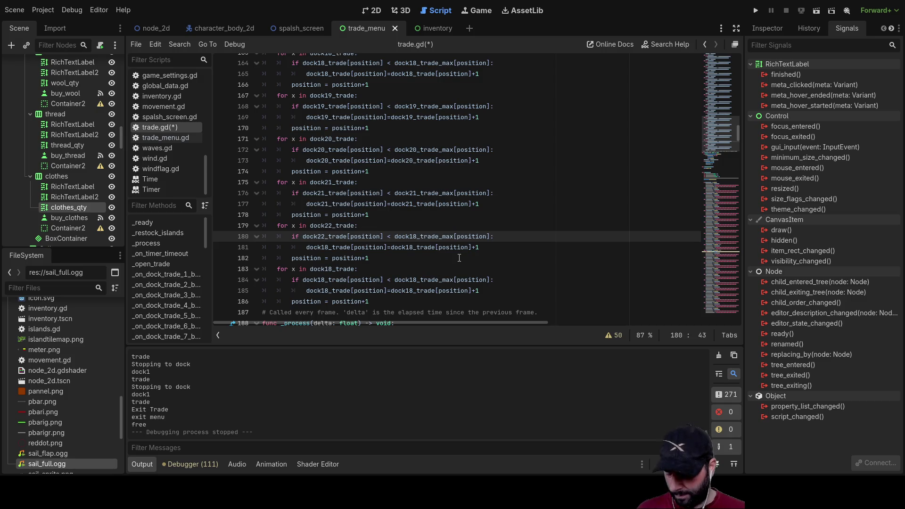
type("22")
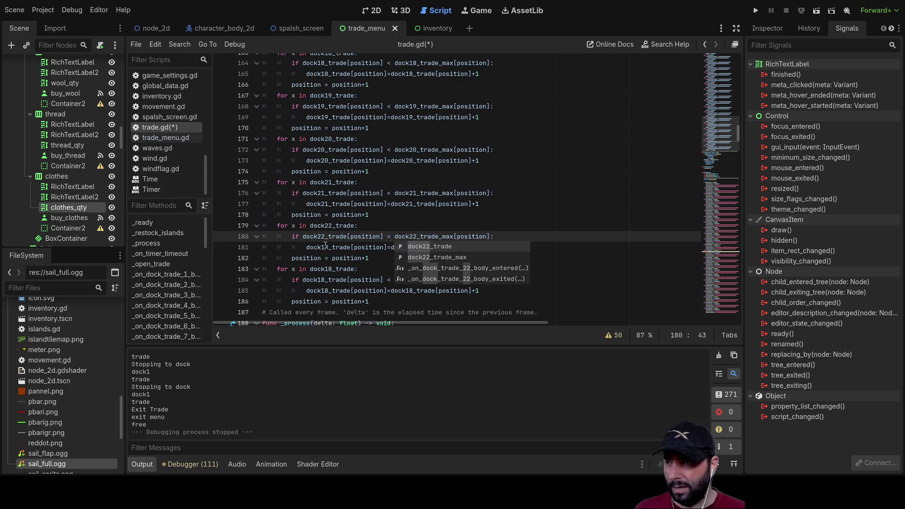
left_click(327, 247)
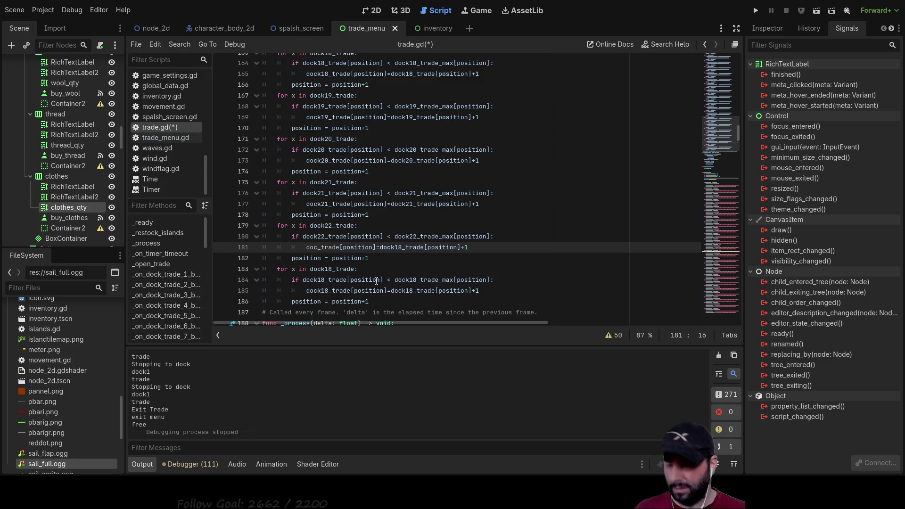
type("k22")
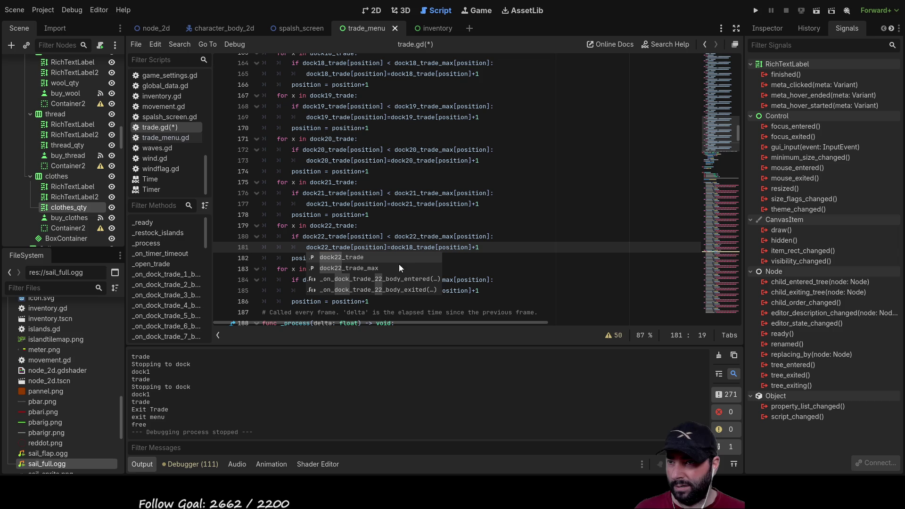
left_click(414, 247)
key("BackSpace")
key("BackSpace")
type("22")
scroll(361, 247, "down", 2)
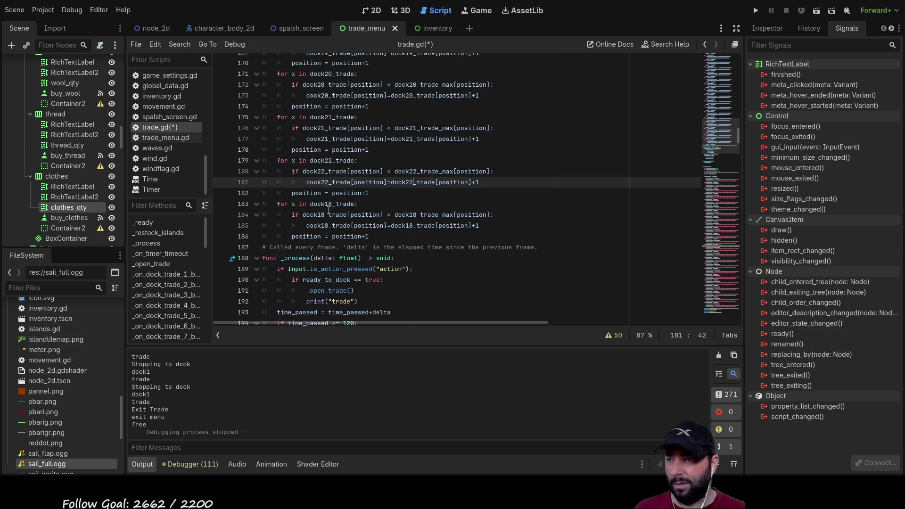
Change the last loop's for line and condition (lines 183–184) to dock23.
left_click(332, 204)
key("BackSpace")
key("BackSpace")
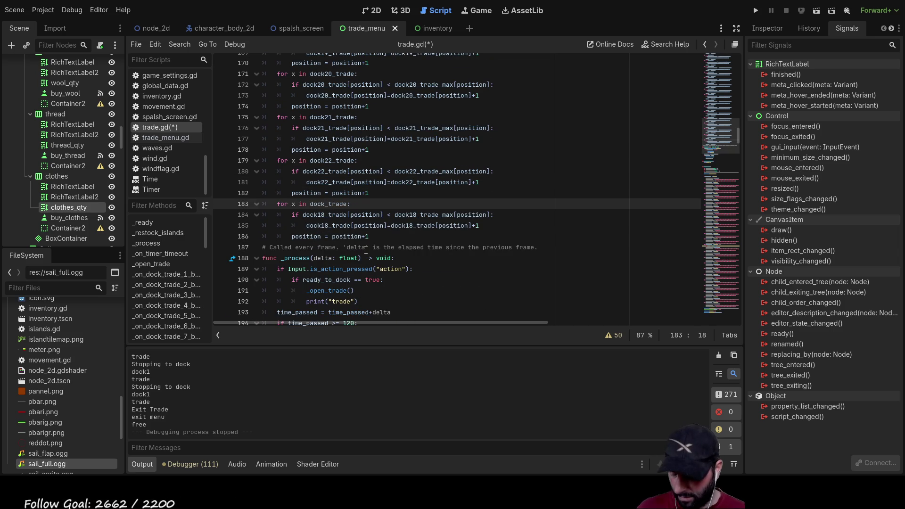
type("23")
left_click(537, 226)
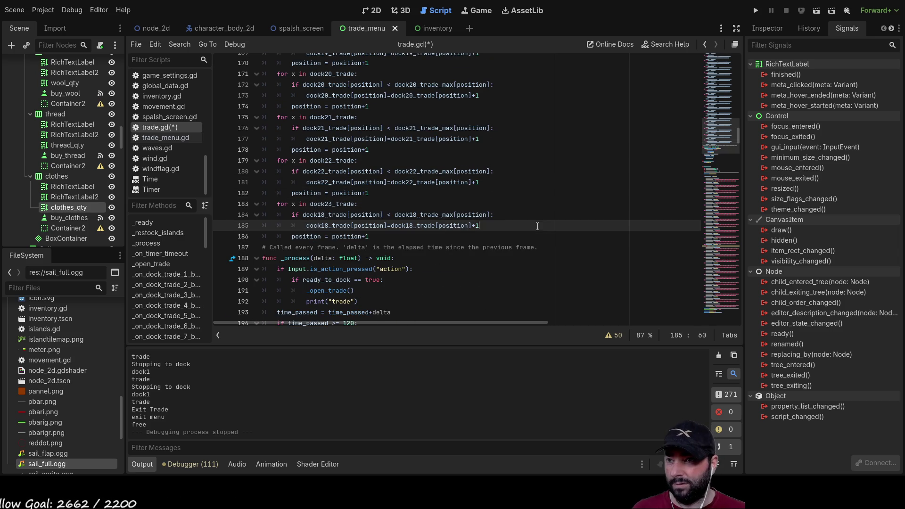
left_click(326, 215)
key("BackSpace")
key("BackSpace")
type("23")
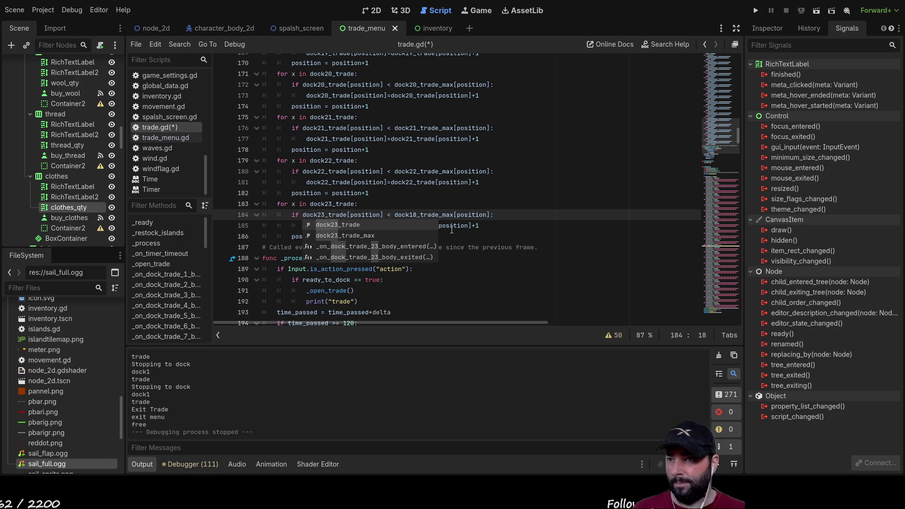
left_click(539, 236)
left_click(418, 215)
type("23")
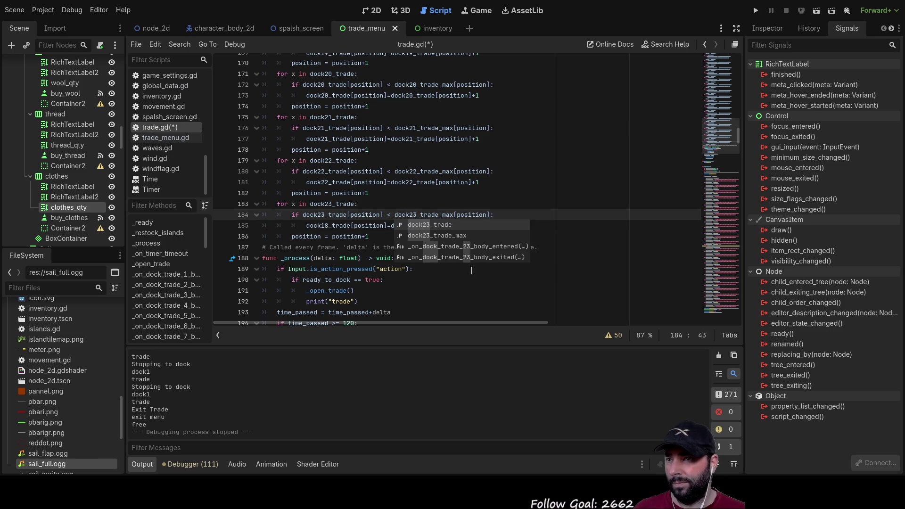
Make line 185's assignment use dock23_trade and dock23_trade_max.
left_click(329, 226)
key("BackSpace")
key("BackSpace")
type("23")
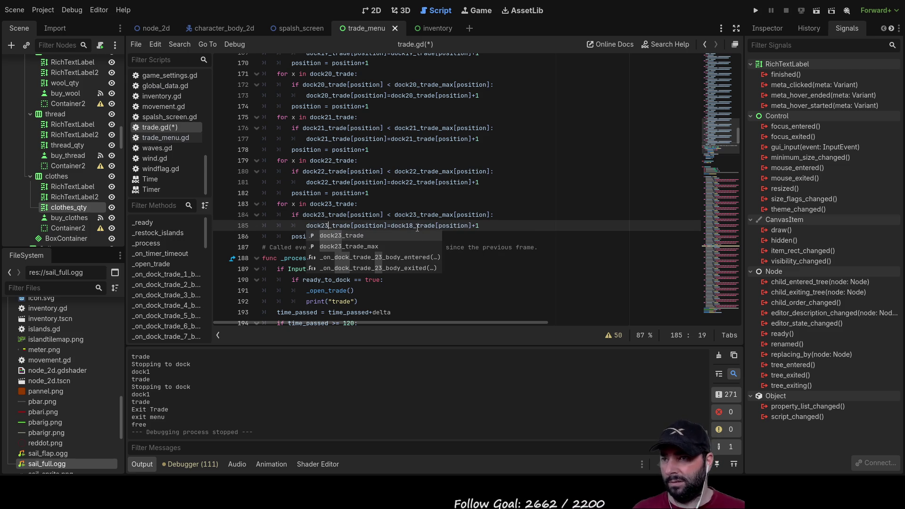
left_click(417, 226)
key("BackSpace")
key("BackSpace")
type("2")
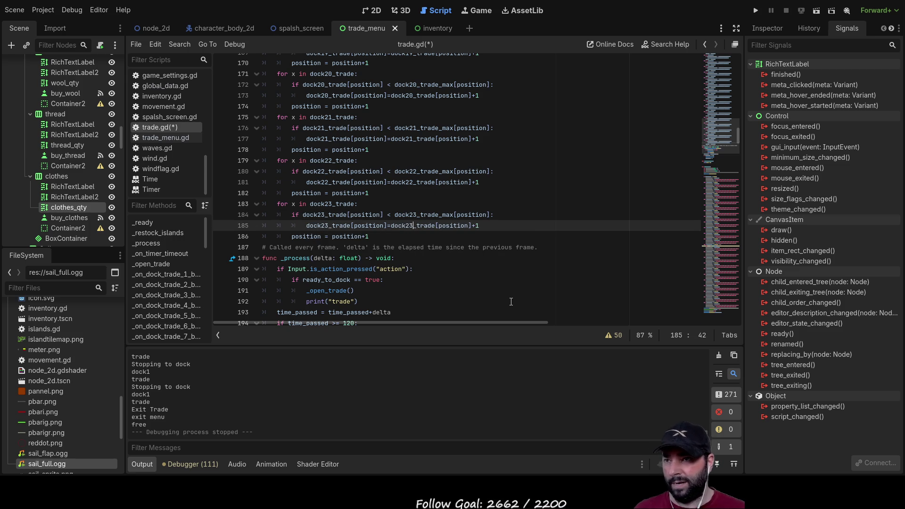
type("3")
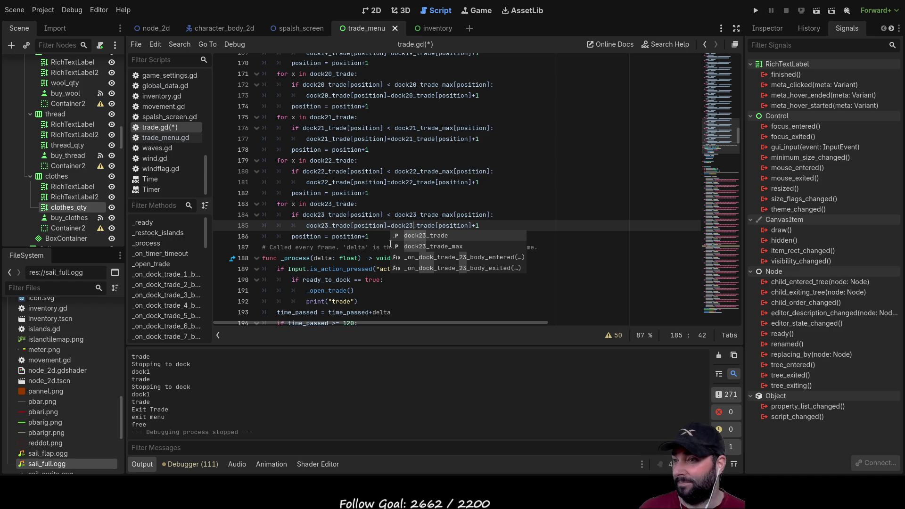
Scroll through _restock_islands to review all the dock restock loops.
scroll(570, 251, "up", 20)
scroll(570, 251, "up", 20)
scroll(537, 250, "up", 11)
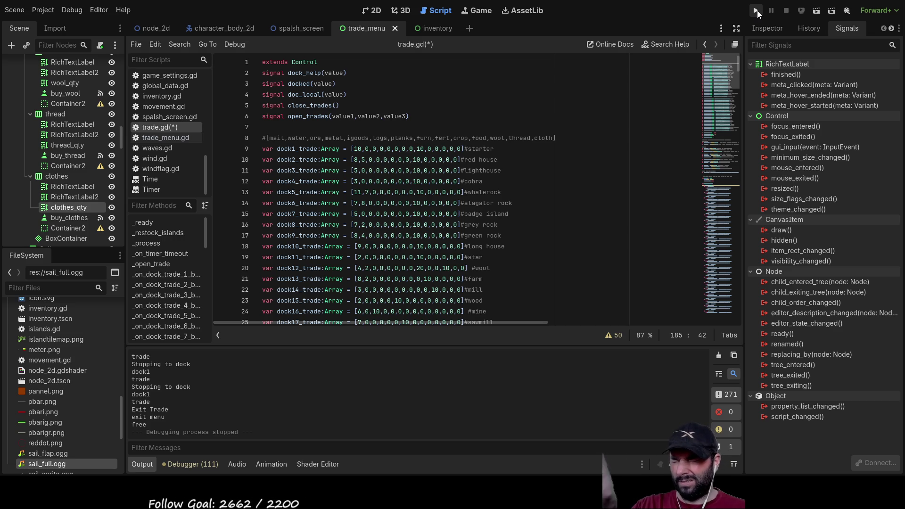
scroll(433, 201, "down", 20)
scroll(432, 202, "down", 9)
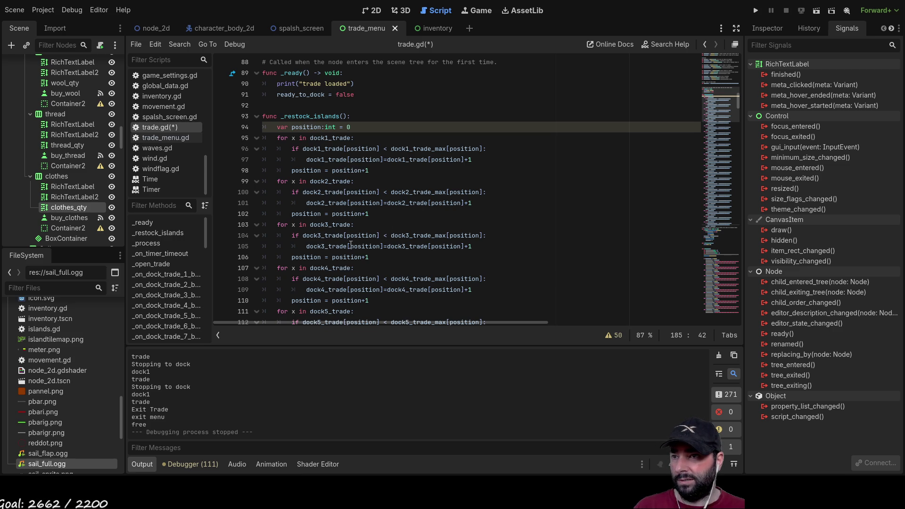
scroll(402, 243, "down", 2)
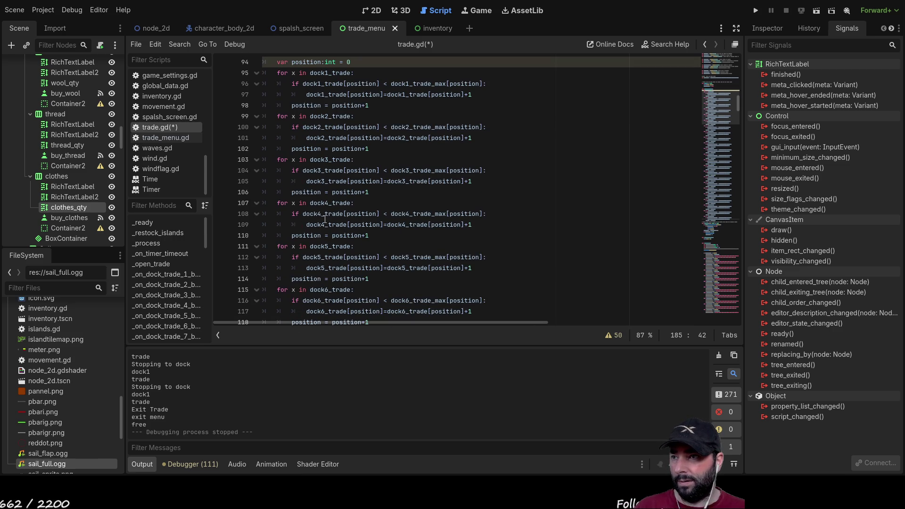
scroll(403, 221, "down", 2)
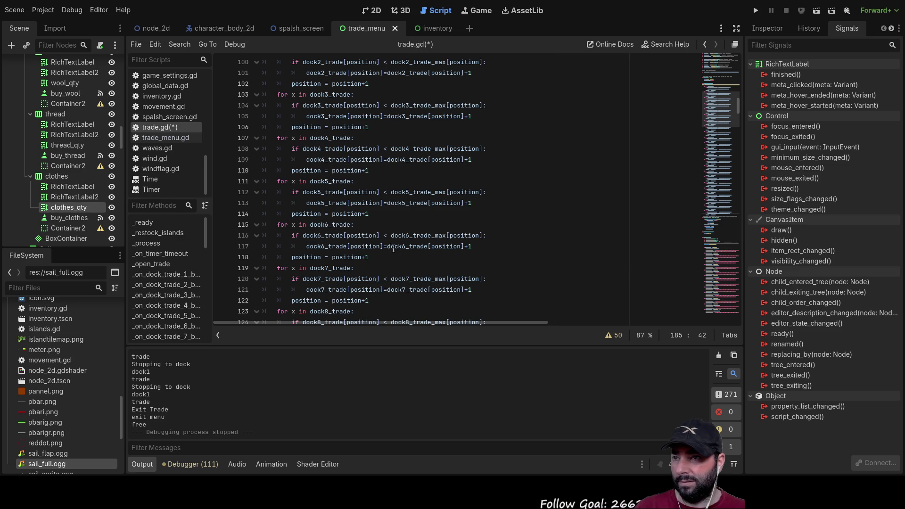
scroll(407, 241, "down", 3)
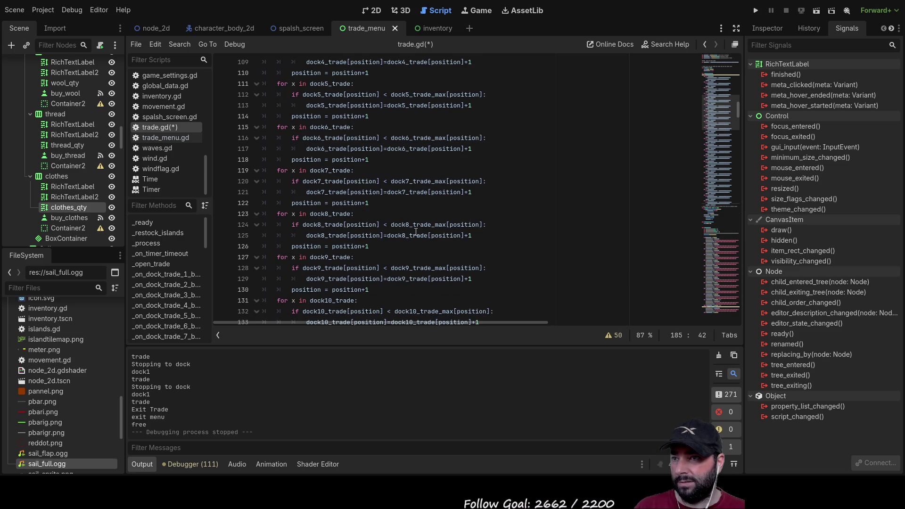
scroll(358, 258, "down", 2)
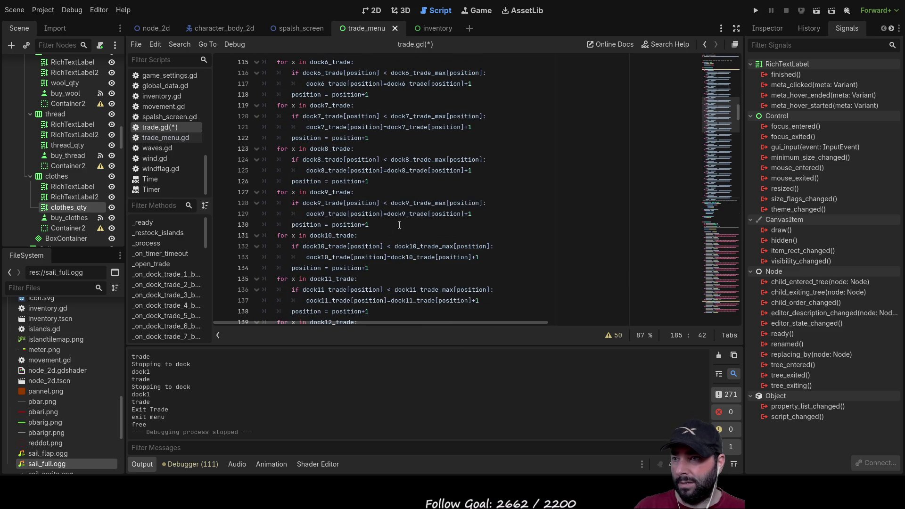
scroll(393, 250, "down", 4)
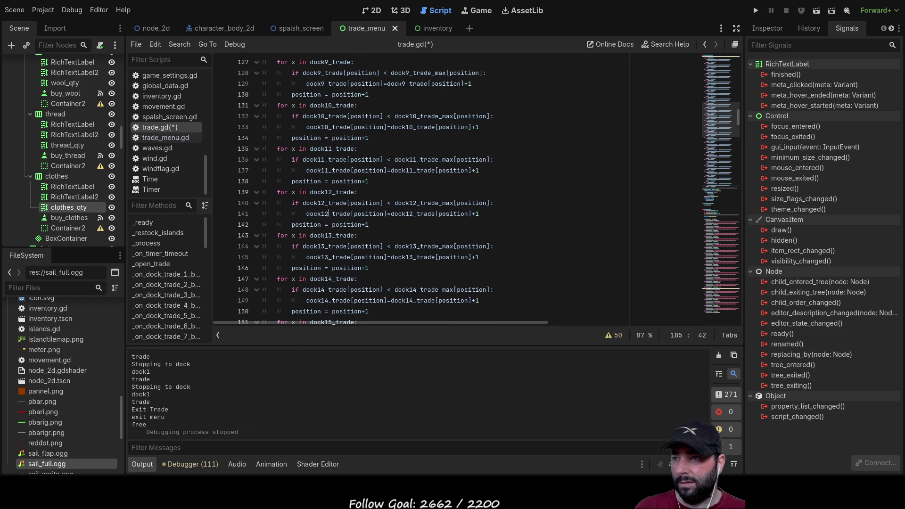
scroll(343, 214, "down", 1)
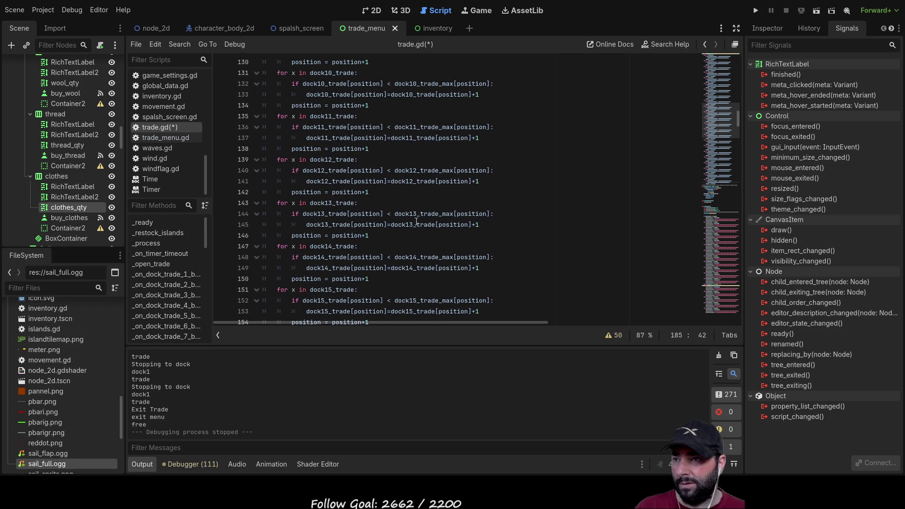
scroll(341, 226, "down", 1)
scroll(358, 238, "down", 1)
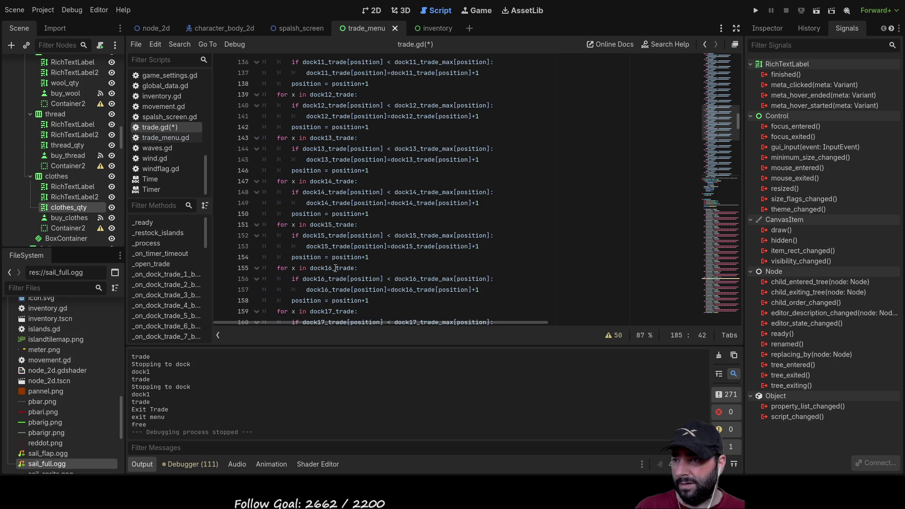
scroll(379, 228, "down", 3)
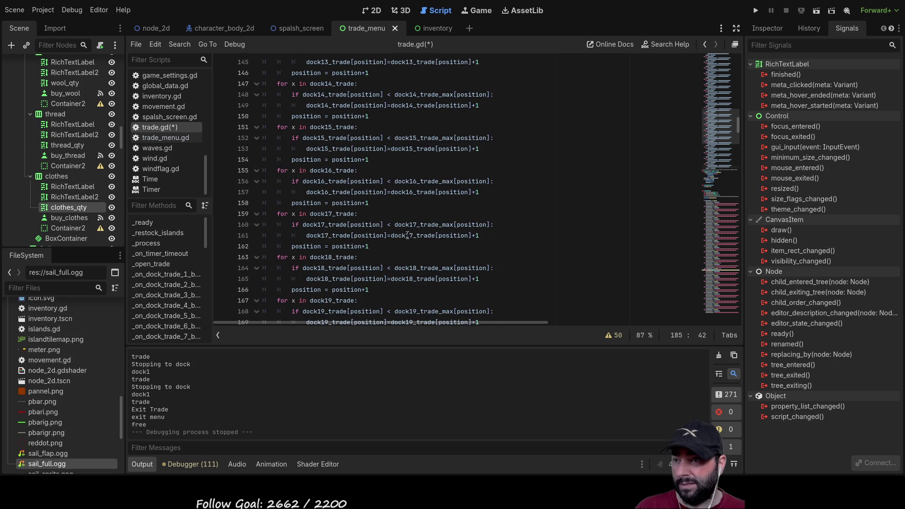
scroll(370, 238, "down", 1)
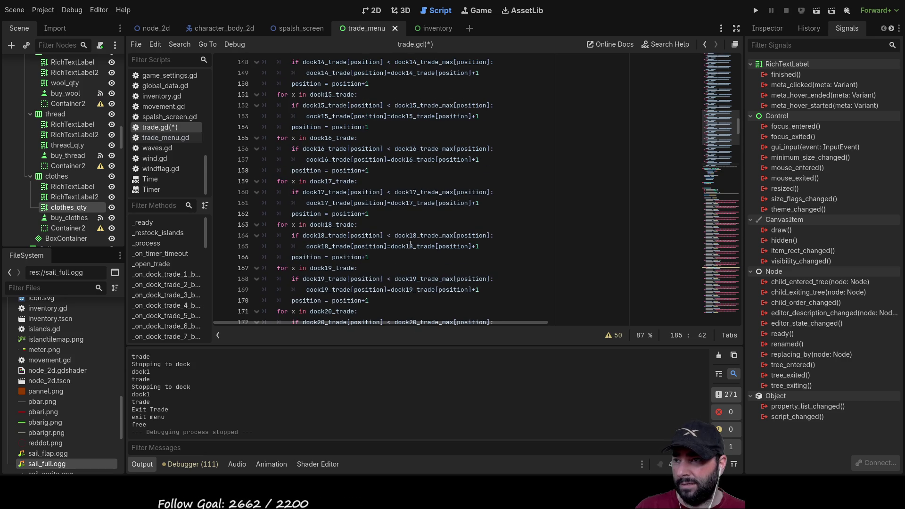
scroll(408, 242, "down", 2)
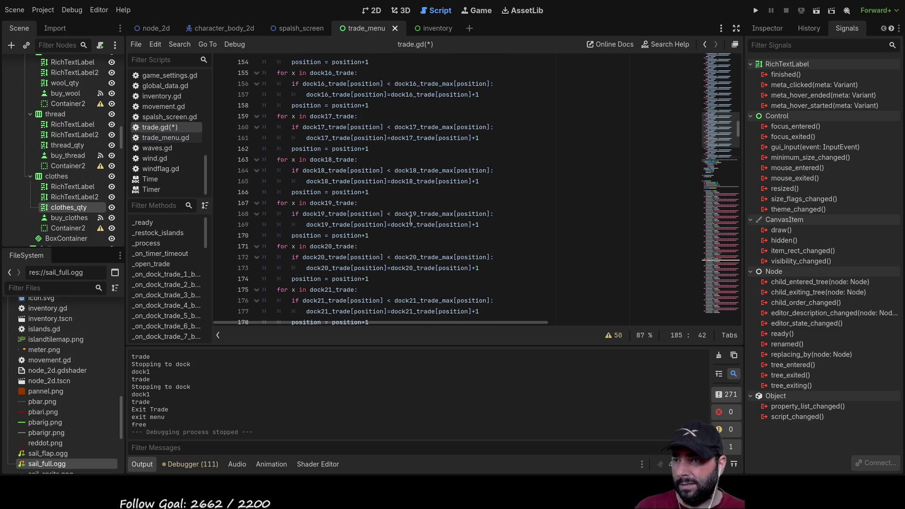
scroll(406, 241, "down", 3)
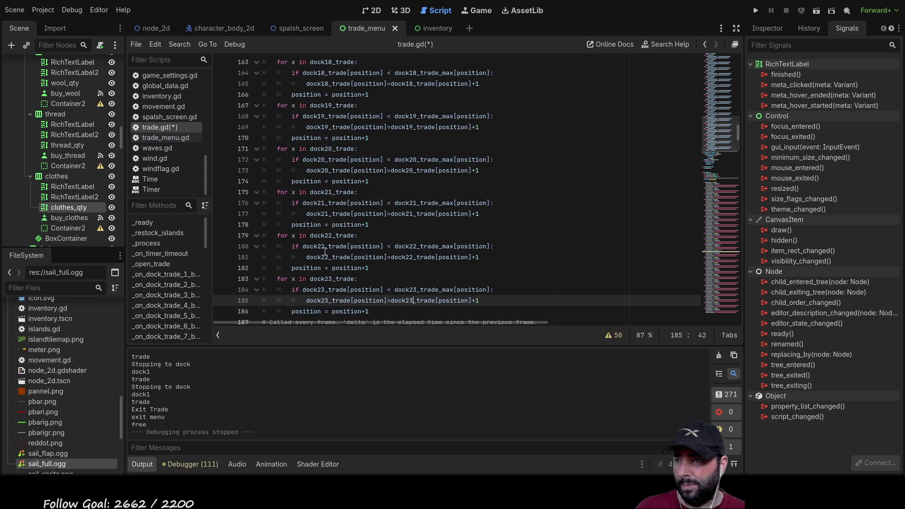
scroll(401, 262, "down", 1)
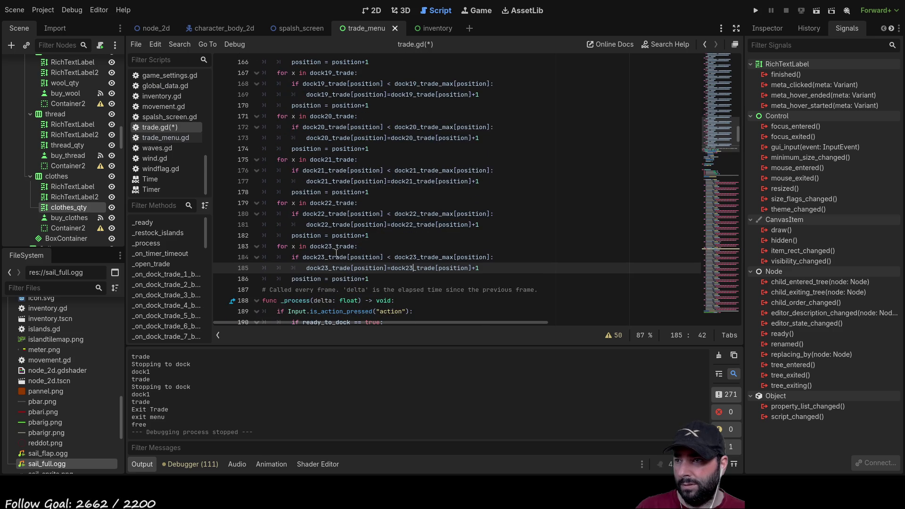
scroll(450, 242, "down", 3)
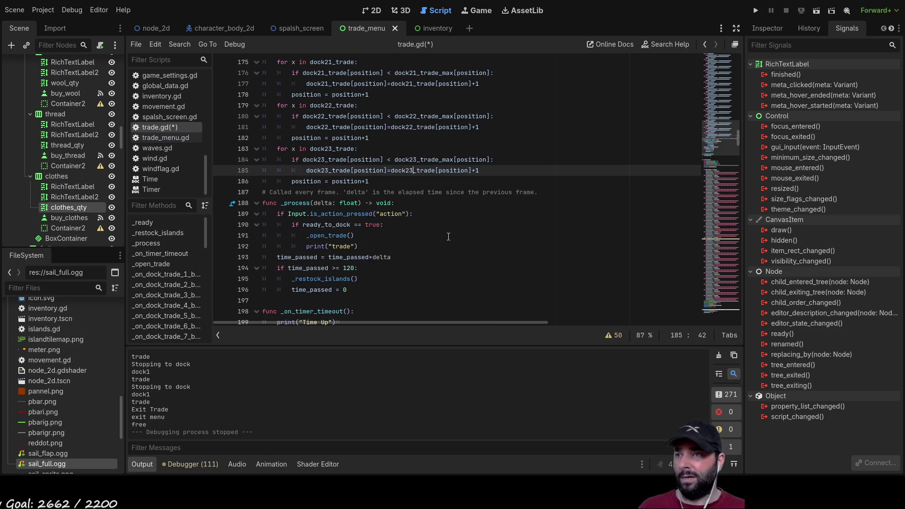
Run the project and choose Play from the main menu to start sailing.
scroll(448, 237, "up", 11)
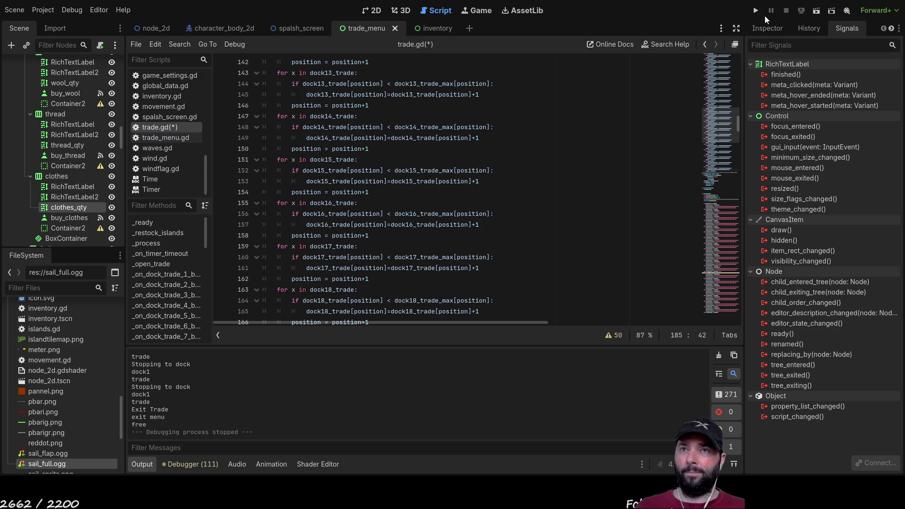
left_click(756, 10)
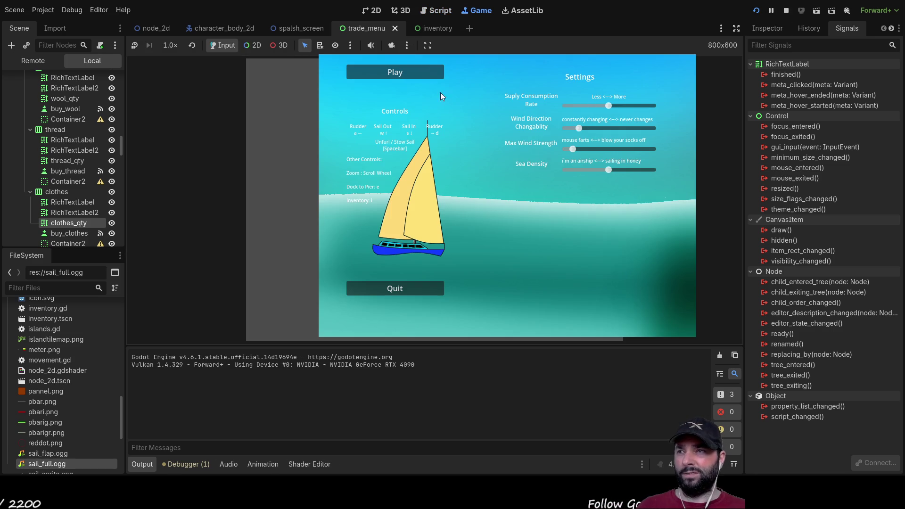
left_click(413, 72)
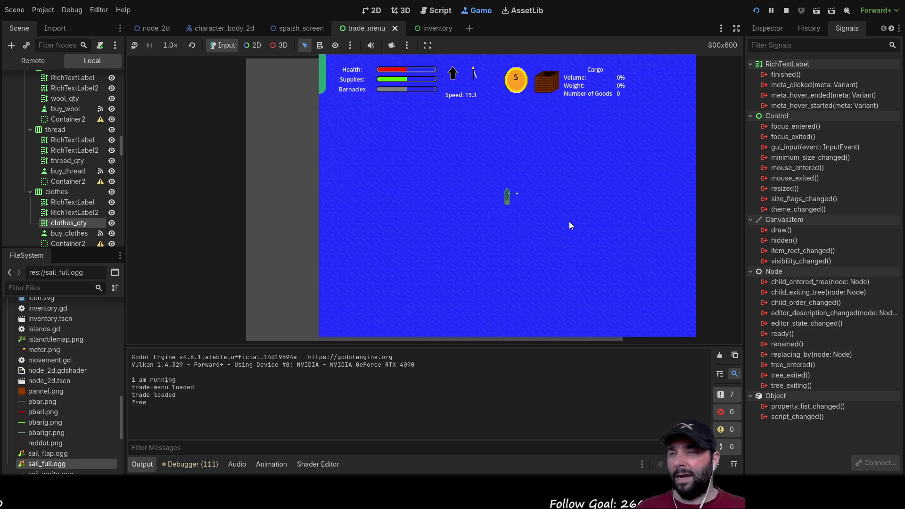
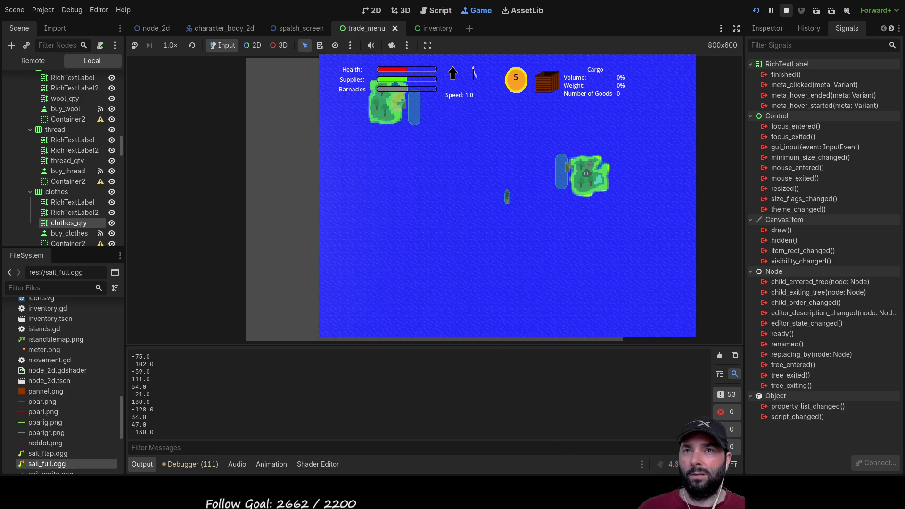
Stop the game and inspect the whalerock trade maximums in trade.gd.
key("F8")
scroll(340, 72, "up", 20)
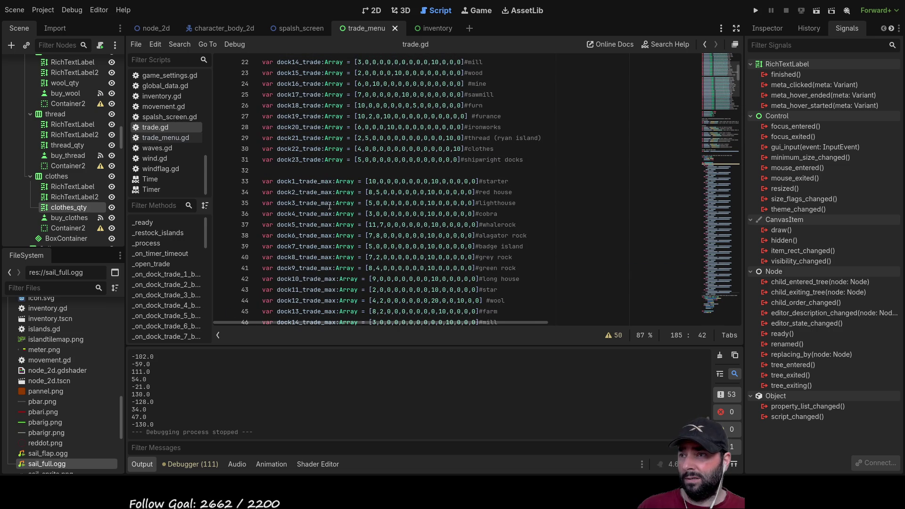
scroll(293, 207, "down", 2)
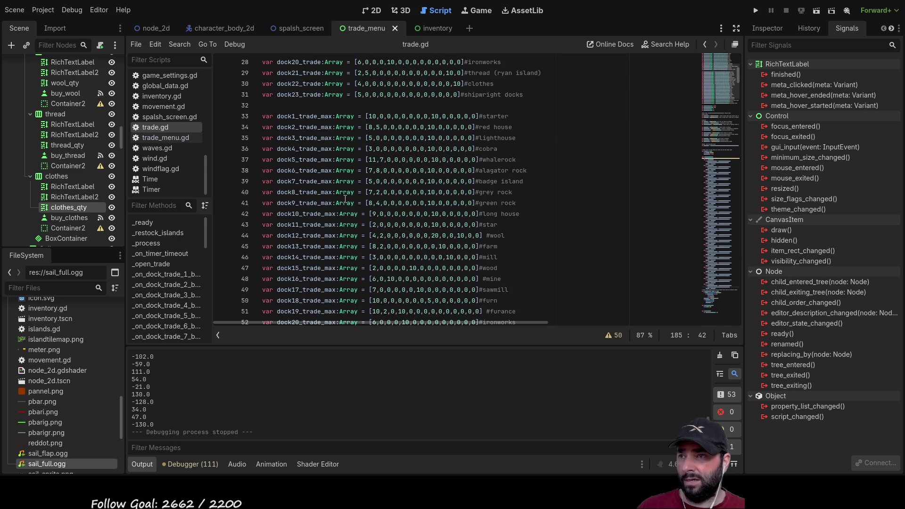
double_click(396, 159)
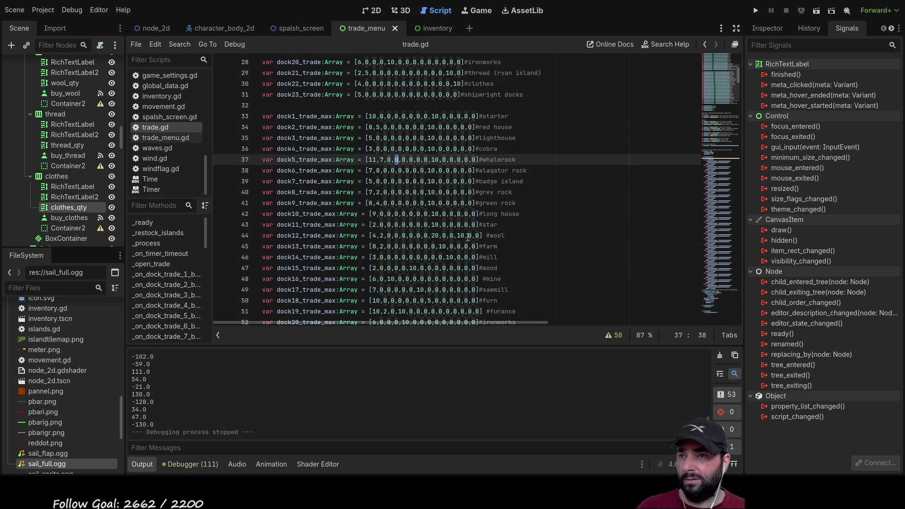
left_click(535, 181)
scroll(535, 227, "down", 4)
scroll(486, 178, "up", 5)
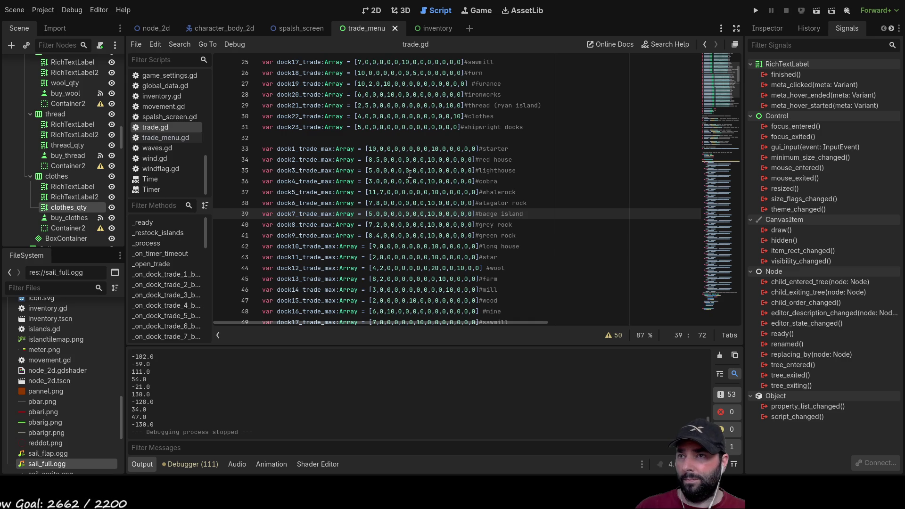
scroll(473, 210, "up", 5)
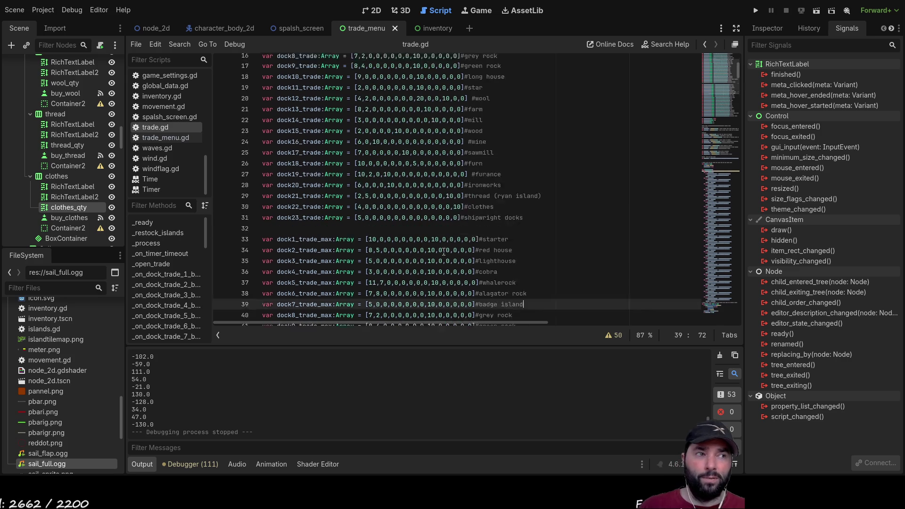
scroll(420, 235, "up", 3)
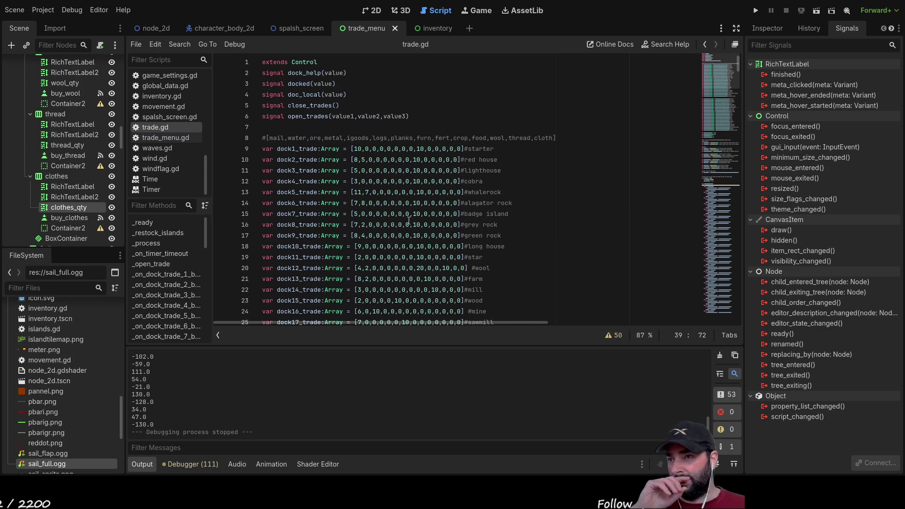
Review the starter dock's trade values and the other dock arrays, then relaunch the game.
left_click_drag(354, 148, 455, 150)
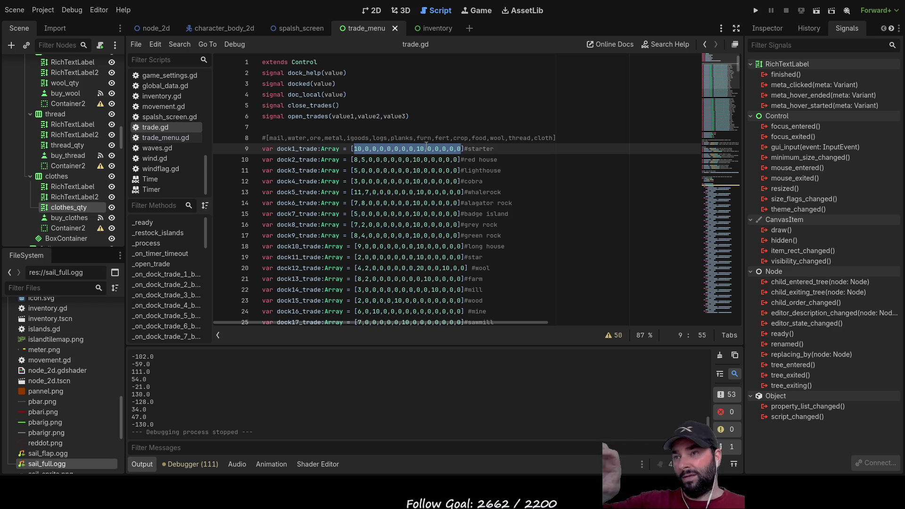
scroll(425, 150, "down", 4)
scroll(425, 151, "down", 6)
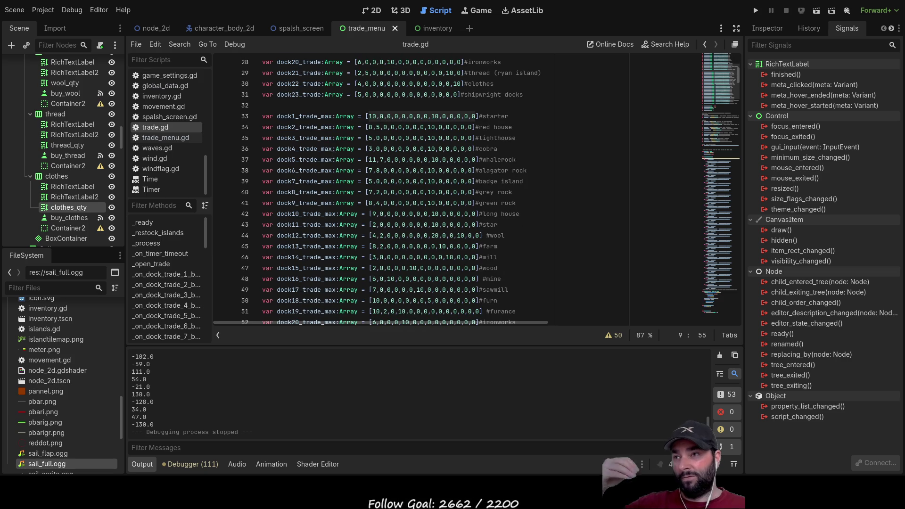
scroll(294, 146, "up", 1)
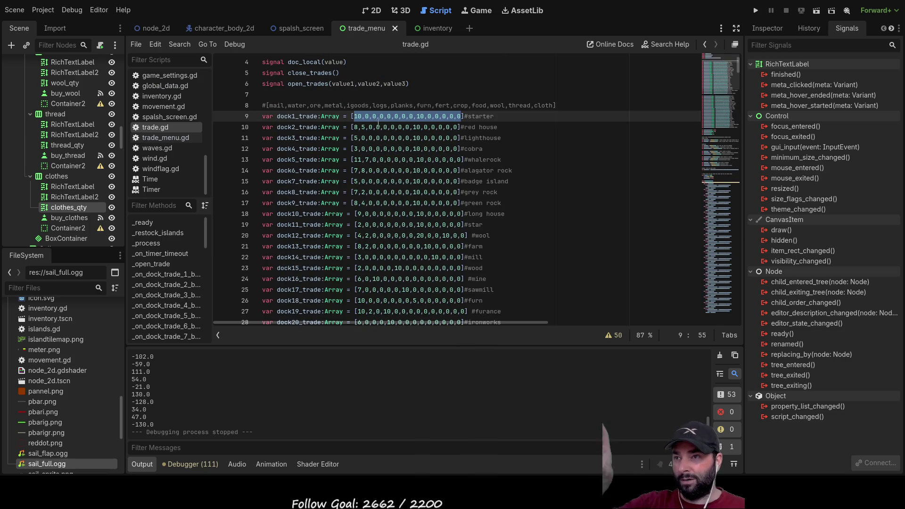
scroll(420, 171, "down", 8)
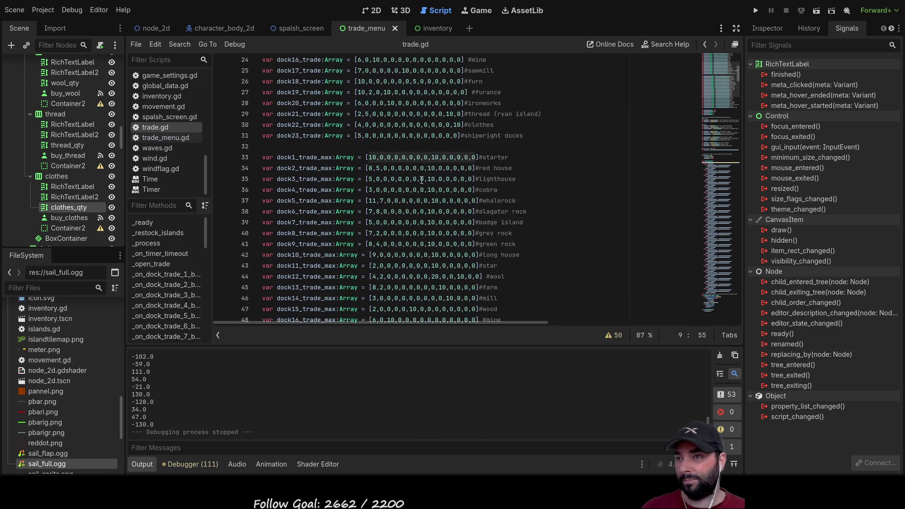
scroll(422, 219, "down", 8)
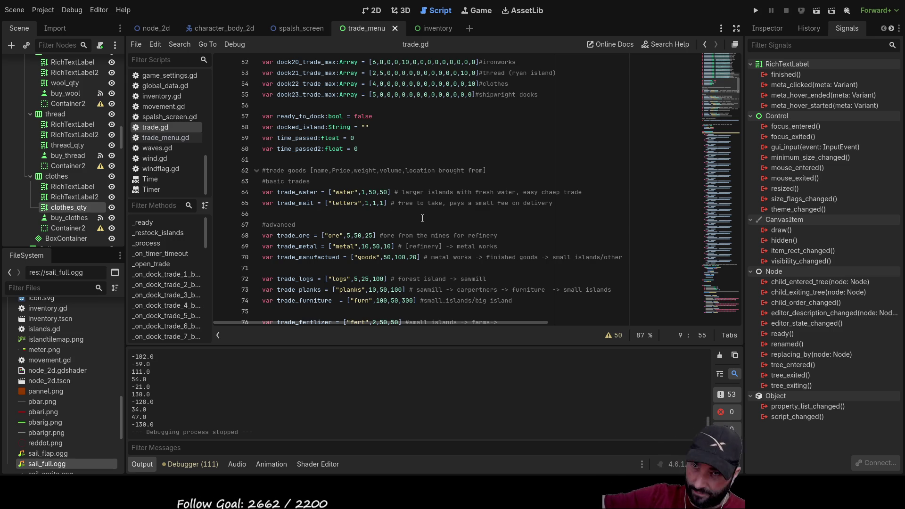
scroll(423, 218, "down", 6)
scroll(422, 220, "down", 18)
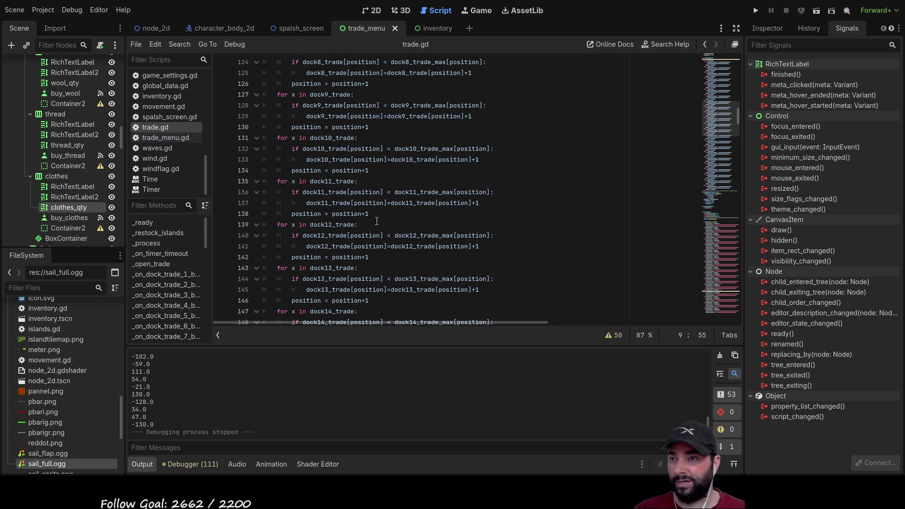
scroll(470, 256, "up", 8)
scroll(470, 256, "up", 20)
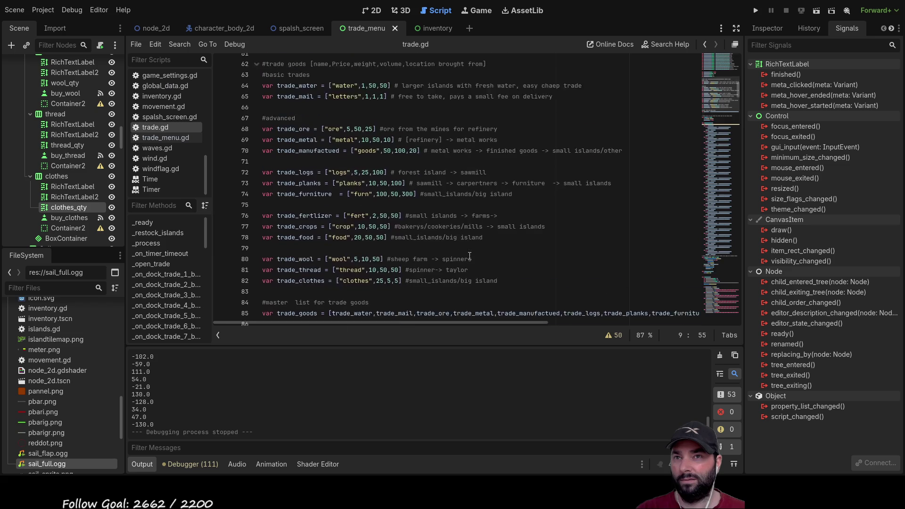
left_click(754, 12)
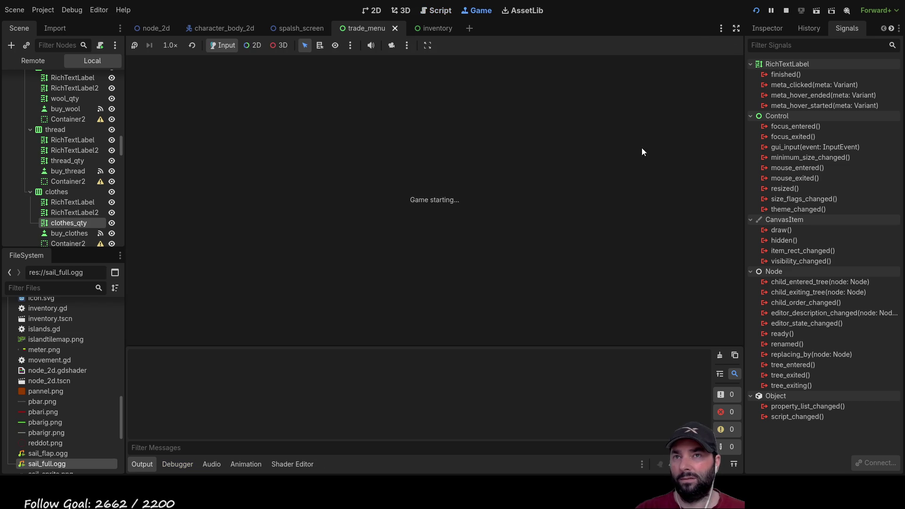
Start a new game from the title menu and steer the ship counter-clockwise.
left_click(395, 70)
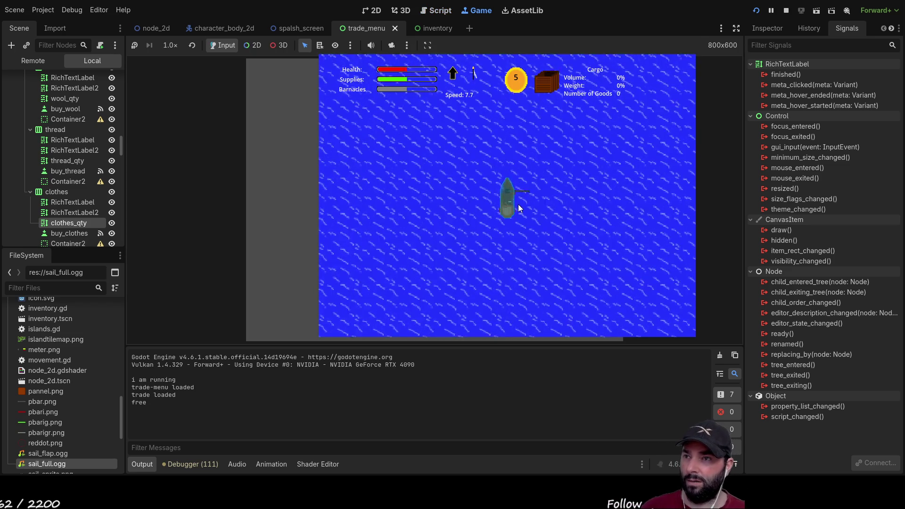
scroll(528, 214, "up", 5)
key("a")
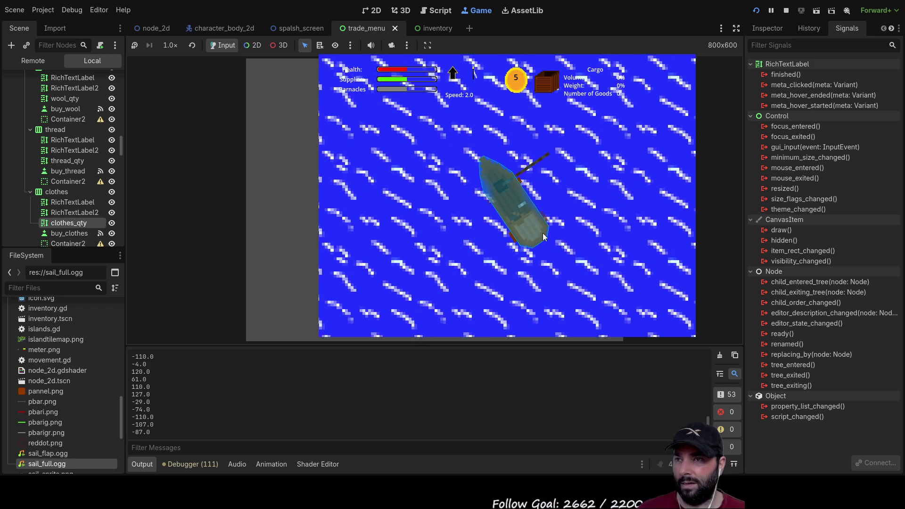
Adjust the camera zoom while sailing up to the island dock's 'Press e to Dock' prompt.
scroll(543, 230, "down", 3)
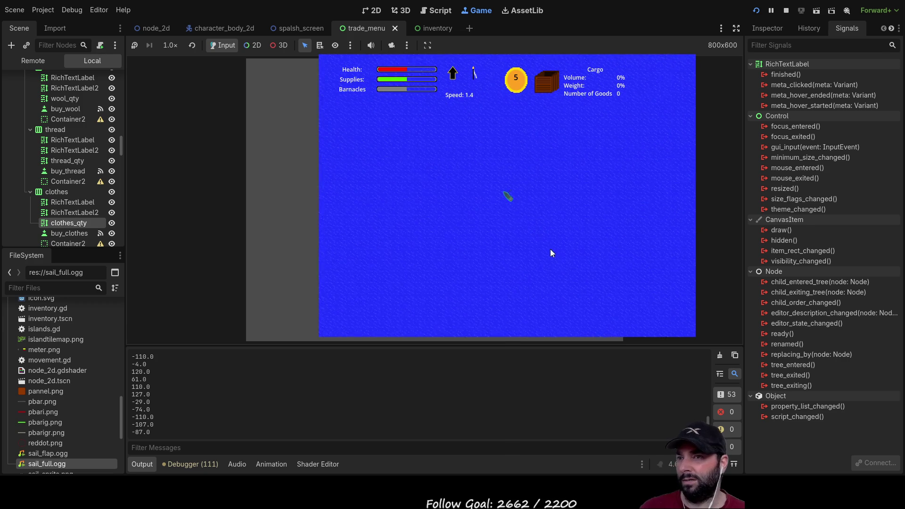
scroll(548, 236, "down", 3)
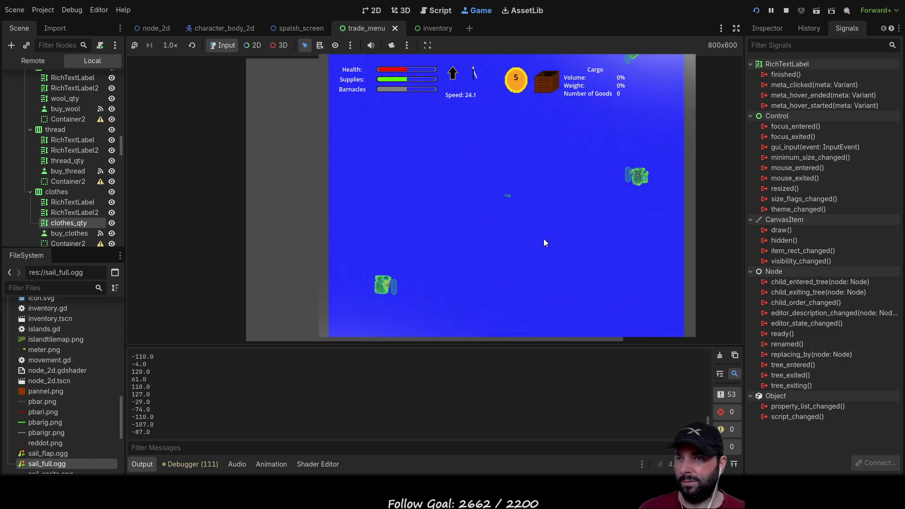
scroll(543, 231, "up", 5)
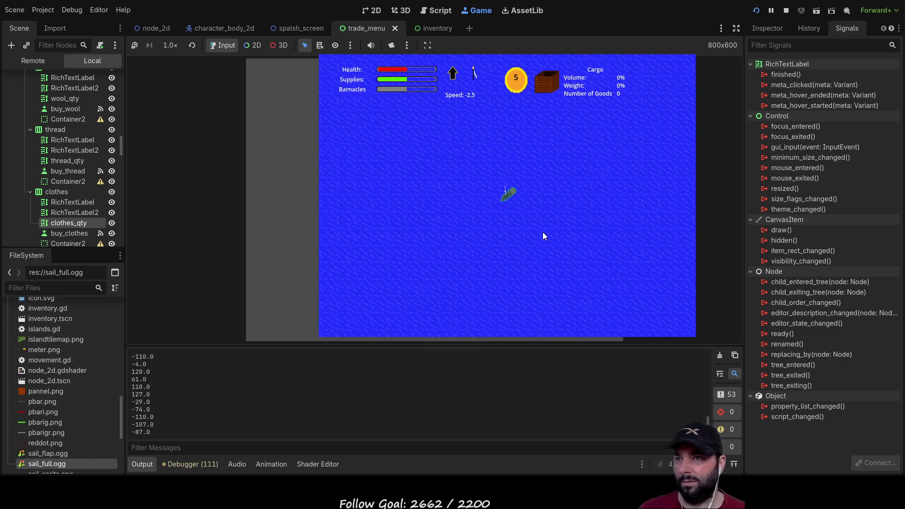
scroll(540, 230, "up", 3)
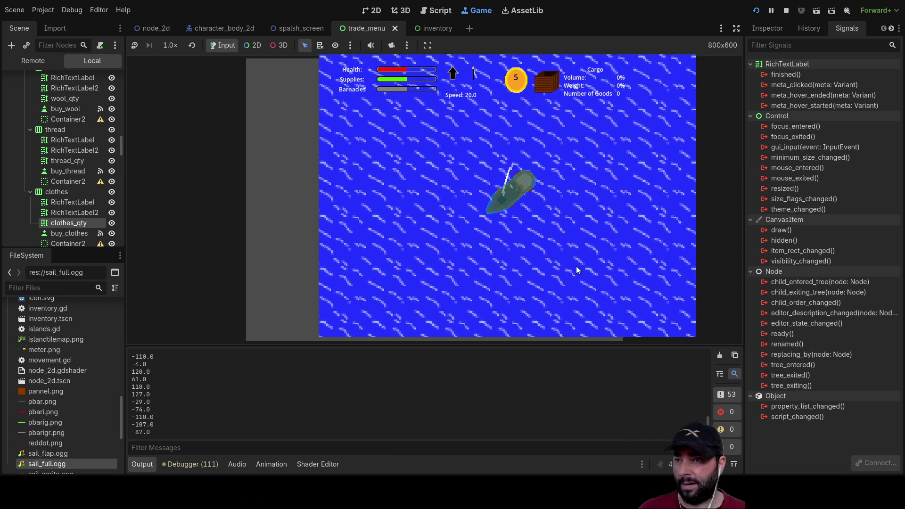
scroll(613, 263, "down", 3)
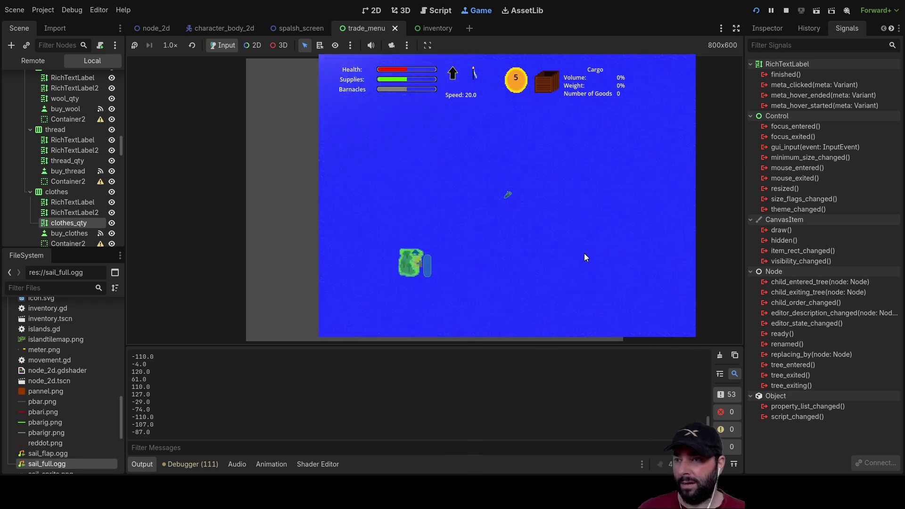
scroll(584, 255, "down", 5)
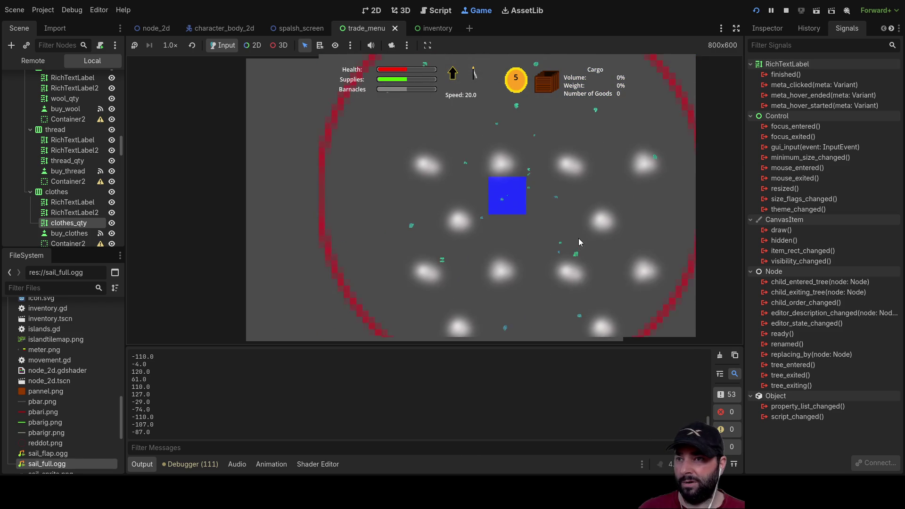
scroll(570, 236, "down", 2)
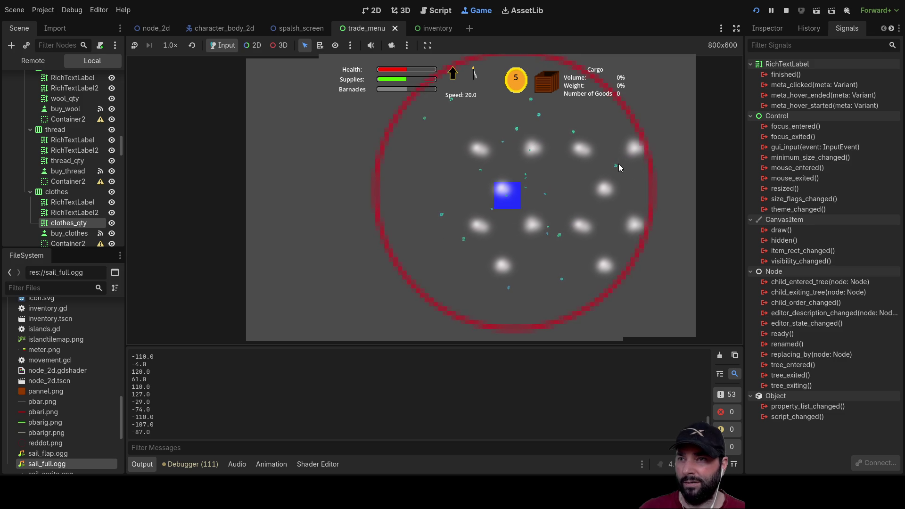
scroll(556, 233, "up", 5)
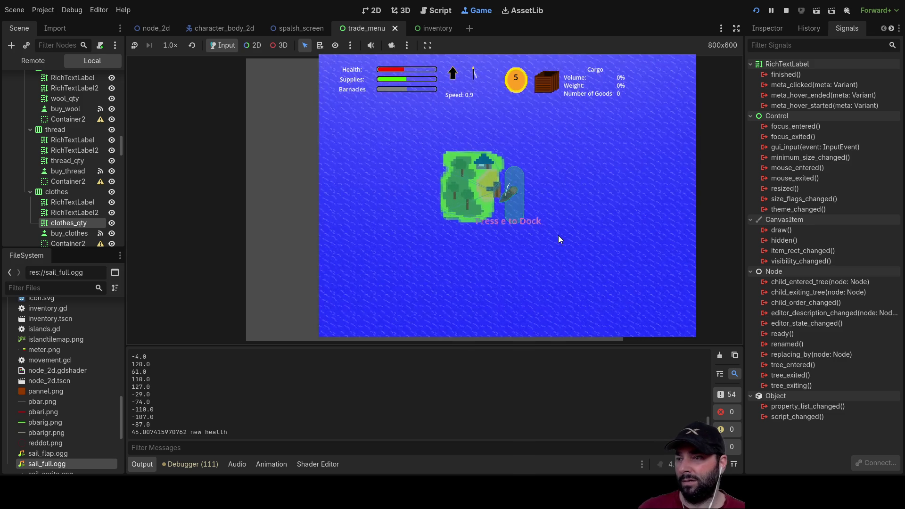
scroll(559, 238, "up", 5)
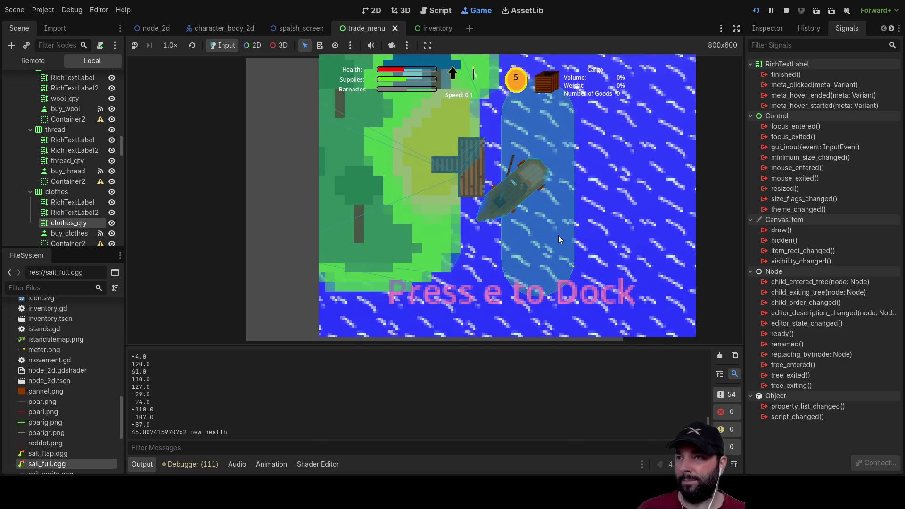
Dock at the island and buy Fix Hull, Hull Clean and Supplies.
key("e")
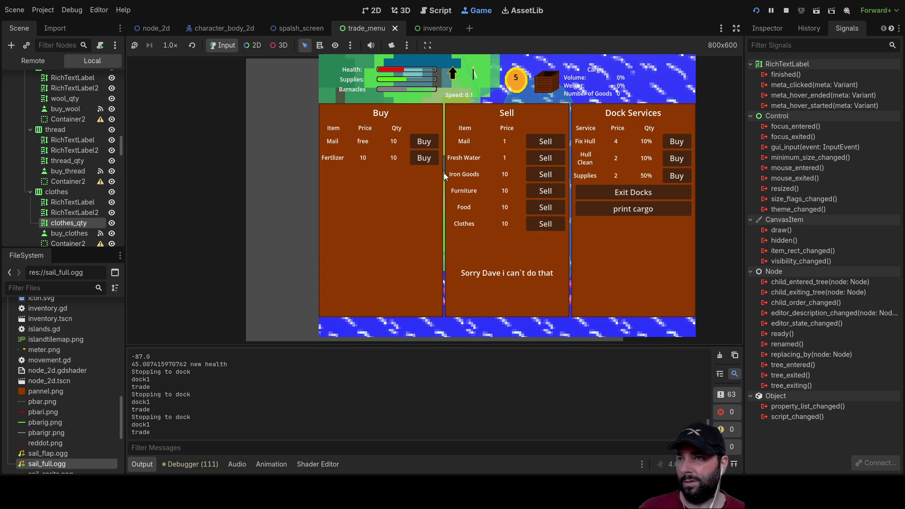
left_click(686, 142)
left_click(684, 142)
left_click(683, 144)
left_click(682, 145)
left_click(680, 146)
left_click(681, 161)
left_click(681, 161)
left_click(680, 160)
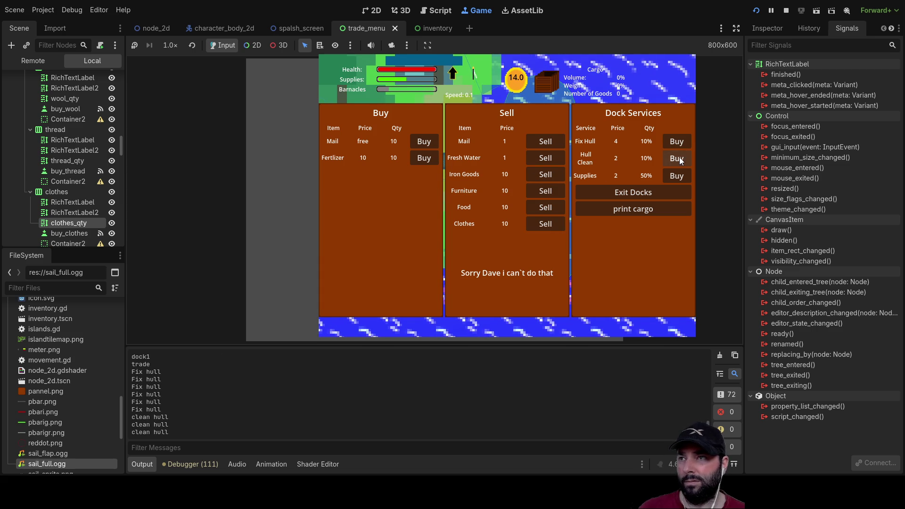
left_click(677, 175)
left_click(677, 175)
left_click(677, 175)
left_click(678, 175)
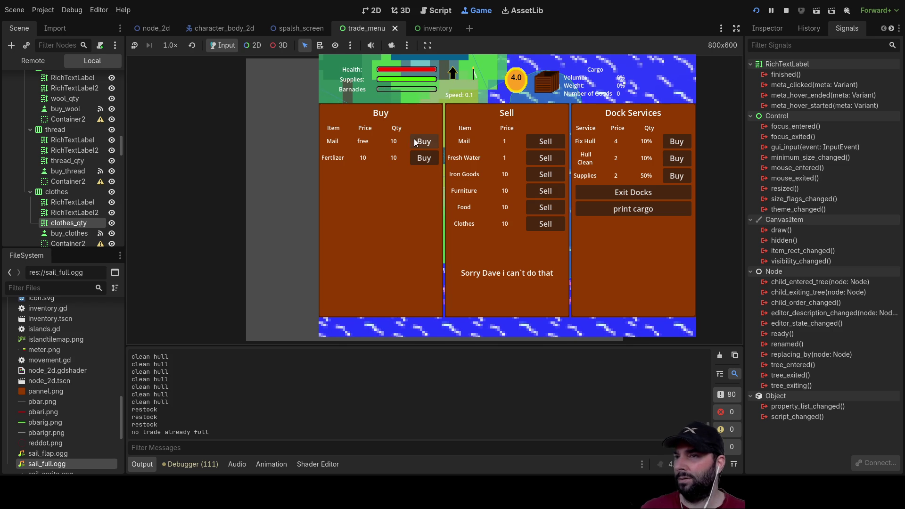
Buy all the mail and fertilizer, then exit the docks.
left_click(433, 139)
left_click(433, 139)
left_click(433, 139)
left_click(432, 139)
left_click(433, 139)
left_click(433, 139)
left_click(432, 139)
left_click(433, 138)
left_click(433, 138)
left_click(433, 138)
left_click(433, 139)
left_click(433, 139)
left_click(425, 159)
left_click(424, 159)
left_click(424, 159)
left_click(424, 160)
left_click(424, 160)
left_click(425, 160)
left_click(425, 159)
left_click(426, 160)
left_click(426, 159)
left_click(425, 157)
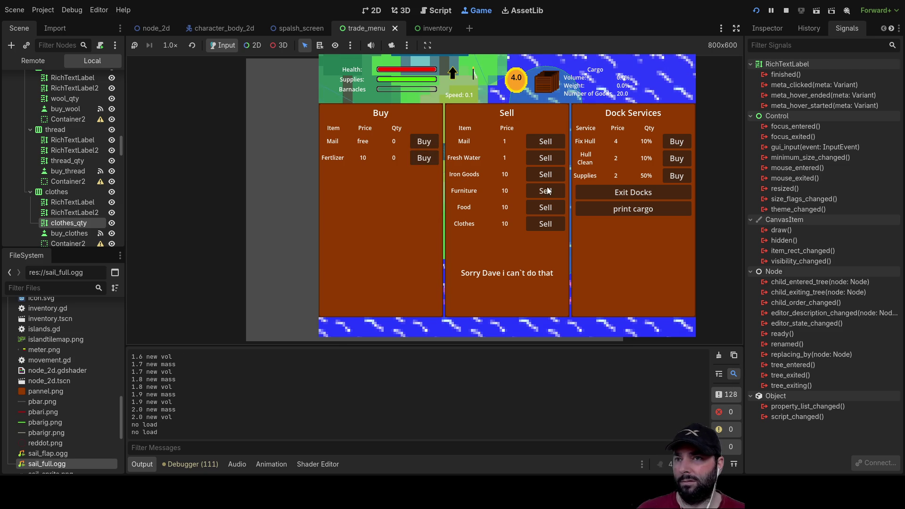
left_click(629, 193)
Sail the ship away from the dock, turning clockwise and speeding up.
key("s")
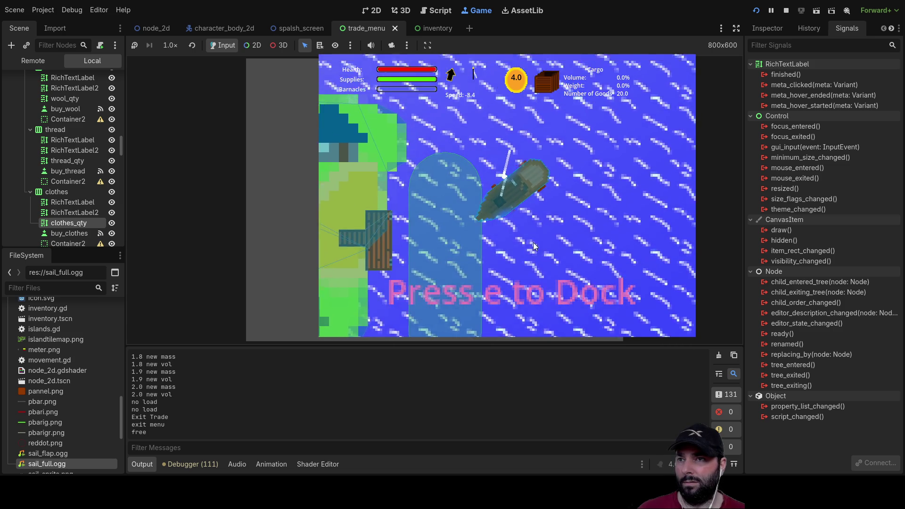
key("w")
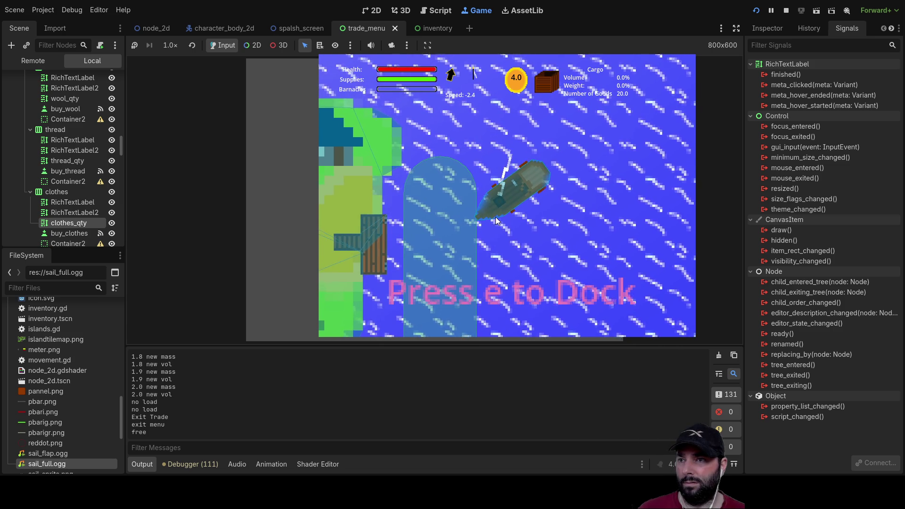
key("d")
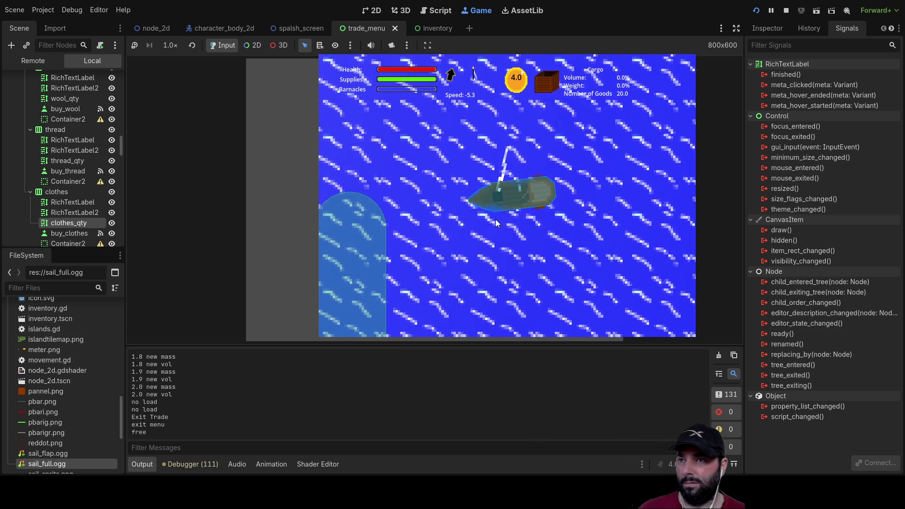
key("w")
key("d")
Zoom the camera out until the whole map inside the red boundary circle shows.
scroll(495, 219, "down", 5)
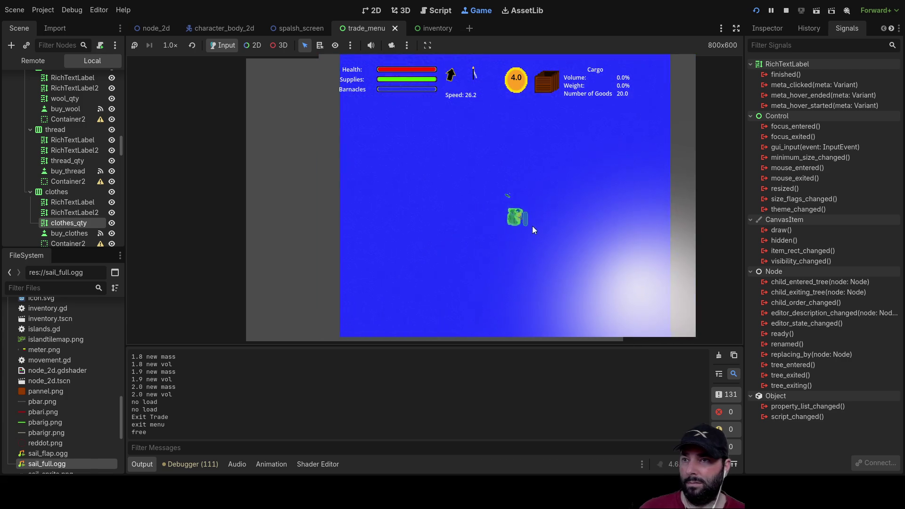
scroll(532, 231, "down", 3)
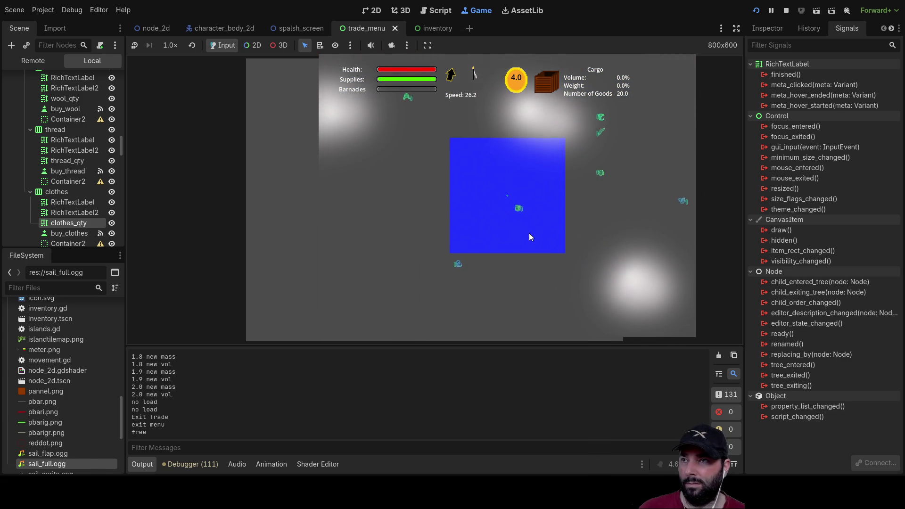
scroll(527, 233, "up", 6)
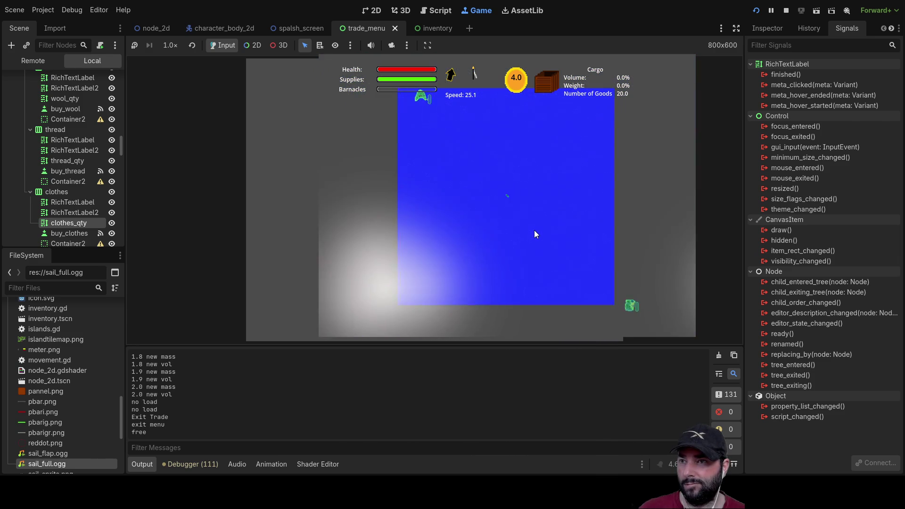
scroll(534, 234, "down", 2)
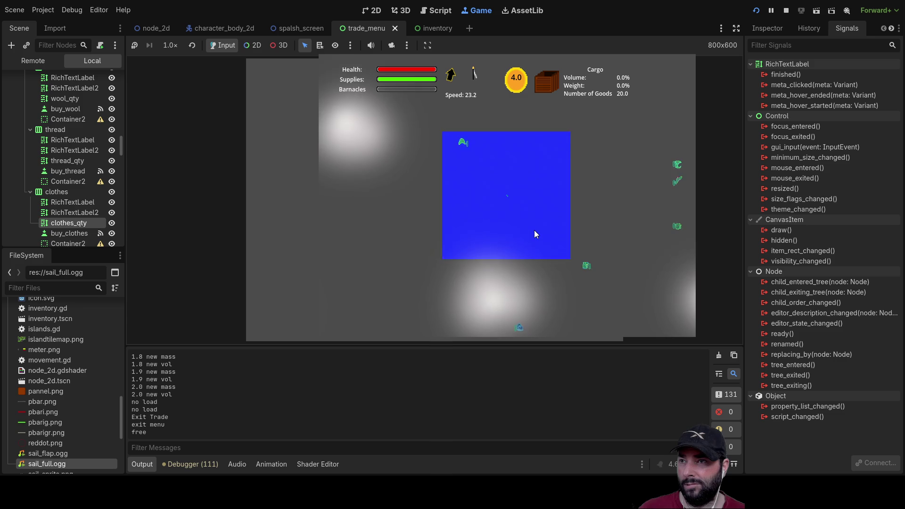
scroll(534, 231, "down", 2)
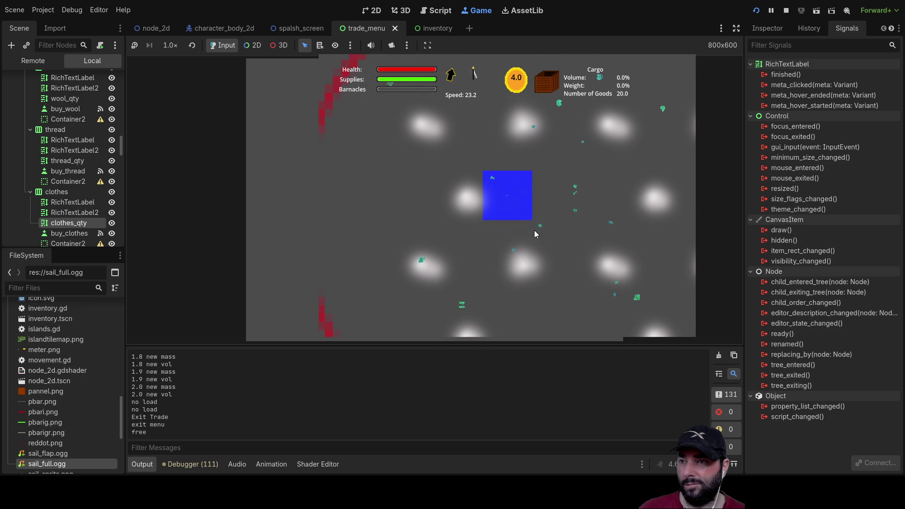
scroll(530, 236, "up", 5)
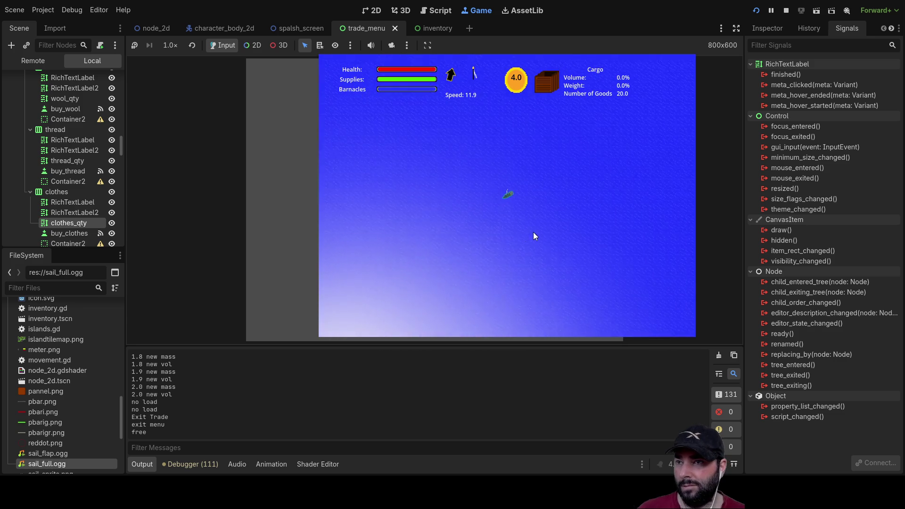
scroll(535, 234, "up", 5)
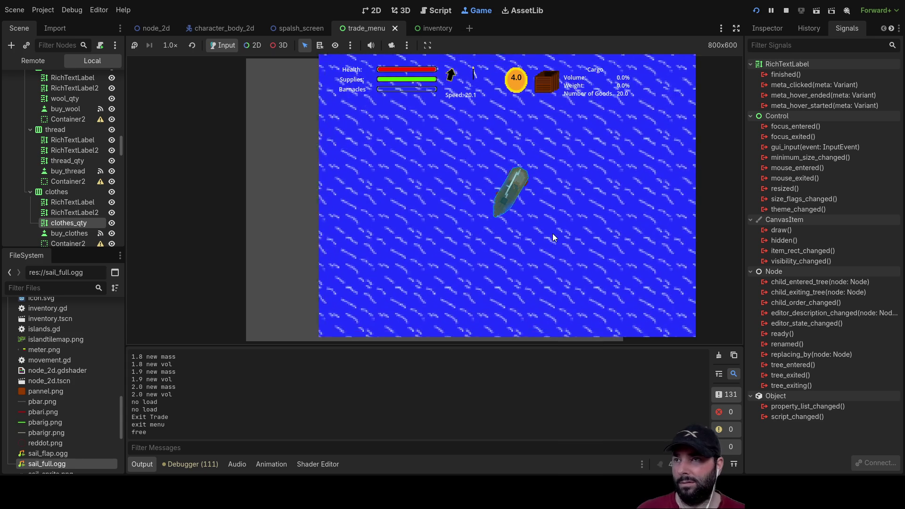
scroll(553, 234, "down", 5)
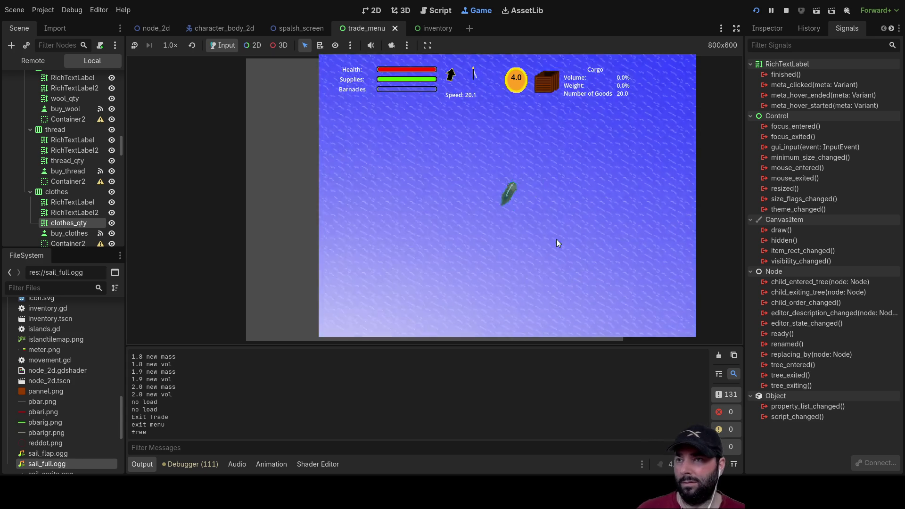
scroll(553, 256, "down", 5)
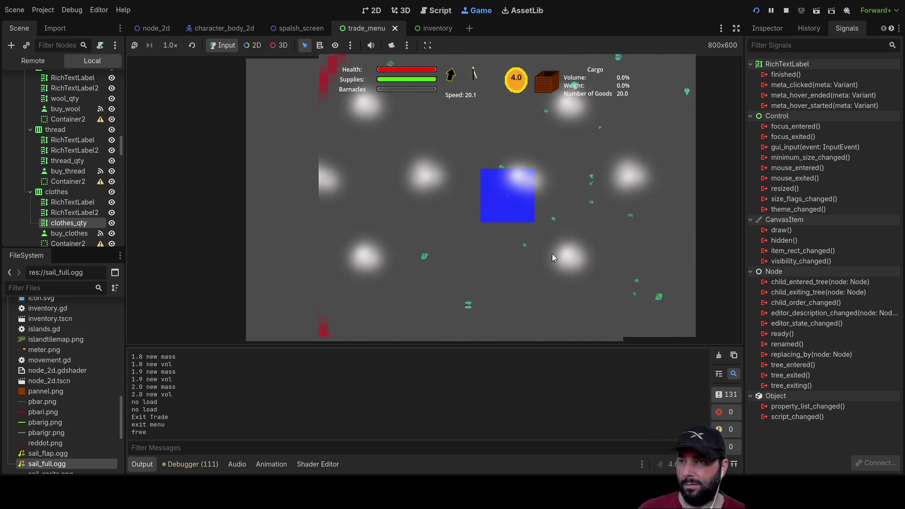
scroll(552, 257, "down", 2)
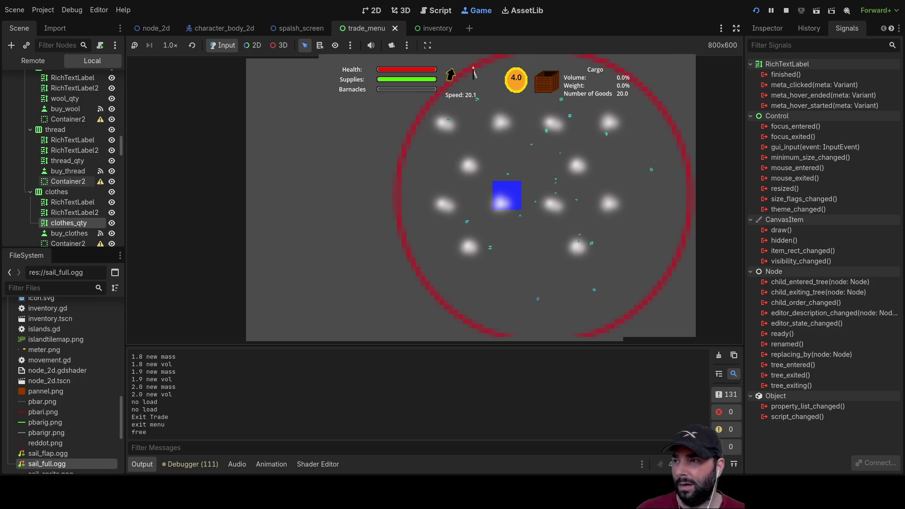
scroll(68, 191, "up", 2)
scroll(68, 192, "up", 10)
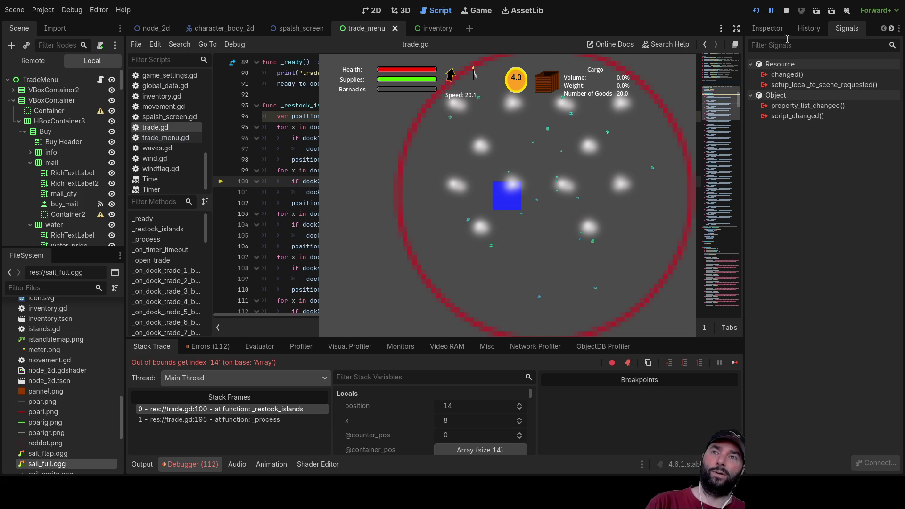
Stop the game halted on the out-of-bounds index 14 error in _restock_islands.
left_click(787, 11)
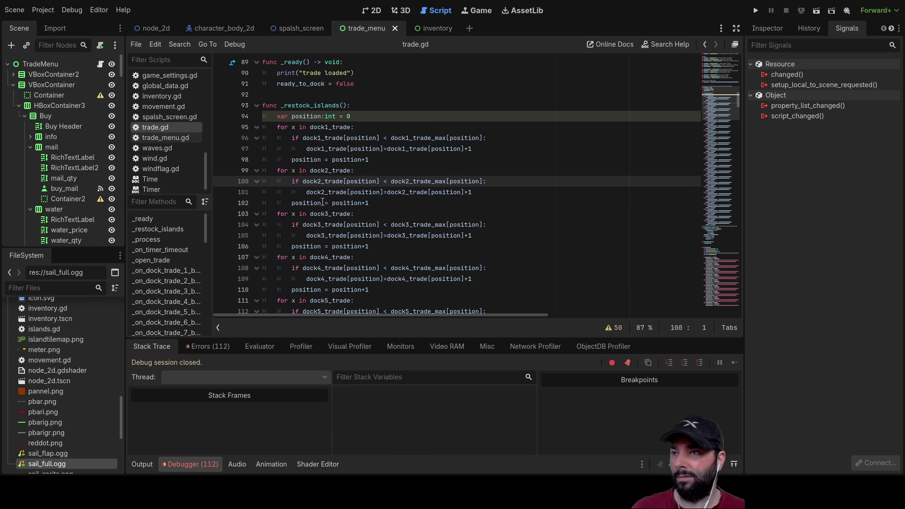
Check where position is used, then add a blank line above the dock2_trade loop for the reset.
left_click(371, 160)
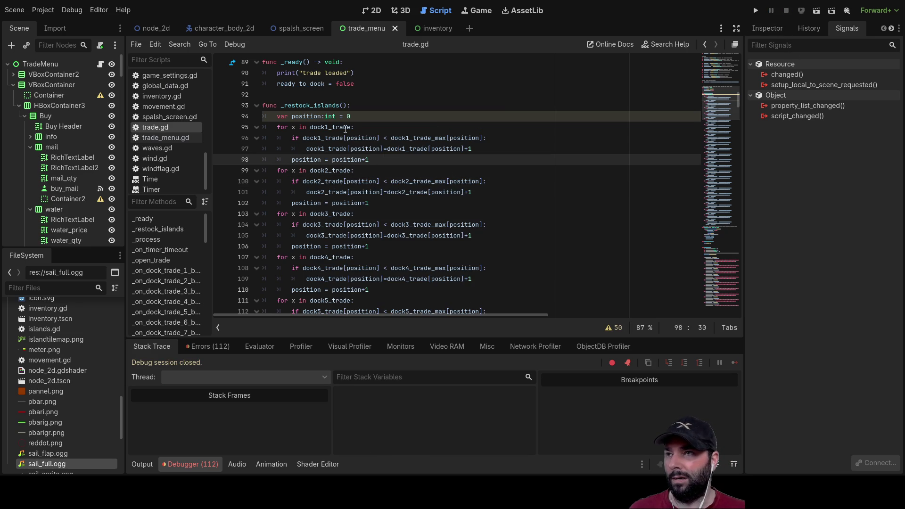
double_click(303, 116)
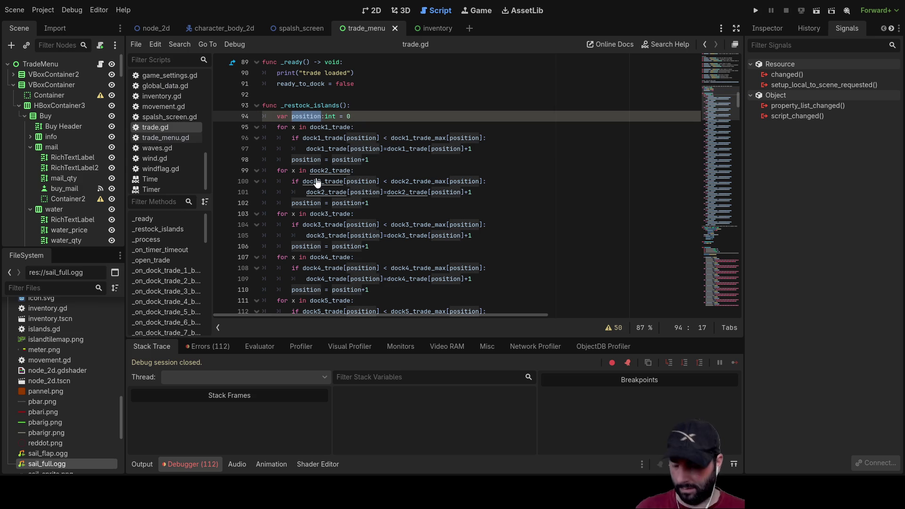
left_click(276, 171)
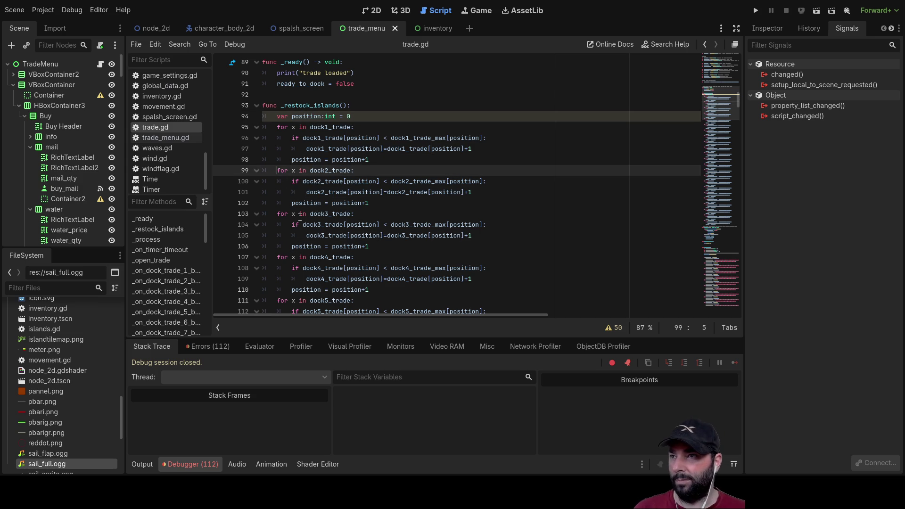
key("Return")
key("Up")
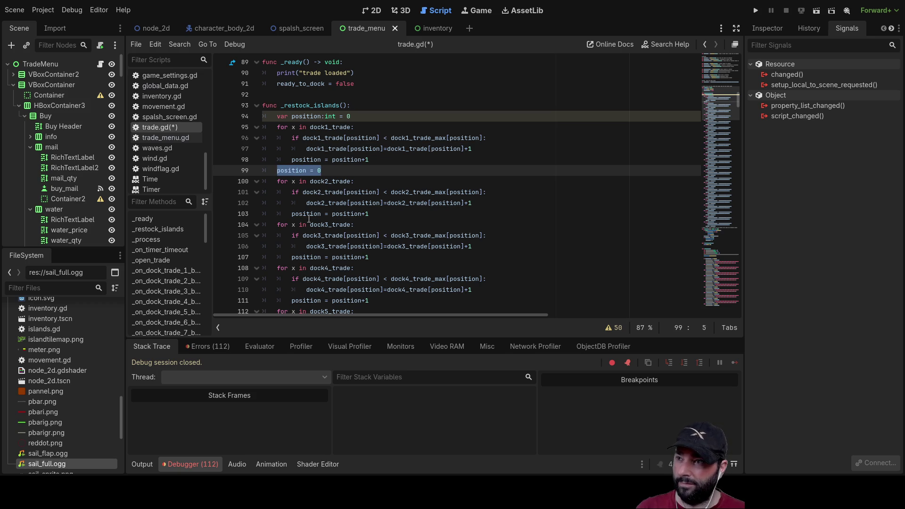
left_click(278, 225)
Insert empty lines above the dock3, dock4, dock5 and dock6 trade loops.
key("Return")
key("Up")
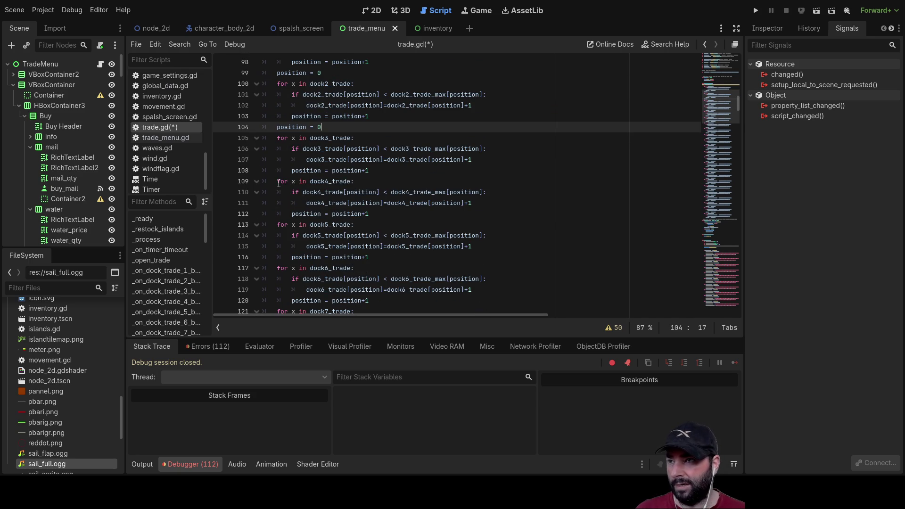
left_click(278, 182)
key("Return")
key("Up")
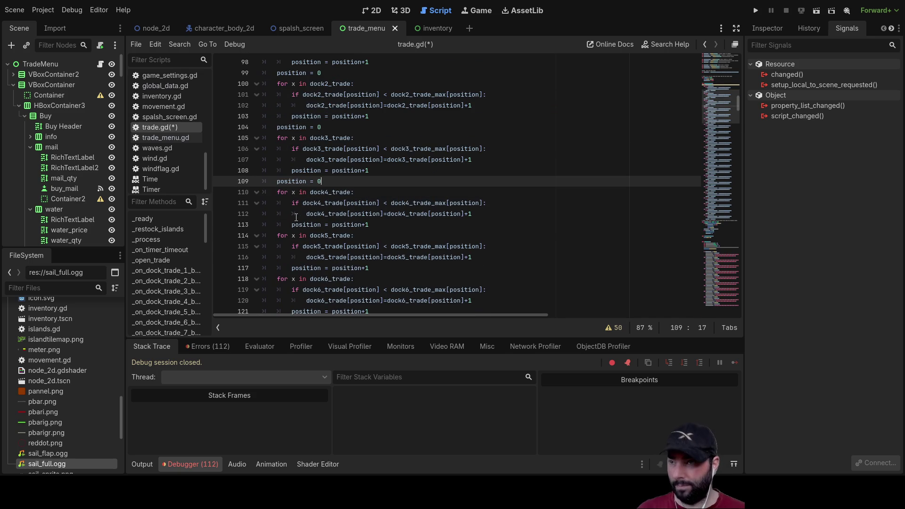
scroll(296, 216, "down", 2)
left_click(278, 169)
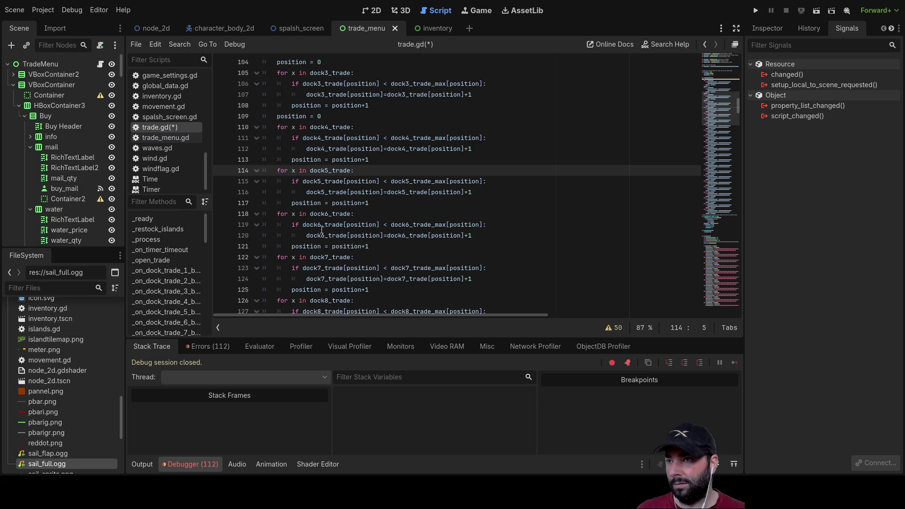
key("Return")
key("Up")
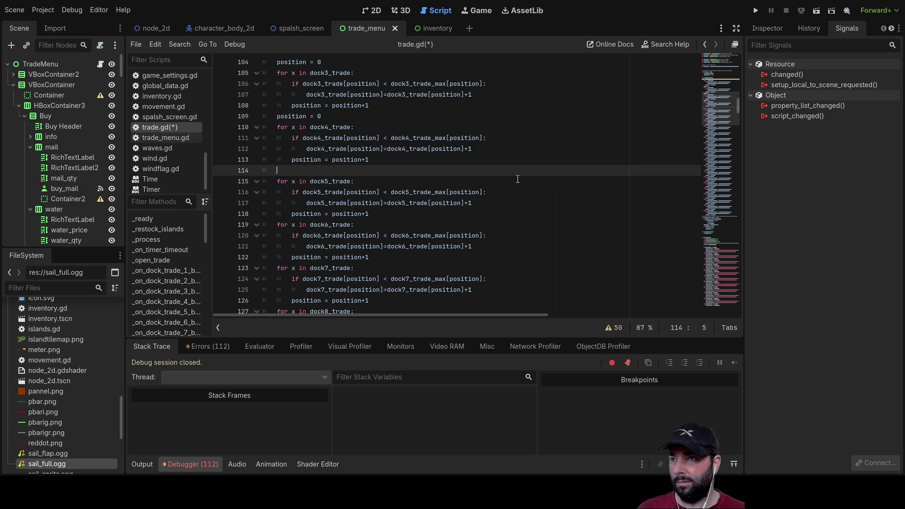
type("position = 0")
left_click(278, 224)
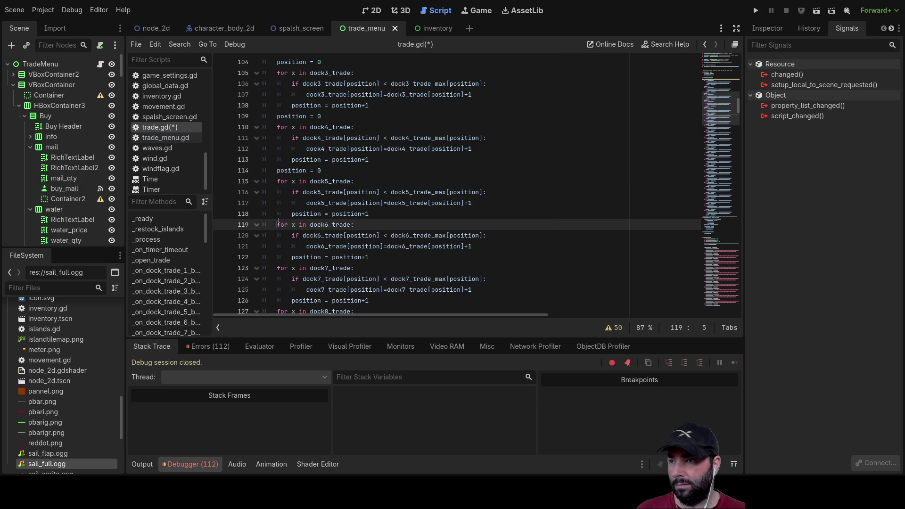
key("Return")
key("Up")
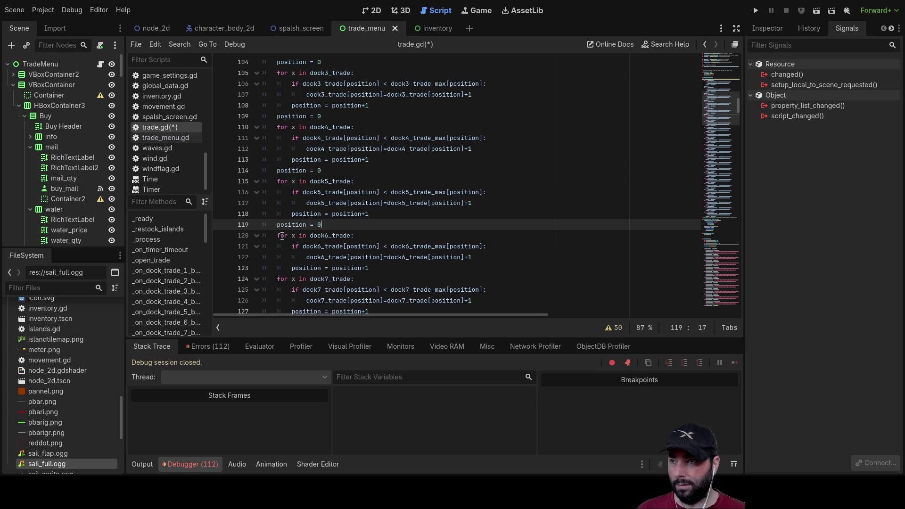
Add 'position = 0' above the dock7, dock8 and dock9 trade loops.
scroll(282, 236, "down", 3)
left_click(278, 182)
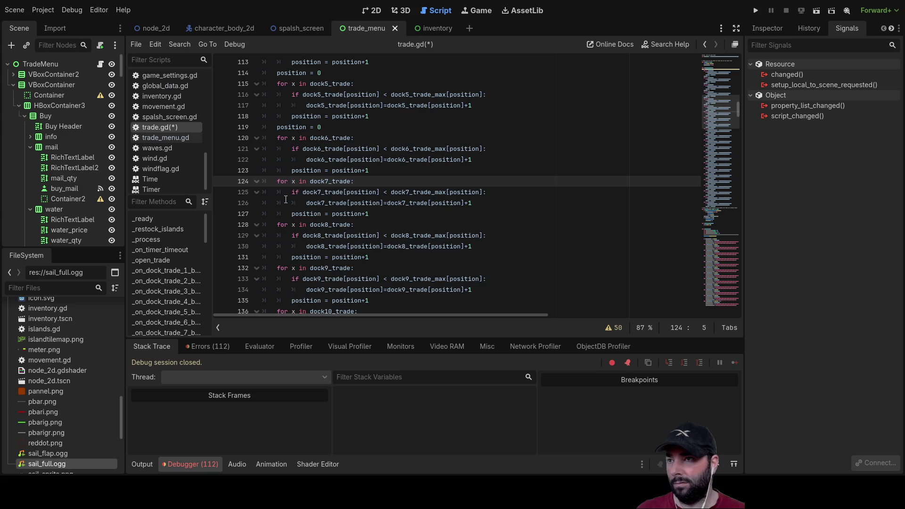
key("Return")
key("Up")
type("position = 0")
scroll(282, 188, "down", 2)
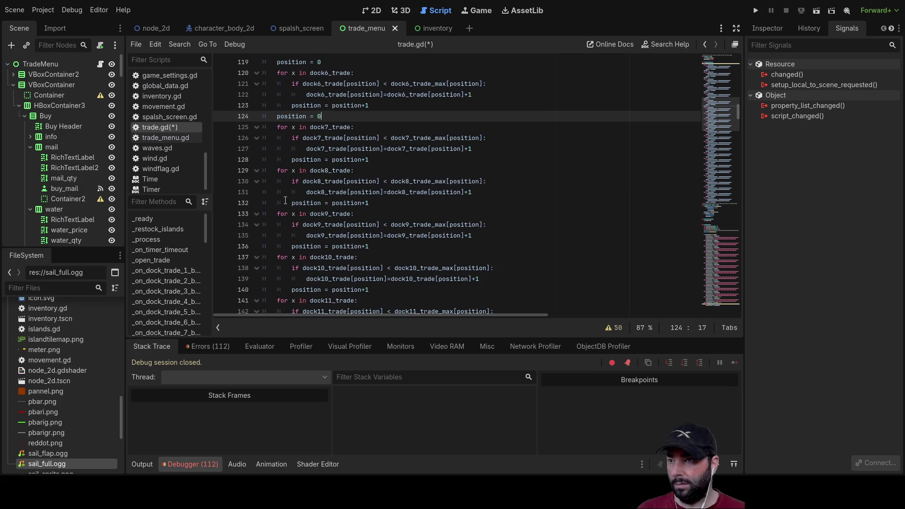
left_click(277, 171)
key("Return")
key("Up")
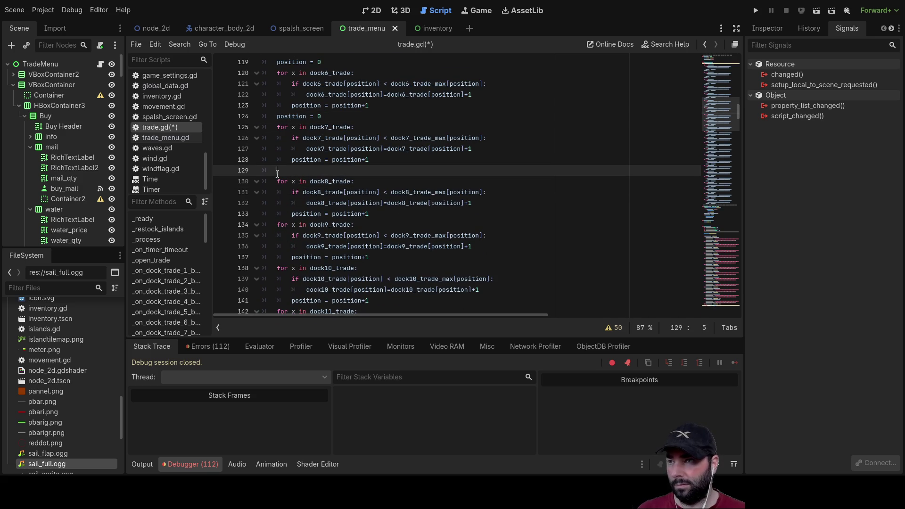
type("position = 0")
scroll(277, 174, "down", 2)
left_click(277, 159)
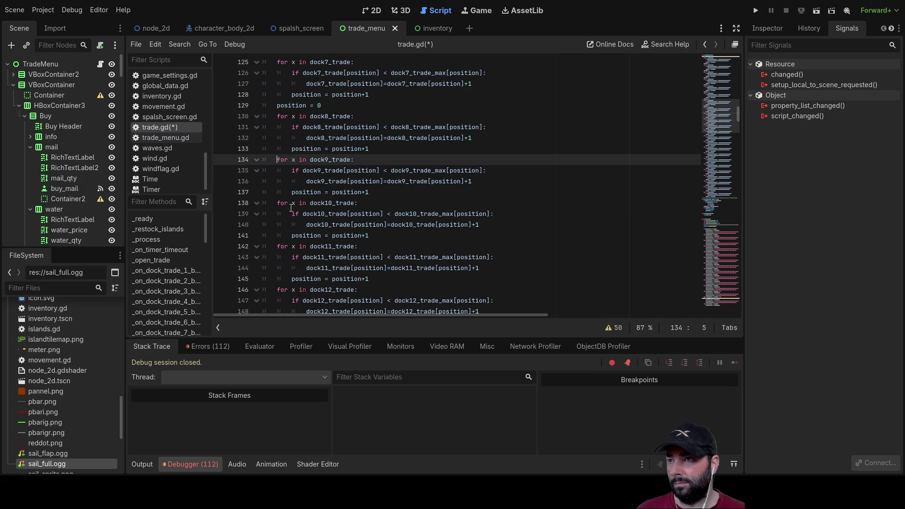
key("Return")
key("Up")
type("position = 0")
Add 'position = 0' above the dock10, dock11 and dock12 trade loops.
scroll(304, 208, "down", 2)
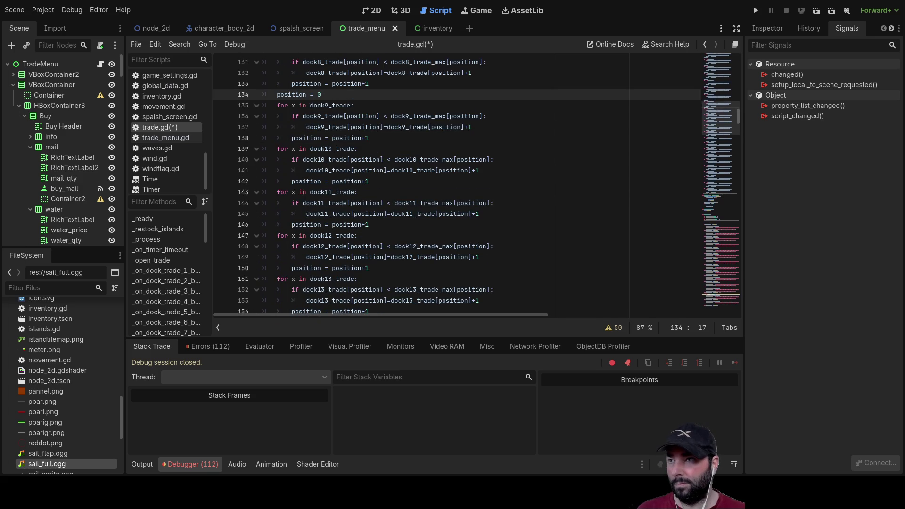
left_click(278, 148)
key("Return")
key("Up")
type("position = 0")
scroll(302, 207, "down", 3)
left_click(277, 105)
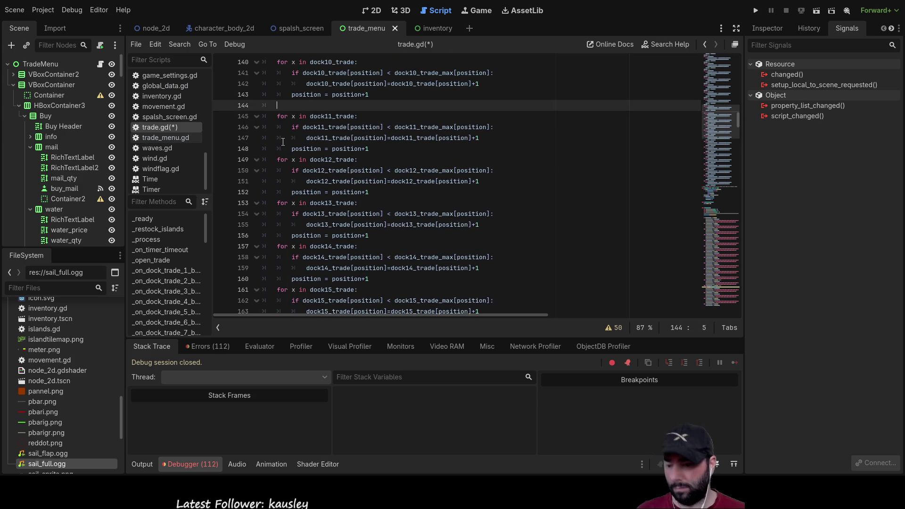
key("Return")
key("Up")
type("position = 0")
left_click(277, 158)
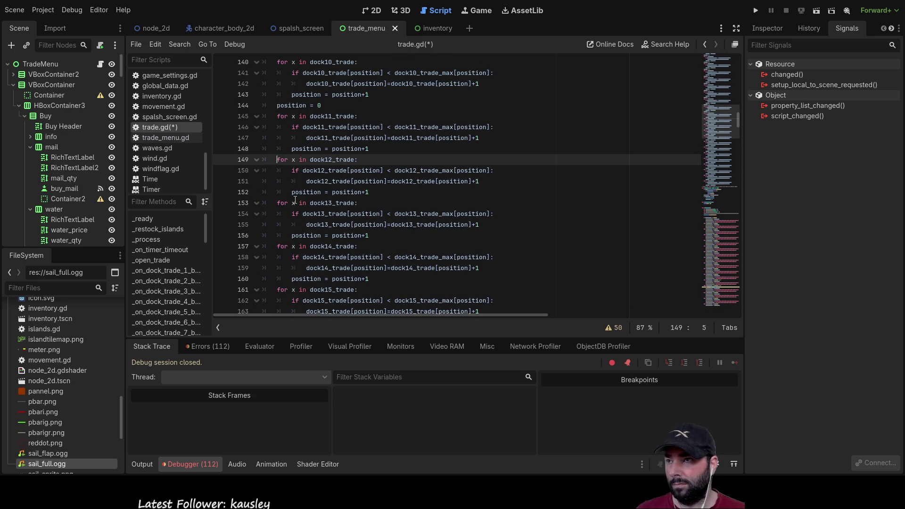
key("Return")
key("Up")
type("position = 0")
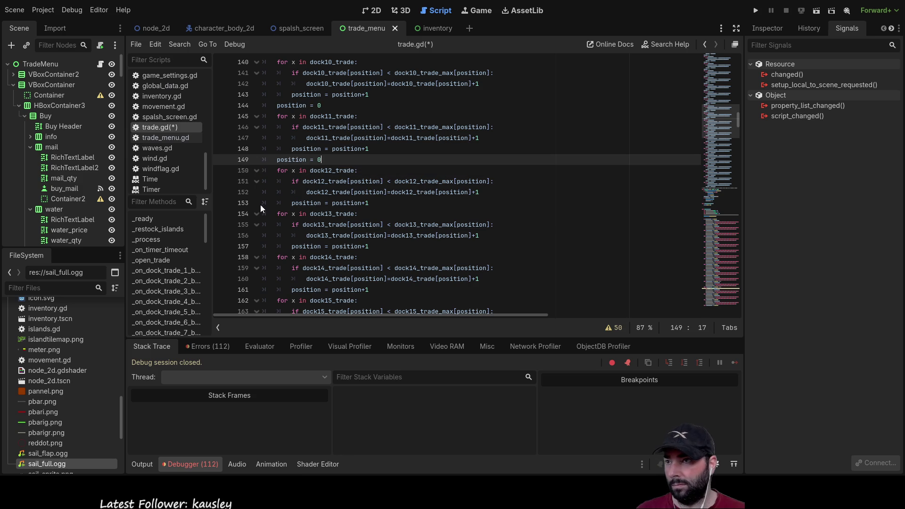
Add 'position = 0' above dock13 and dock14, and insert lines above dock15 and dock16.
left_click(272, 214)
key("Return")
key("Up")
type("position = 0")
scroll(307, 257, "down", 3)
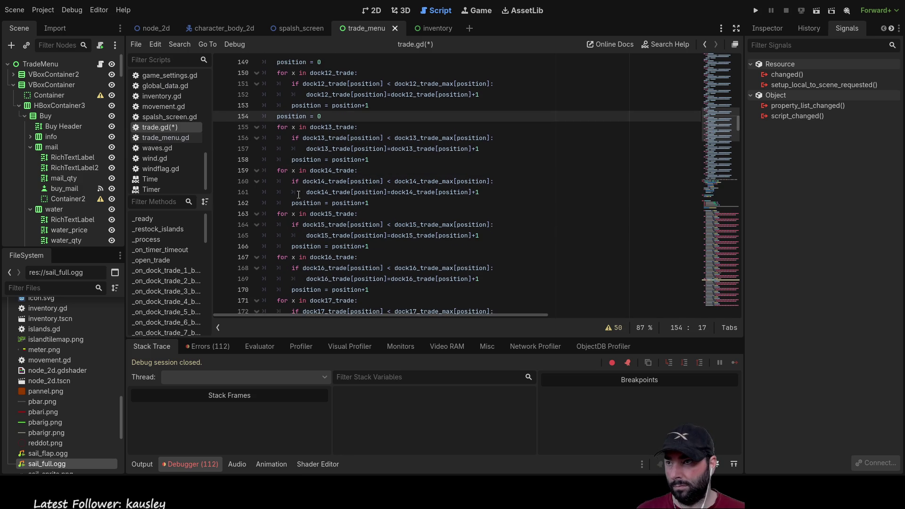
left_click(277, 171)
key("Return")
key("Up")
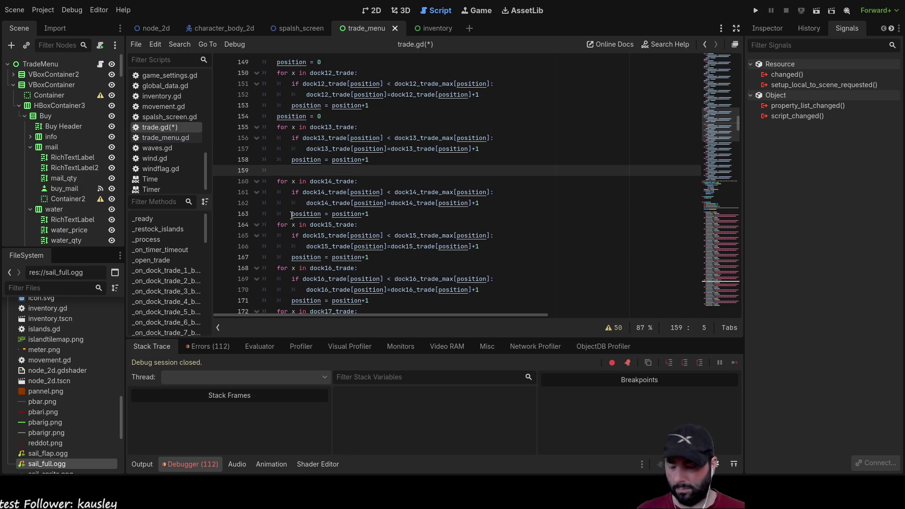
type("position = 0")
scroll(270, 172, "down", 2)
left_click(278, 159)
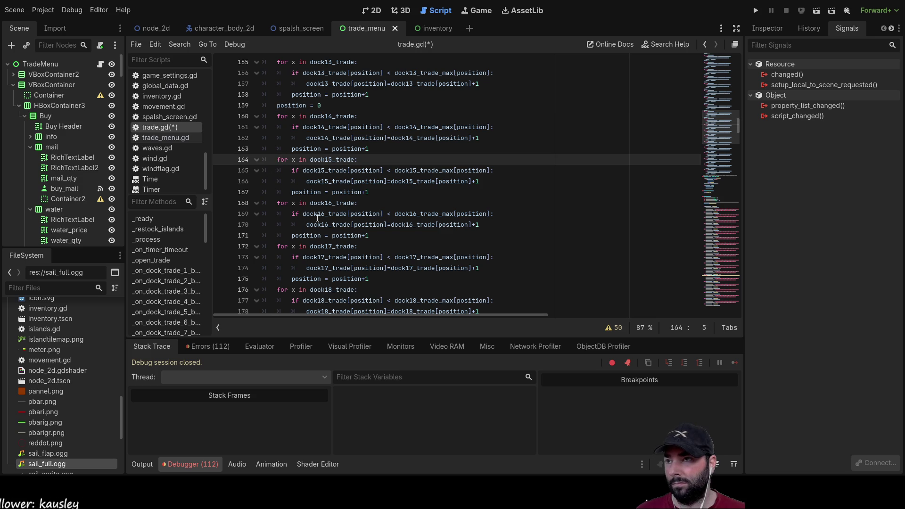
key("Return")
key("Up")
scroll(318, 222, "down", 2)
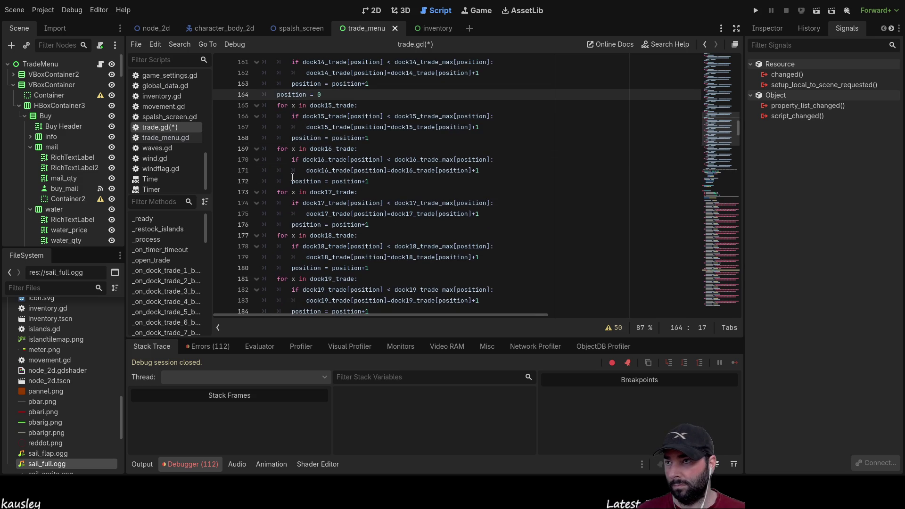
left_click(277, 149)
key("Return")
key("Up")
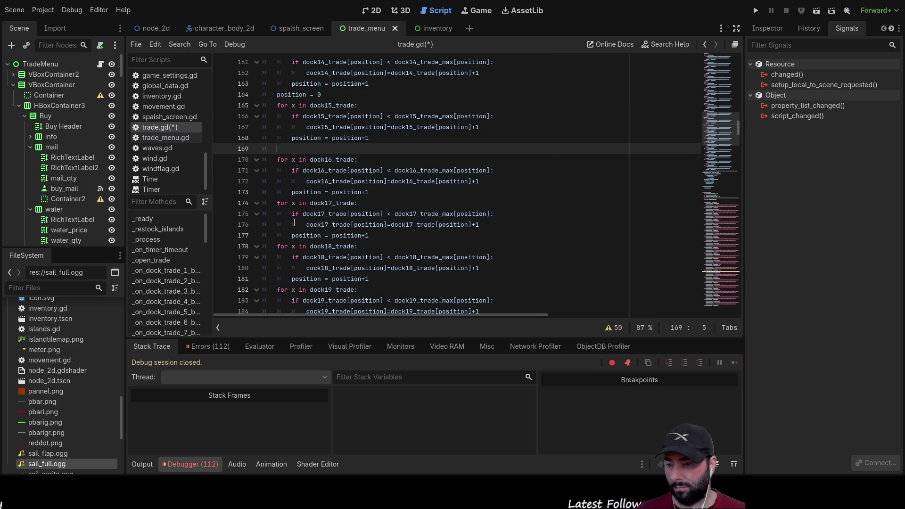
type("position = 0")
Add 'position = 0' above the dock17, dock18, dock19 and dock20 trade loops.
scroll(250, 202, "down", 2)
left_click(277, 138)
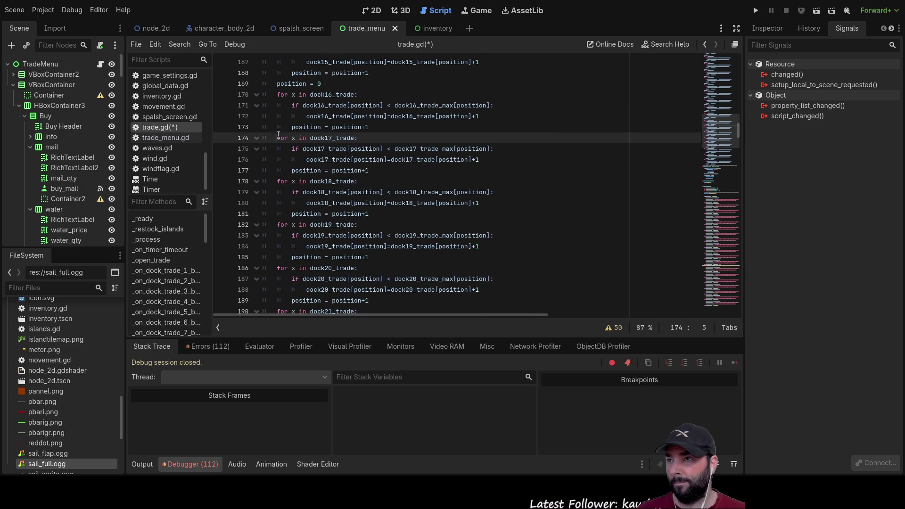
key("Return")
key("Up")
type("position = 0")
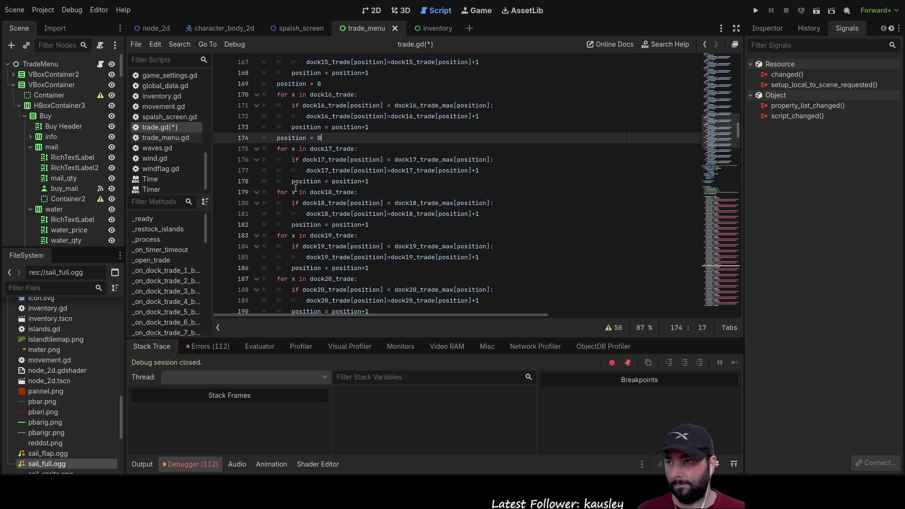
scroll(271, 165, "down", 1)
left_click(270, 163)
key("Return")
key("Up")
type("position = 0")
scroll(308, 193, "down", 1)
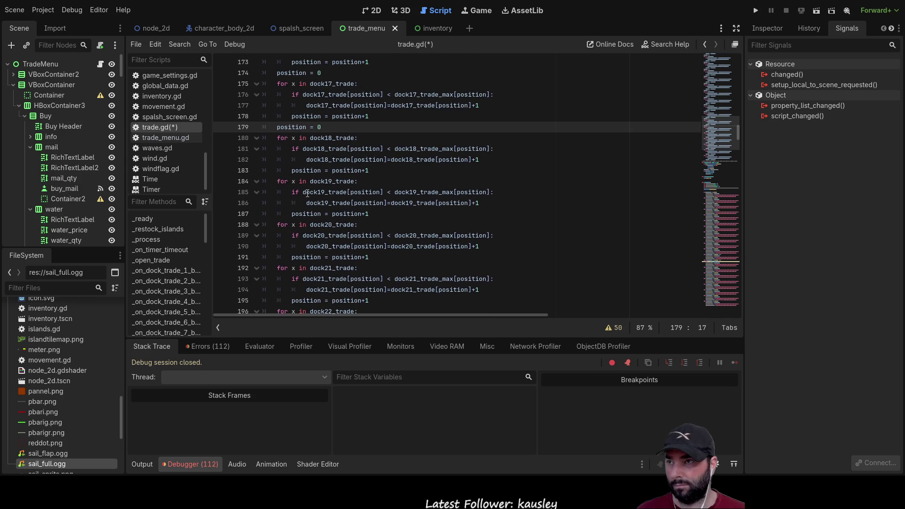
left_click(278, 181)
key("Return")
key("Up")
type("position = 0")
scroll(299, 198, "down", 2)
left_click(281, 171)
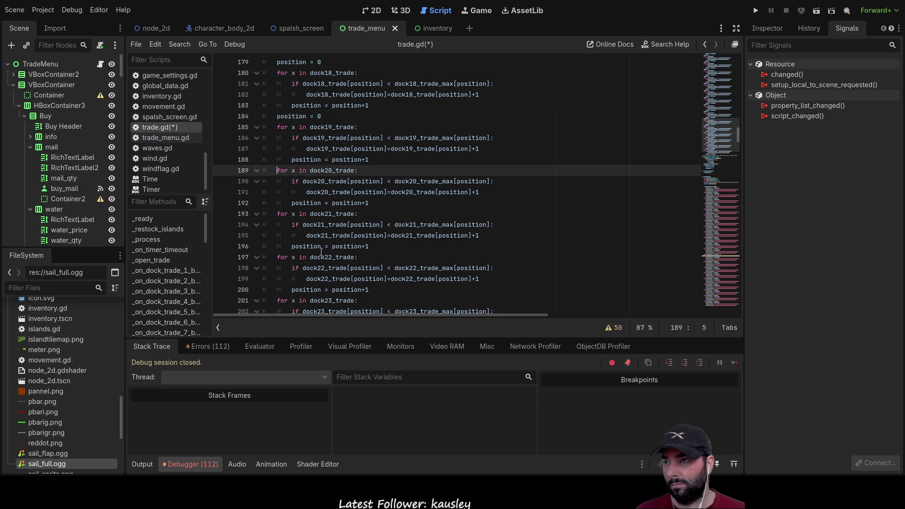
key("Return")
key("Up")
type("position = 0")
Add 'position = 0' above the dock21, dock22 and dock23 trade loops.
scroll(321, 253, "down", 1)
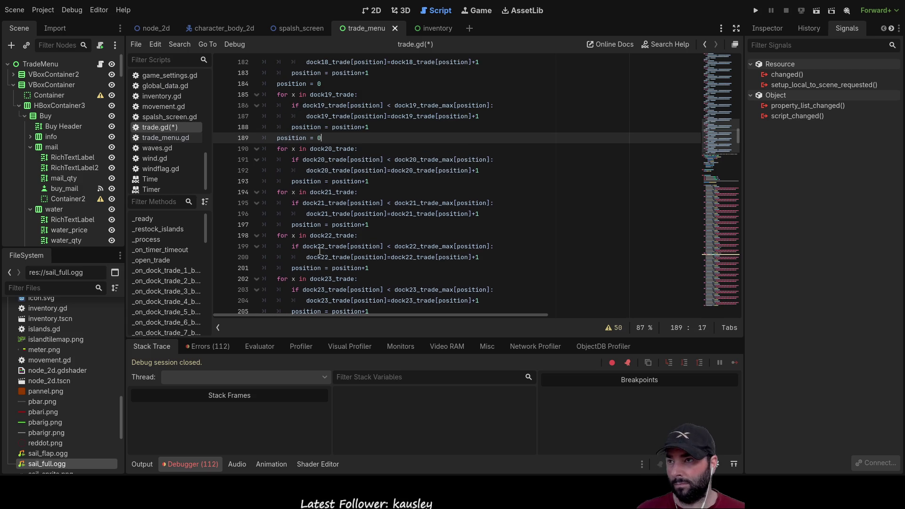
left_click(278, 192)
key("Return")
key("Up")
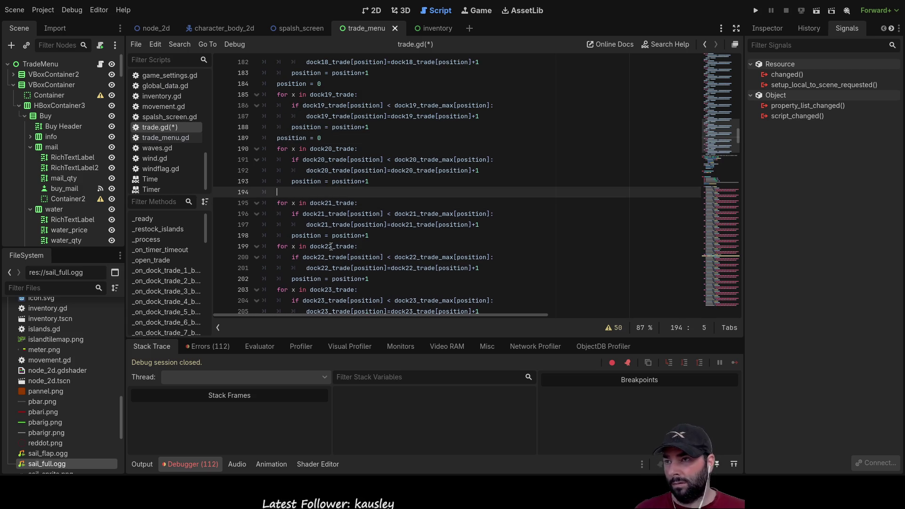
type("position = 0")
scroll(265, 215, "down", 2)
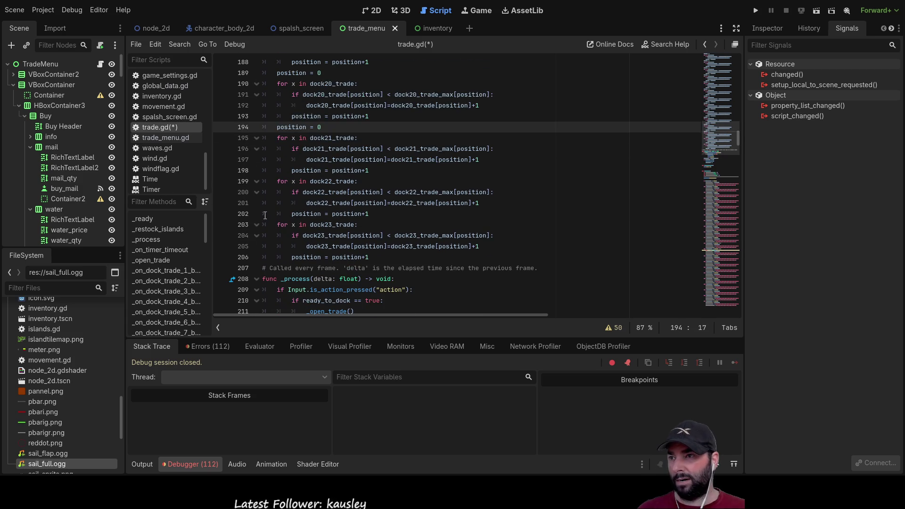
left_click(278, 181)
key("Return")
key("Up")
type("position = 0")
scroll(257, 241, "down", 1)
left_click(278, 203)
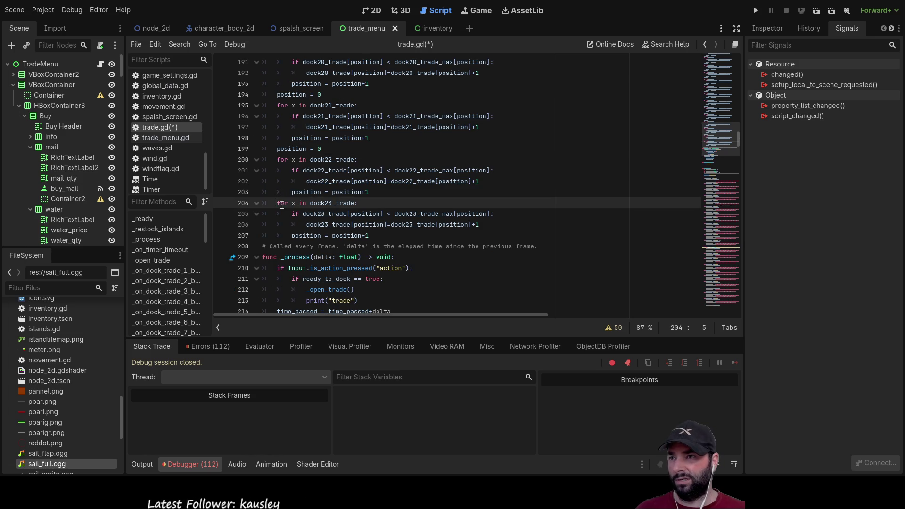
key("Return")
key("Up")
type("position = 0")
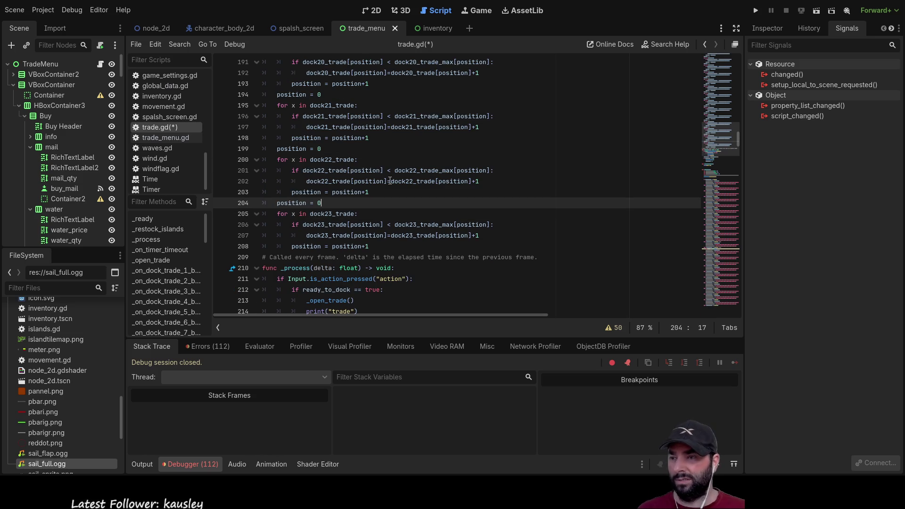
Save trade.gd with Ctrl+S and switch to the docks.gd script.
key("ctrl+s")
scroll(188, 166, "up", 5)
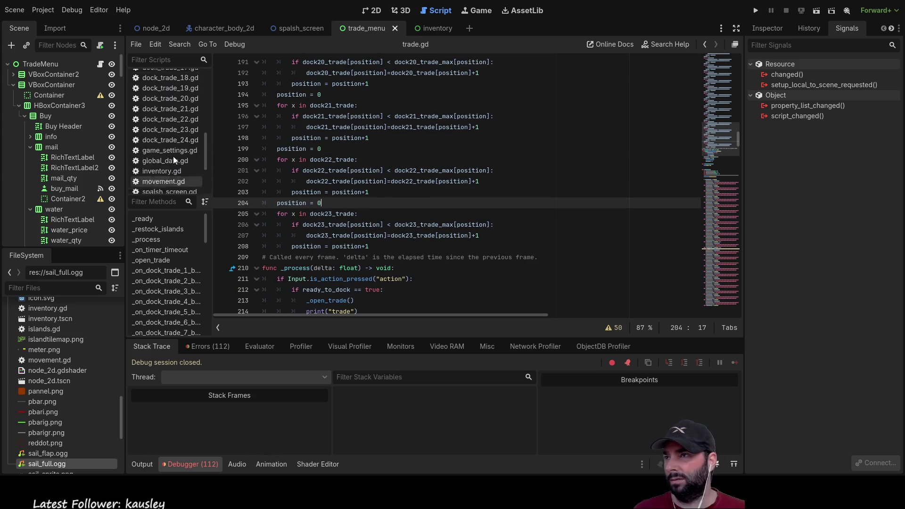
scroll(174, 153, "up", 3)
left_click(157, 118)
Scroll through docks.gd to review the island placement code.
scroll(480, 188, "up", 5)
left_click(480, 189)
scroll(480, 188, "up", 15)
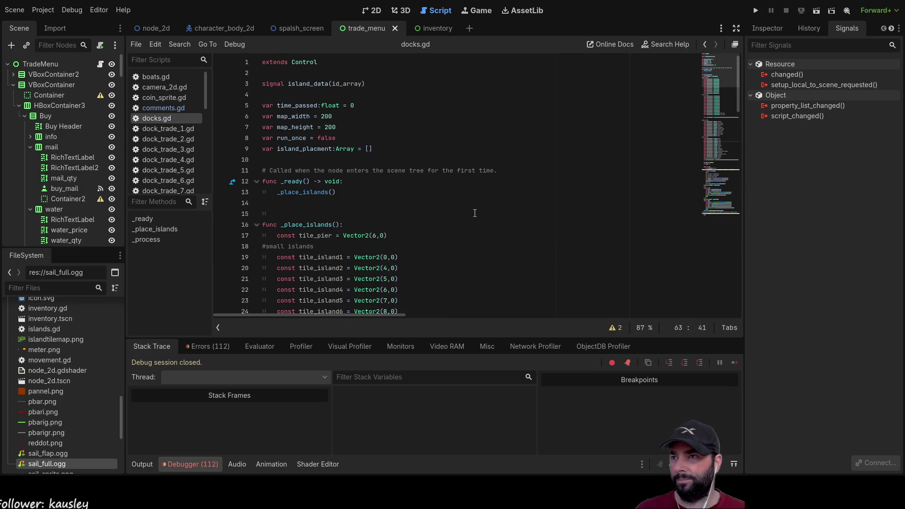
scroll(476, 219, "down", 3)
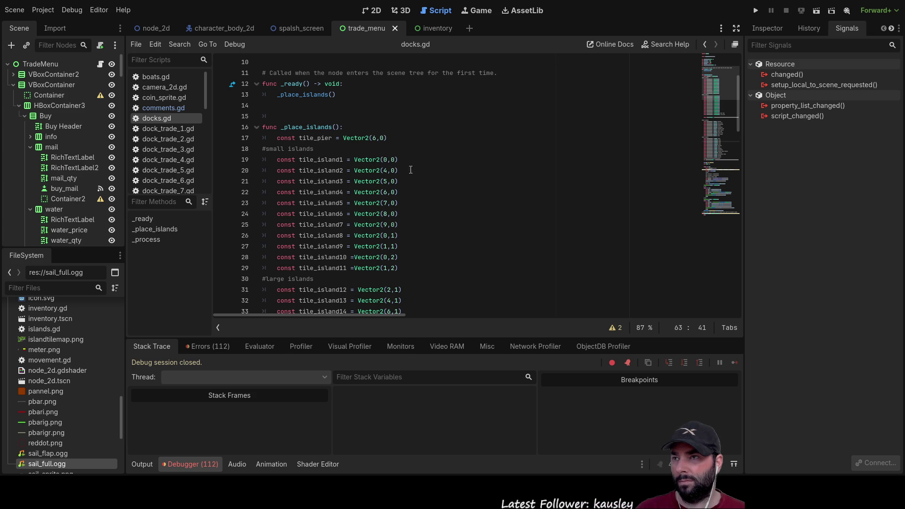
scroll(352, 177, "down", 9)
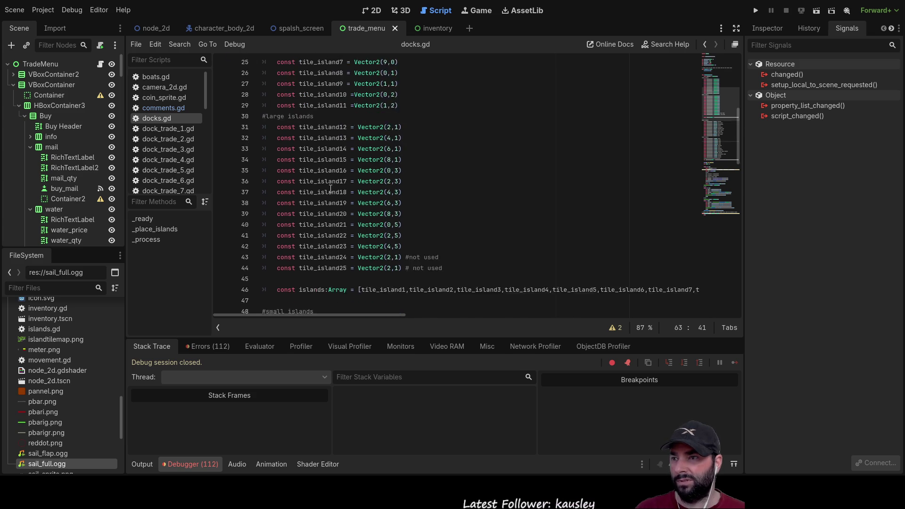
scroll(340, 189, "down", 1)
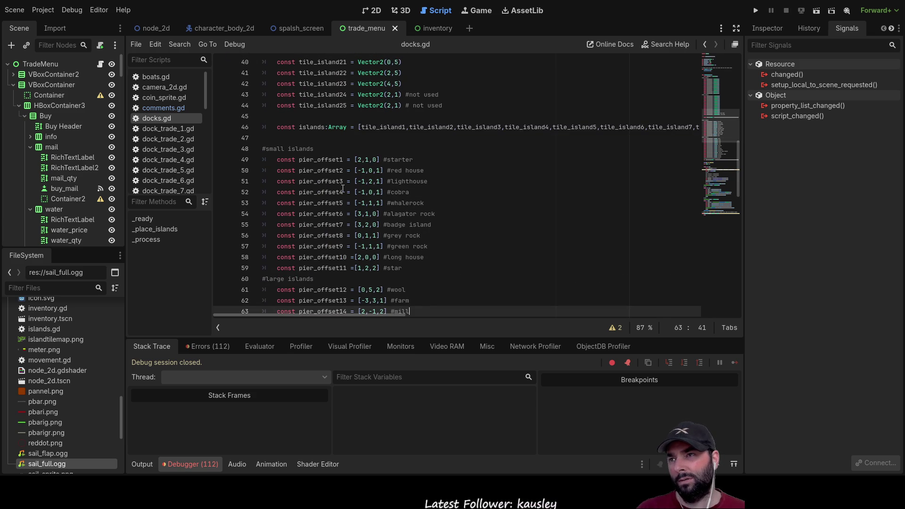
scroll(344, 189, "down", 10)
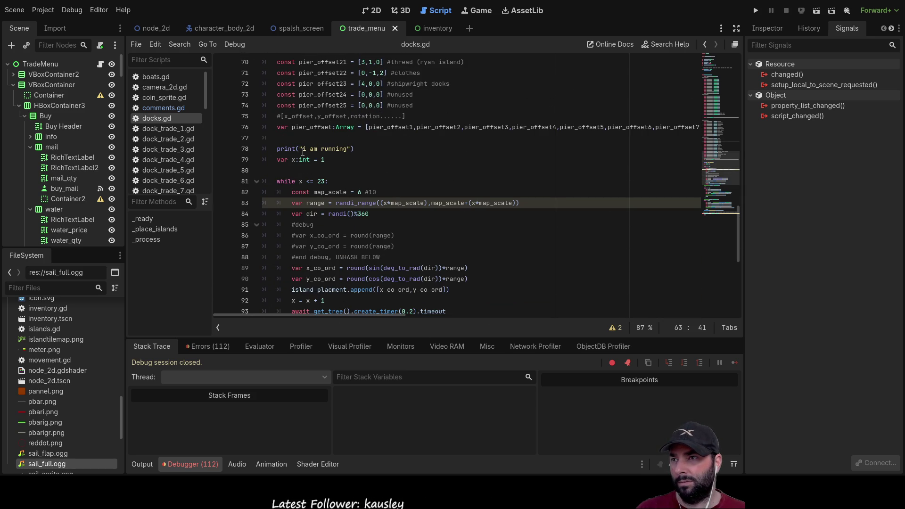
scroll(386, 176, "up", 4)
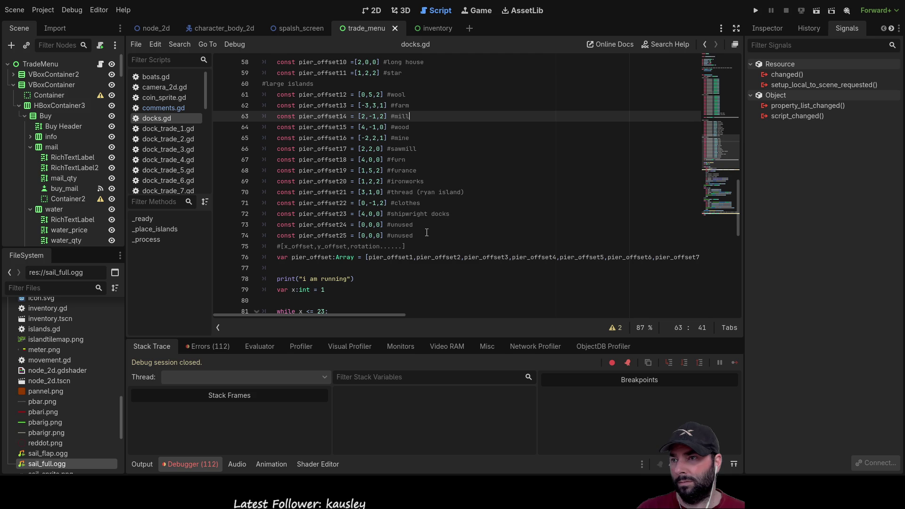
scroll(427, 232, "up", 10)
scroll(427, 232, "down", 7)
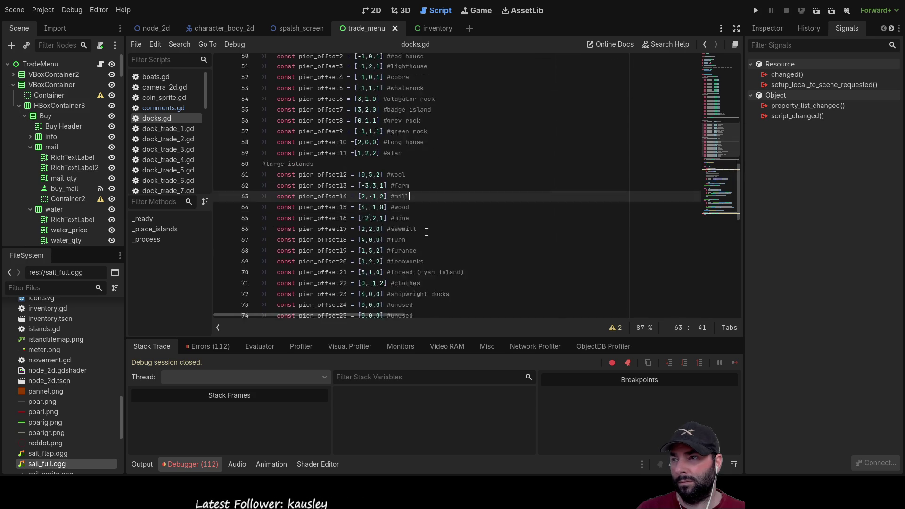
scroll(427, 231, "down", 7)
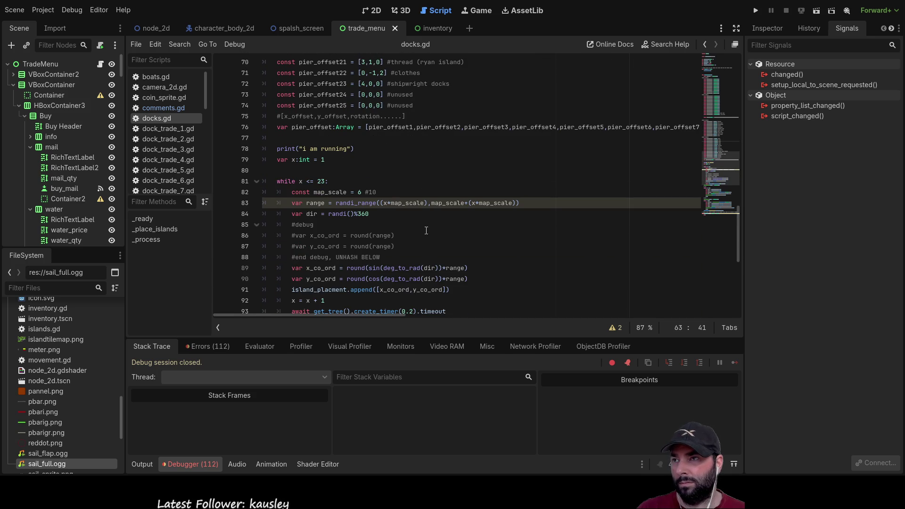
scroll(426, 230, "down", 5)
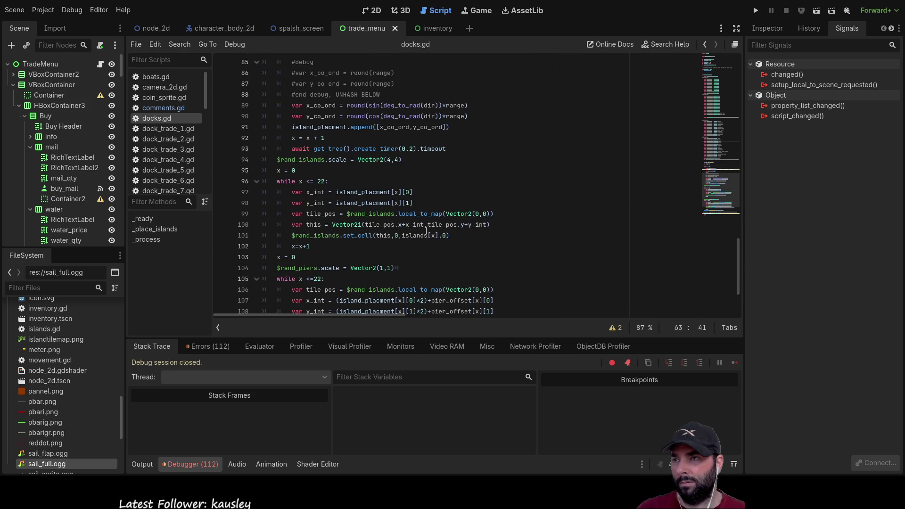
scroll(426, 231, "up", 3)
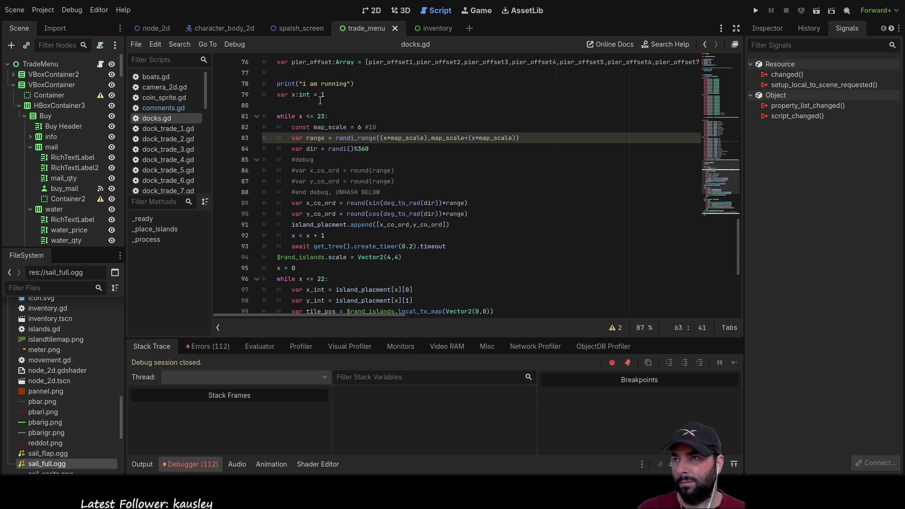
scroll(320, 103, "up", 7)
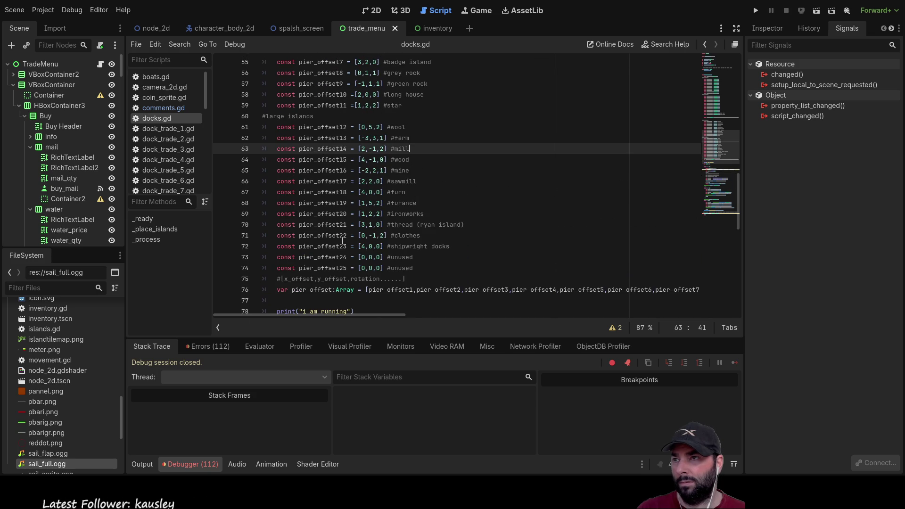
scroll(342, 241, "up", 18)
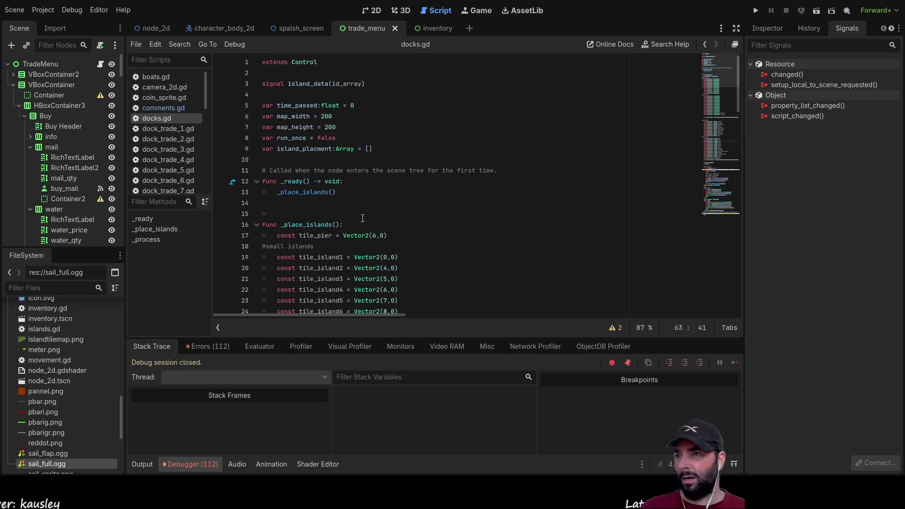
scroll(319, 243, "down", 12)
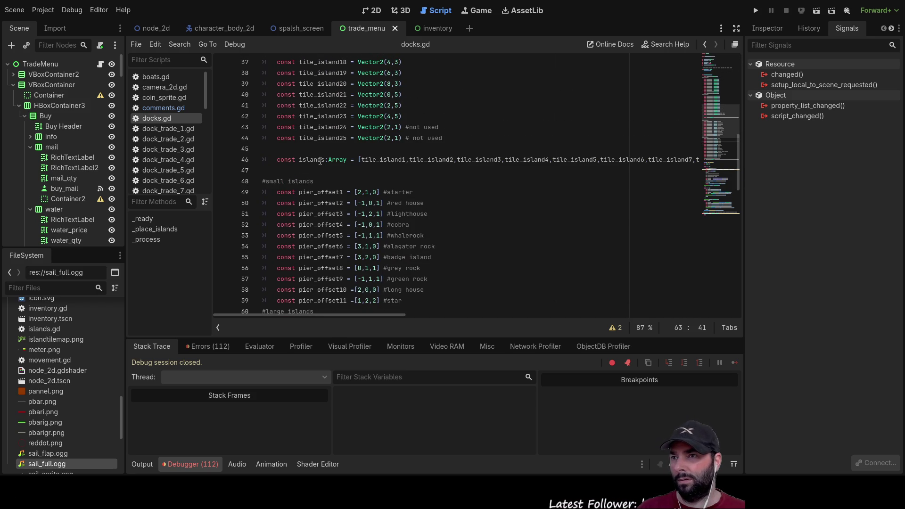
scroll(320, 161, "down", 10)
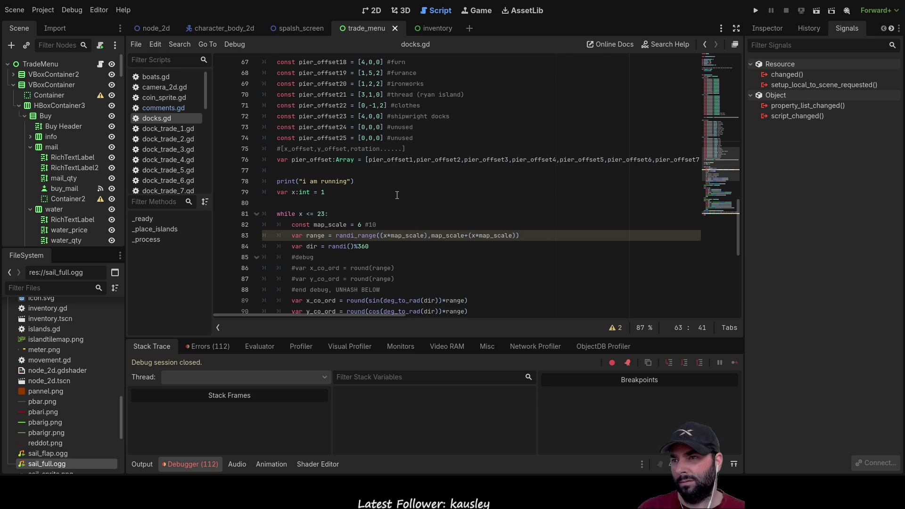
scroll(397, 195, "down", 3)
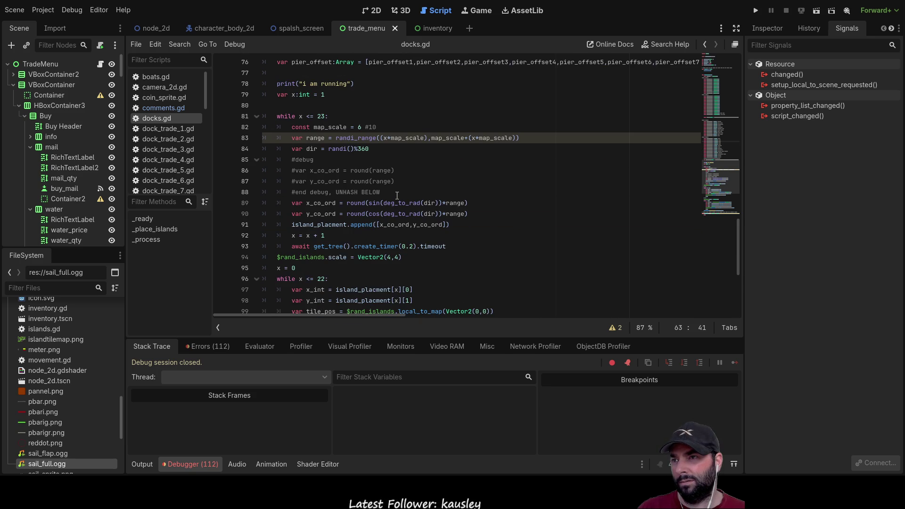
Highlight every island_placment occurrence, then return to the node_2d game world scene.
double_click(345, 221)
scroll(399, 193, "up", 1)
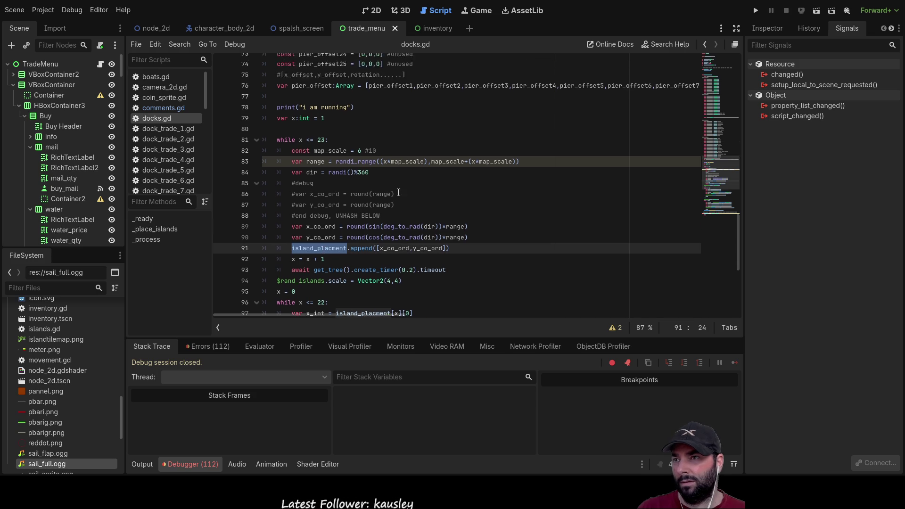
scroll(399, 193, "up", 20)
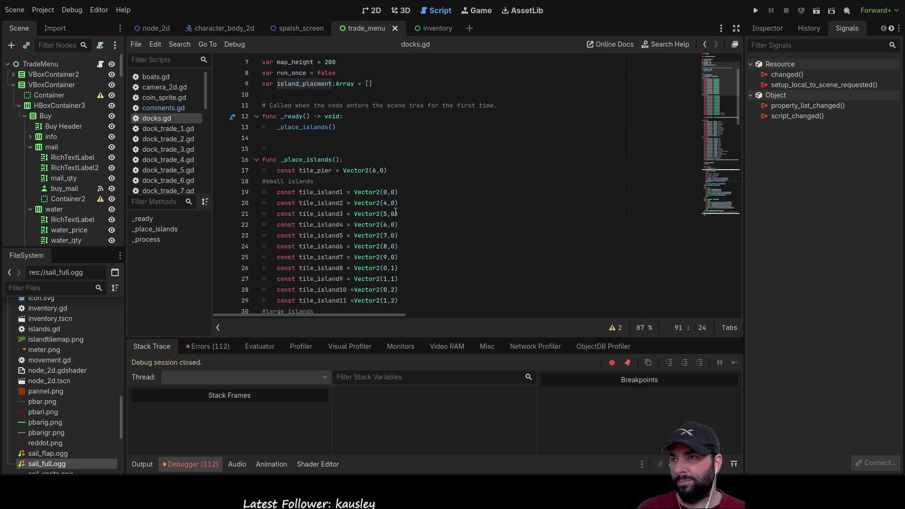
scroll(396, 211, "up", 2)
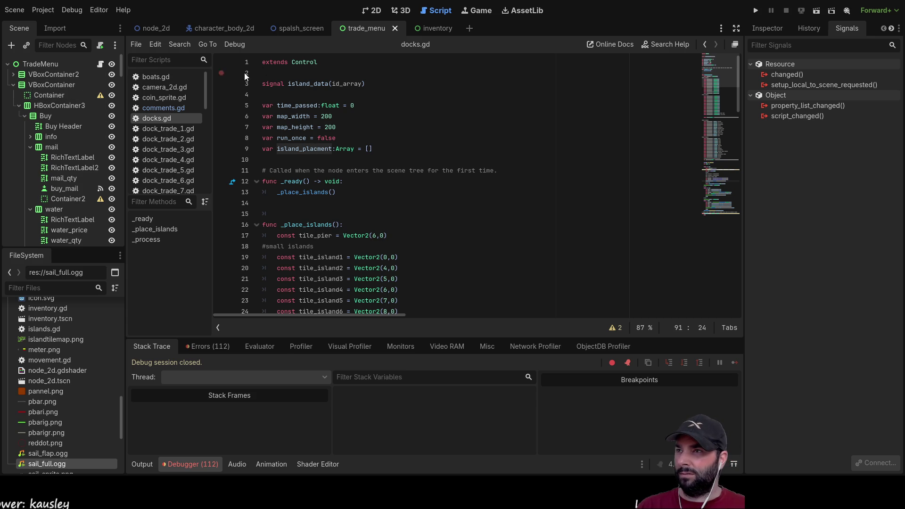
left_click(160, 29)
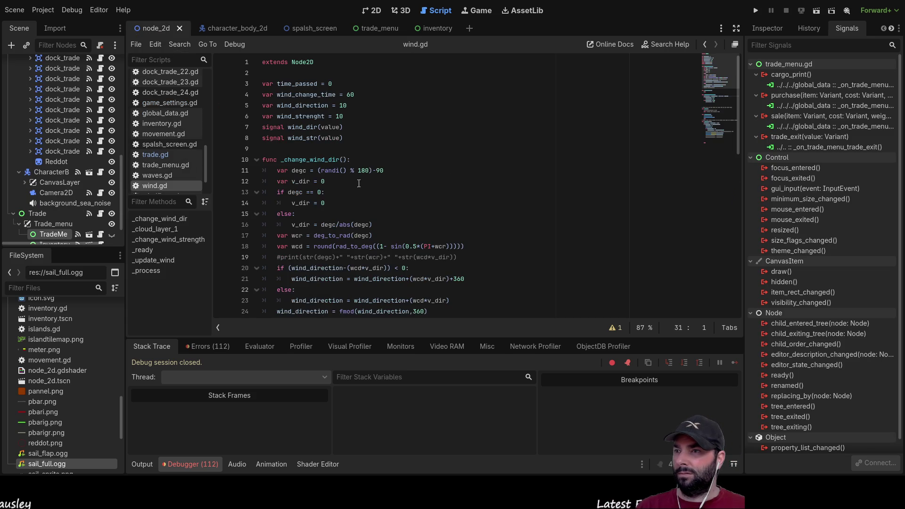
Bind the 'map' input action to the M key from Keyboard Keys, then close Project Settings.
scroll(359, 183, "down", 10)
scroll(359, 183, "up", 10)
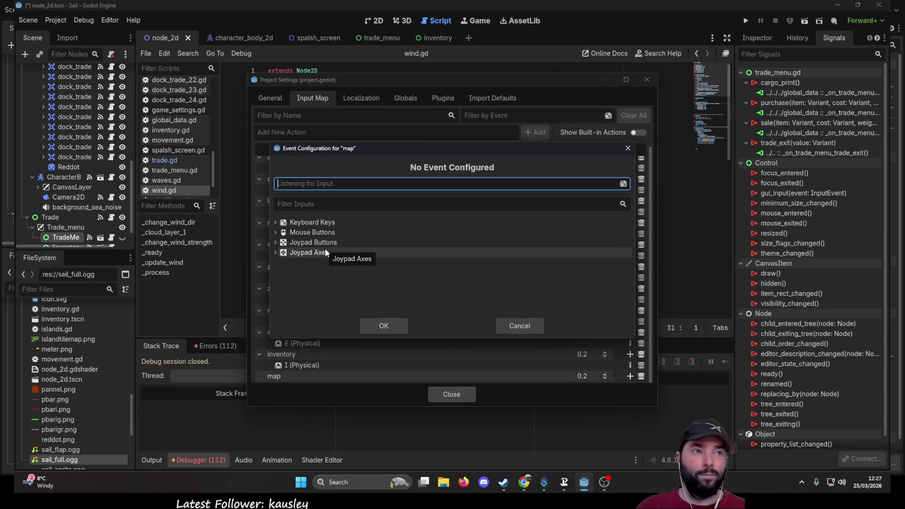
left_click(277, 222)
scroll(314, 254, "down", 15)
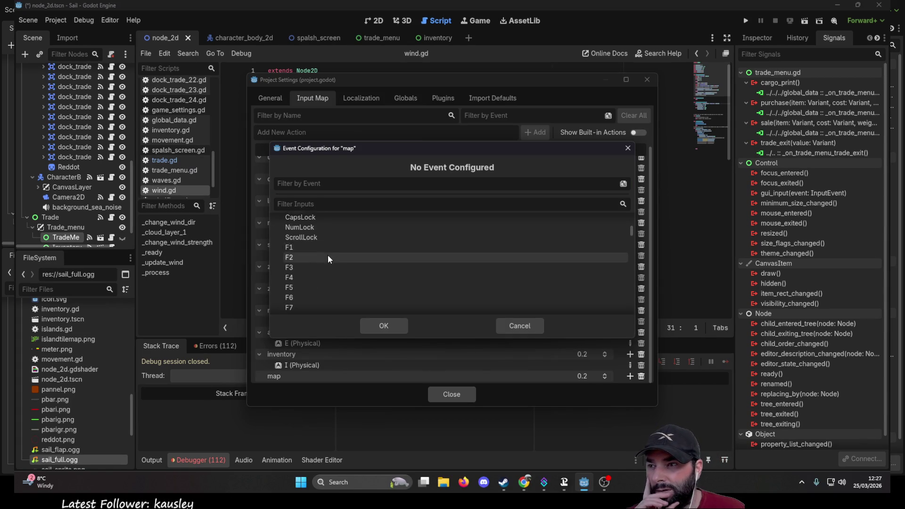
scroll(333, 265, "down", 15)
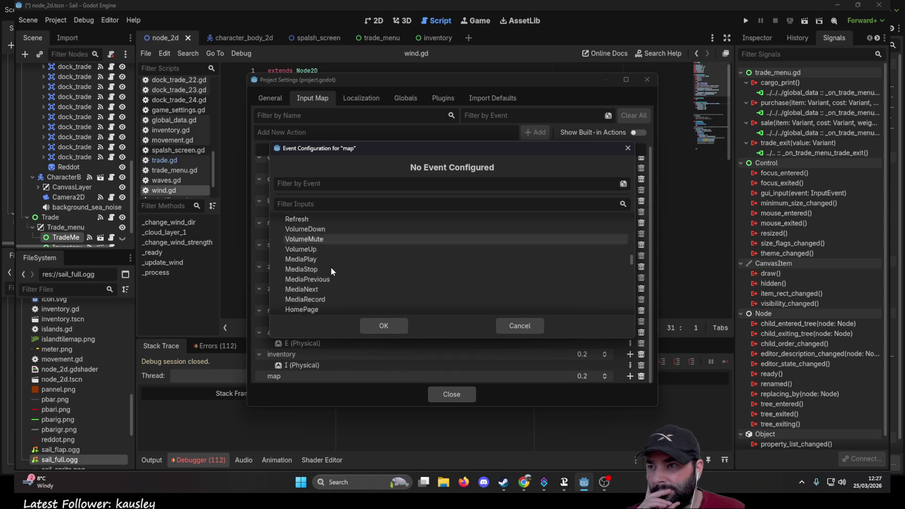
scroll(334, 275, "down", 15)
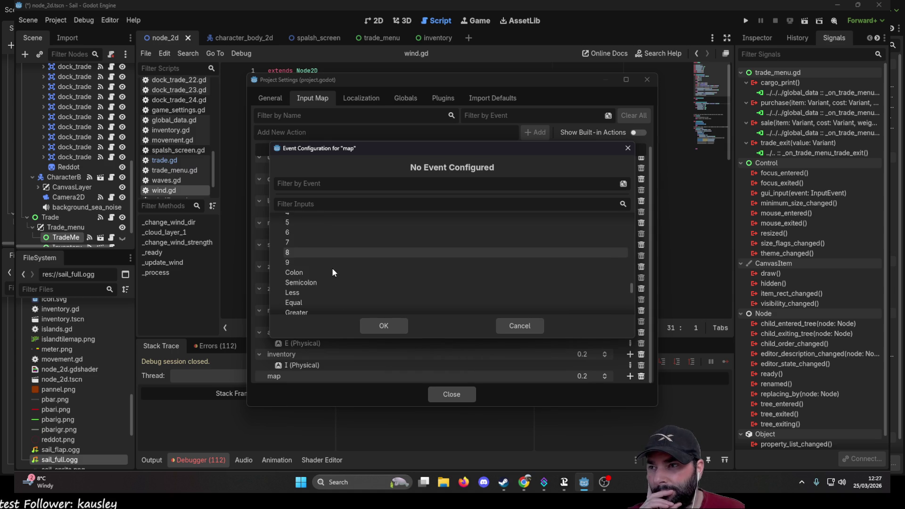
left_click(330, 266)
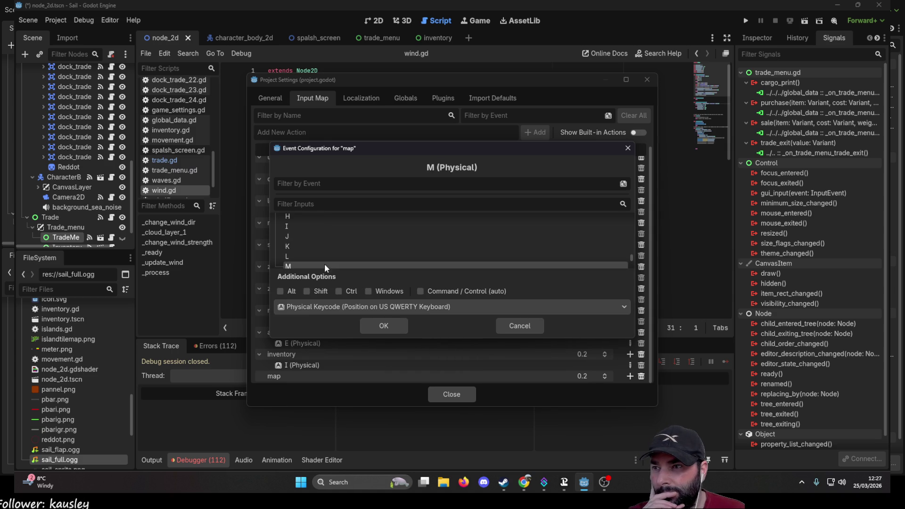
left_click(384, 325)
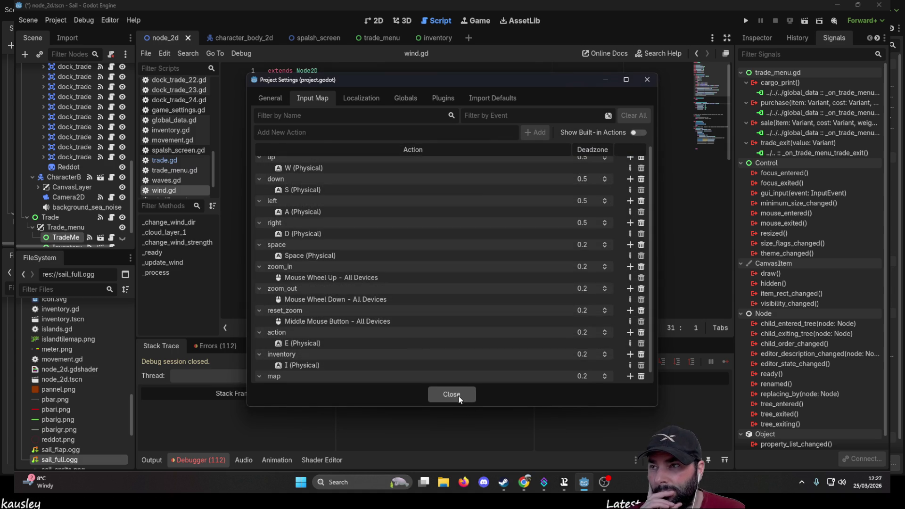
left_click(451, 394)
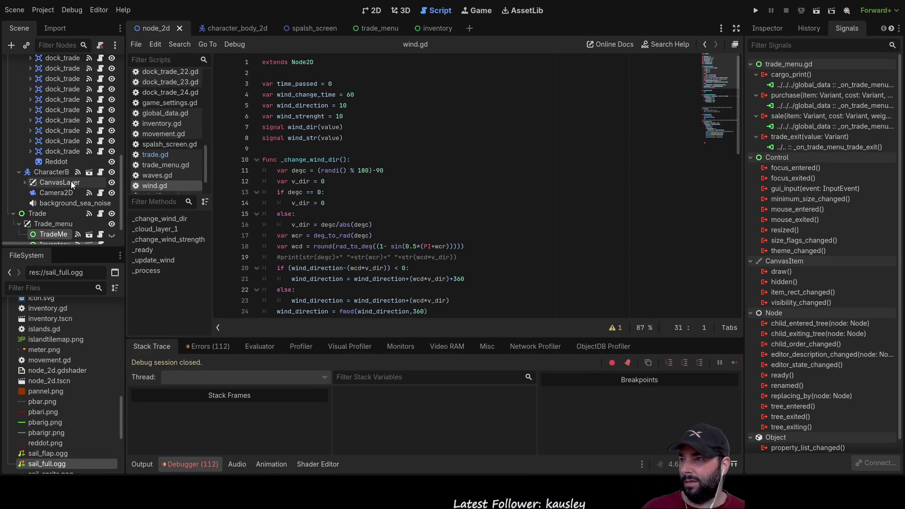
Paste a CanvasLayer under the new player_map node in game_world, then view the 2D workspace.
scroll(14, 216, "up", 5)
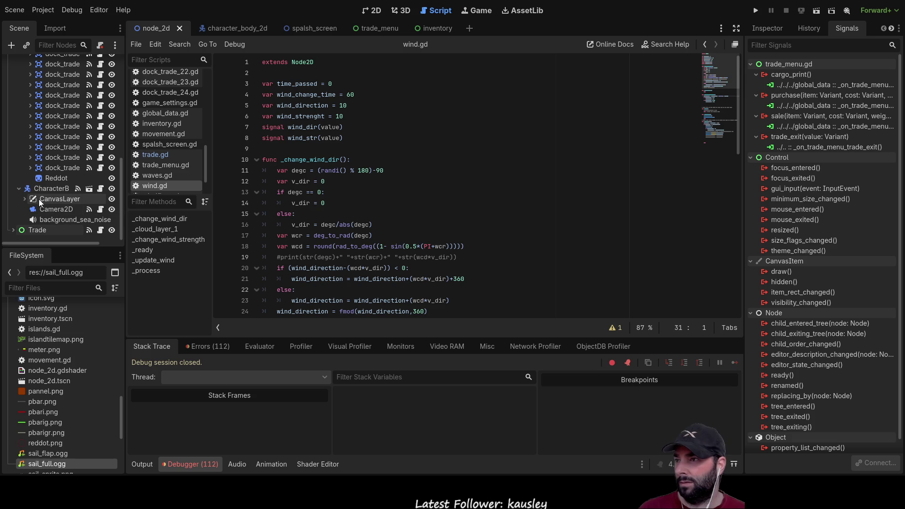
scroll(47, 141, "up", 4)
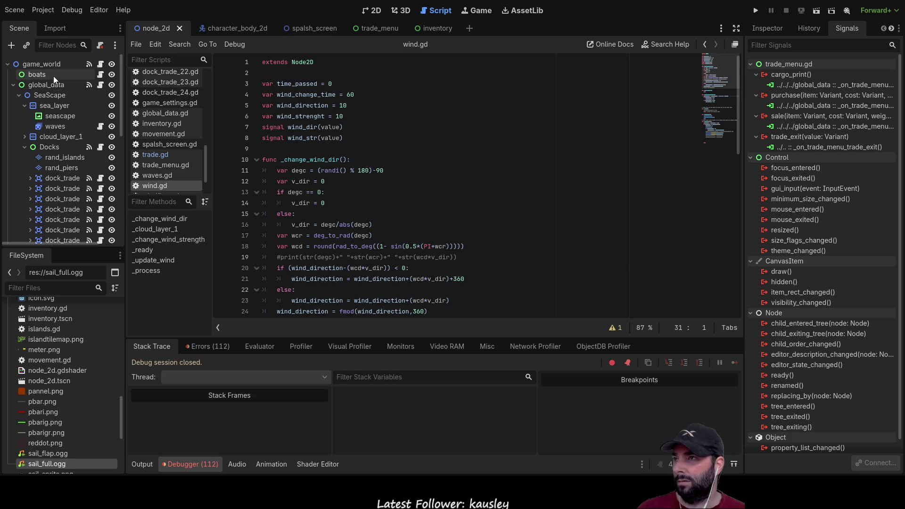
left_click(44, 65)
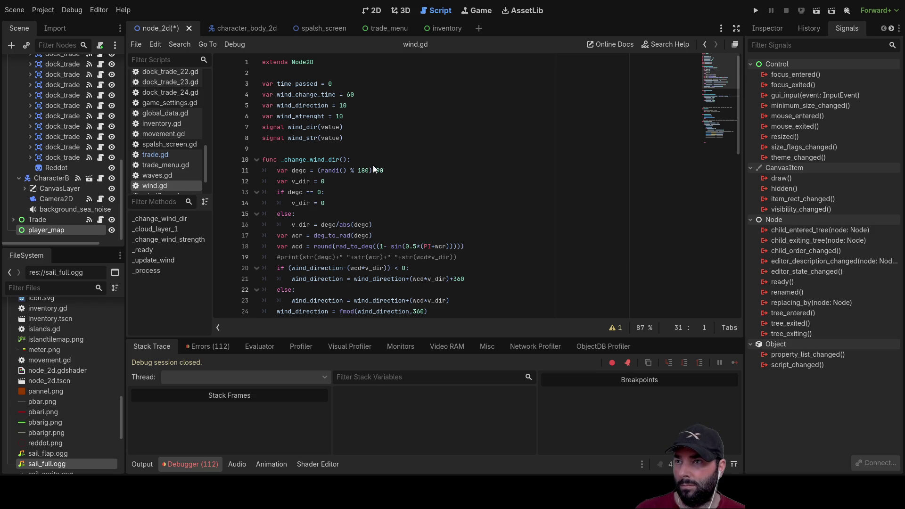
key("ctrl+v")
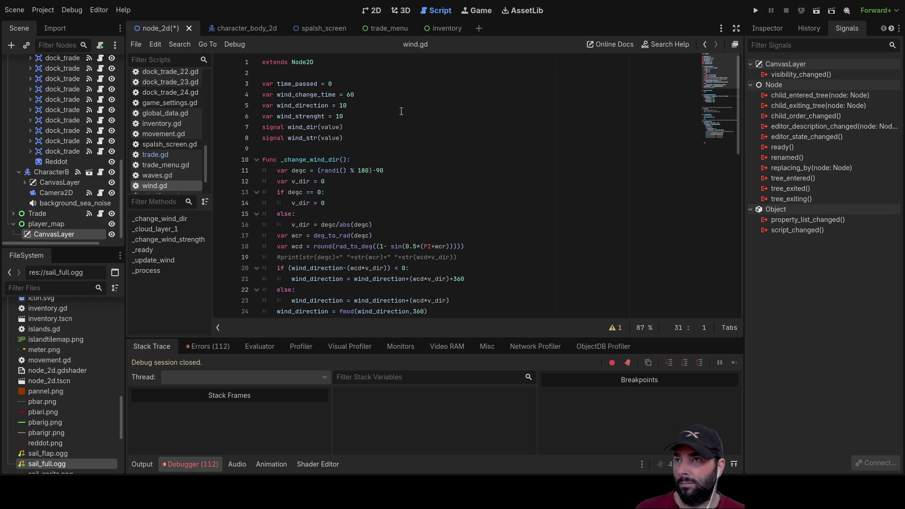
left_click(376, 11)
scroll(316, 196, "down", 3)
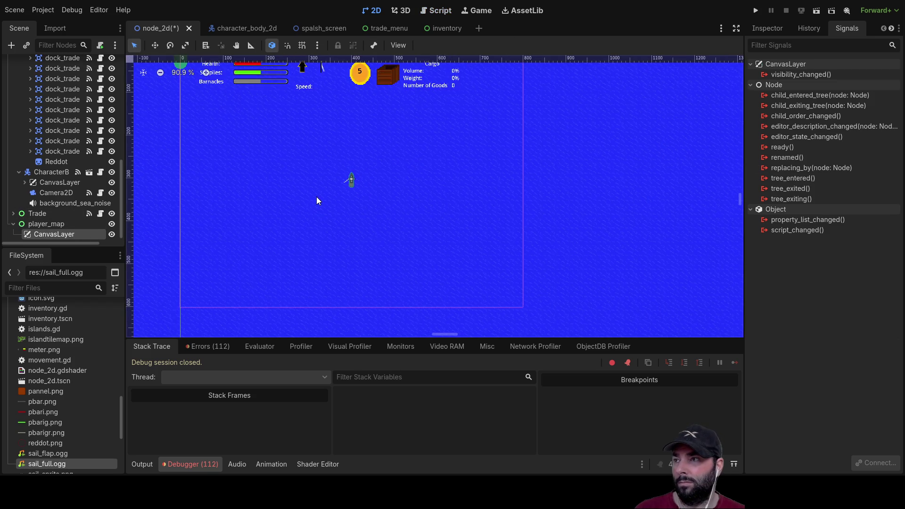
Select the CanvasLayer under player_map, recentring the HUD in the canvas.
left_click(46, 225)
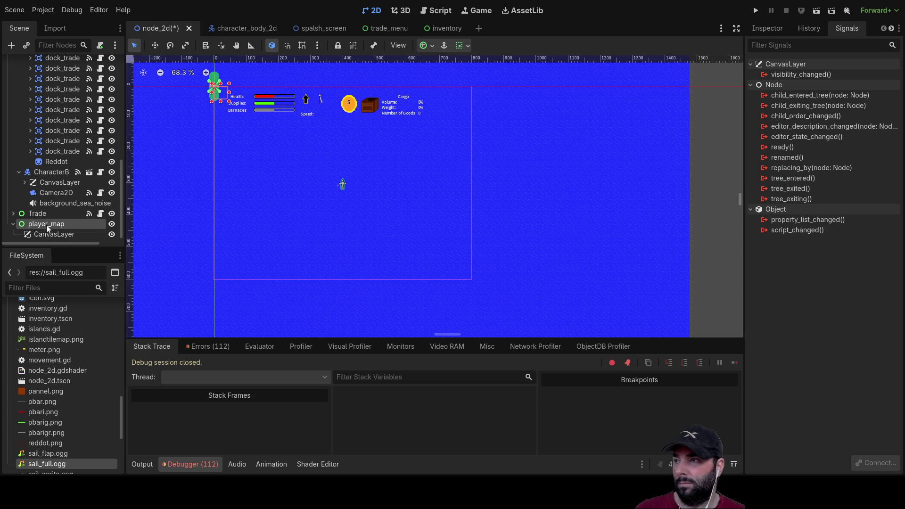
left_click(49, 236)
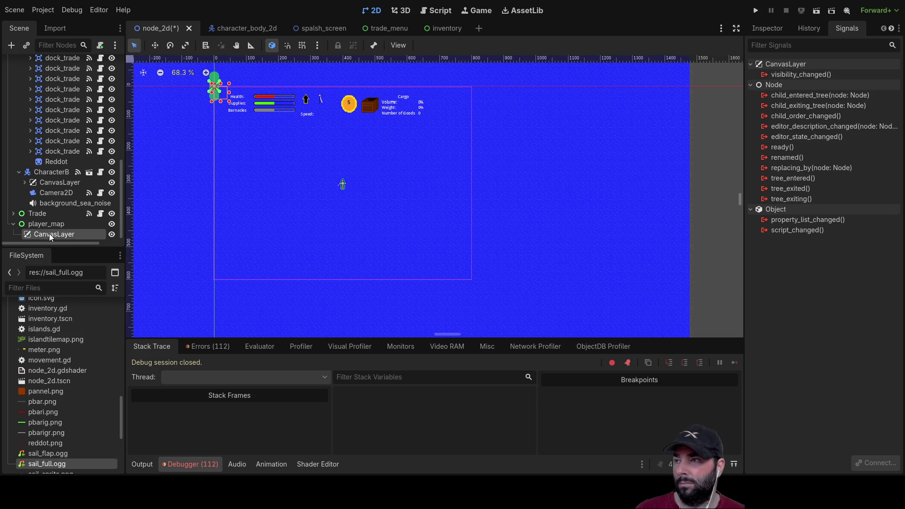
left_click(50, 225)
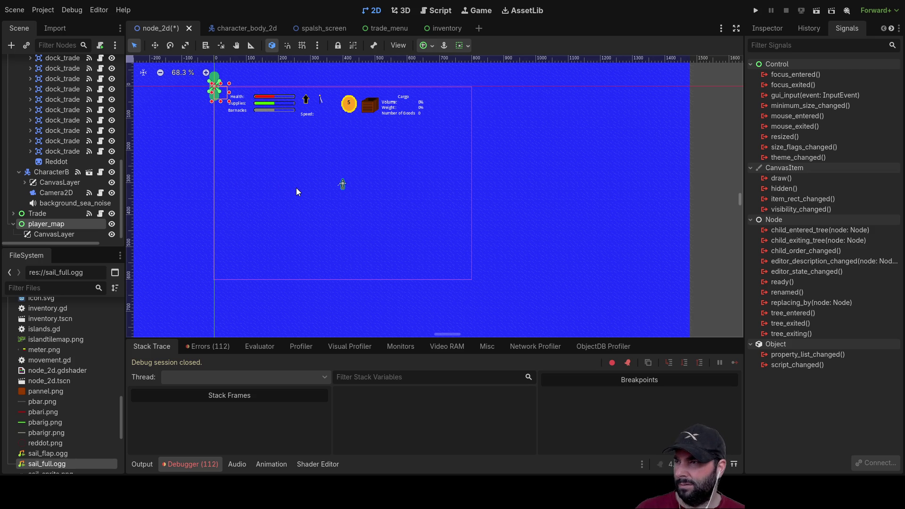
left_click_drag(300, 190, 350, 184)
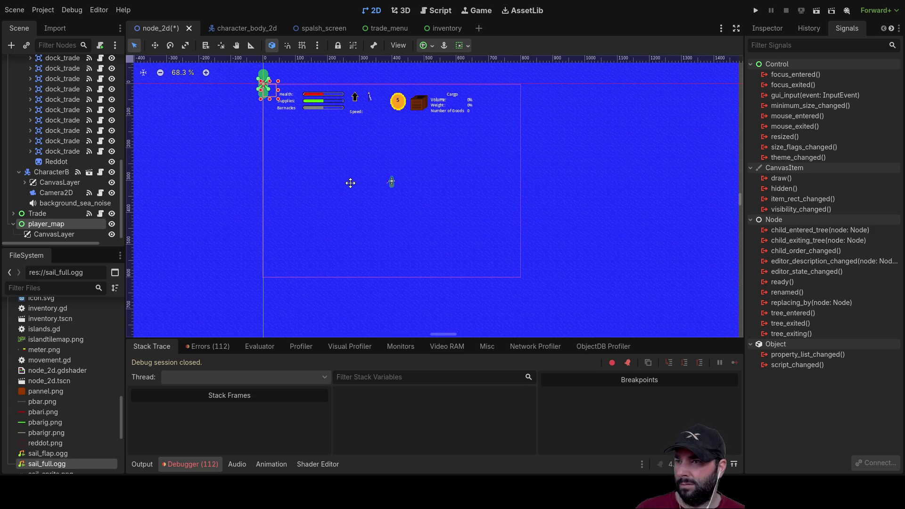
left_click(64, 232)
scroll(313, 193, "up", 3)
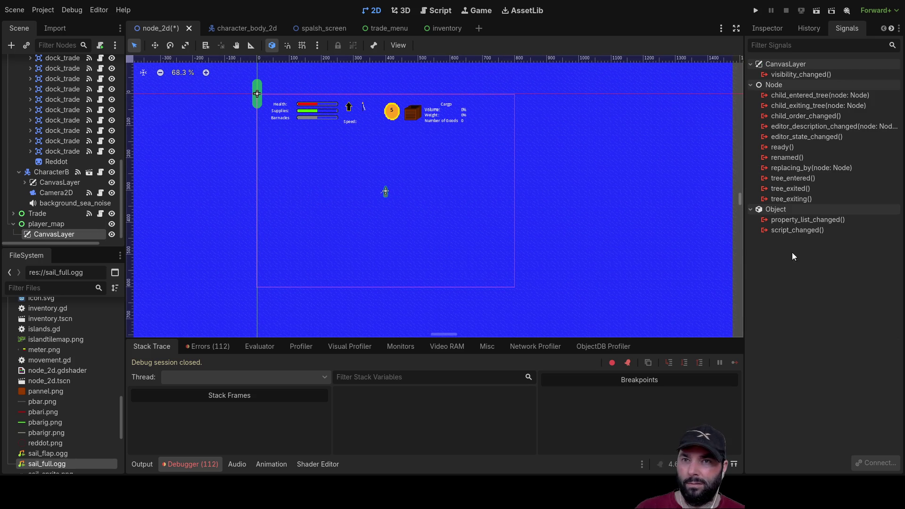
Review the CanvasLayer's Layer and Transform settings, then start a new empty scene.
left_click(762, 29)
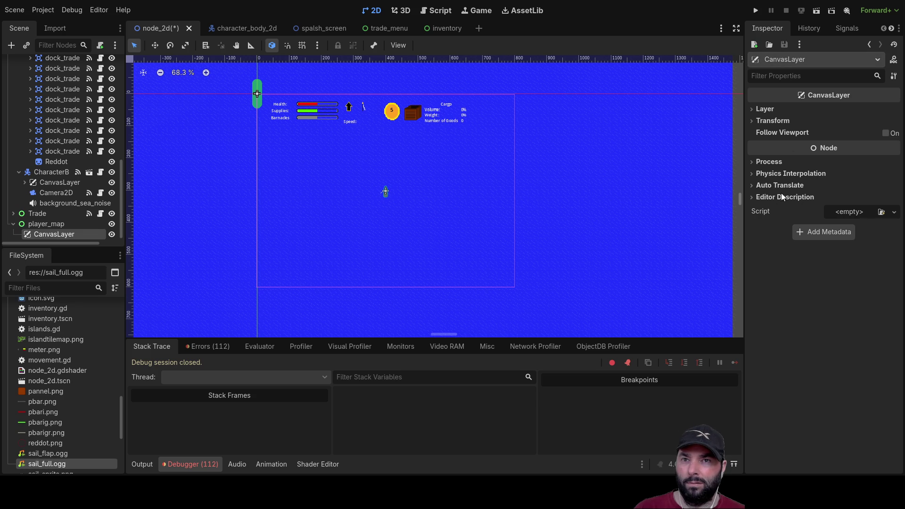
left_click(761, 109)
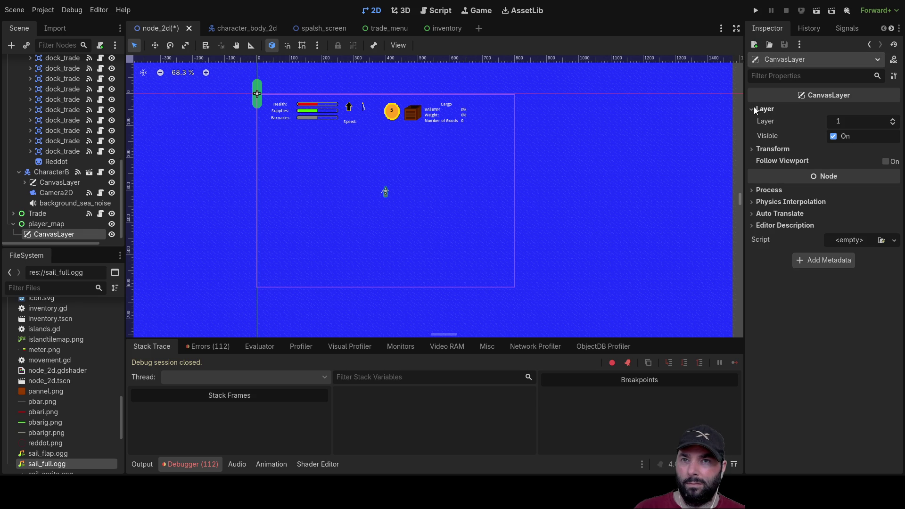
left_click(754, 108)
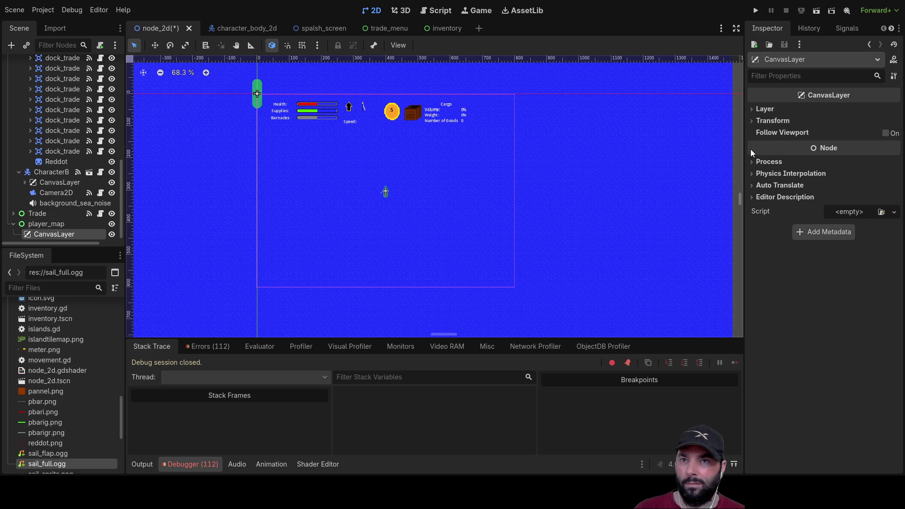
left_click(753, 121)
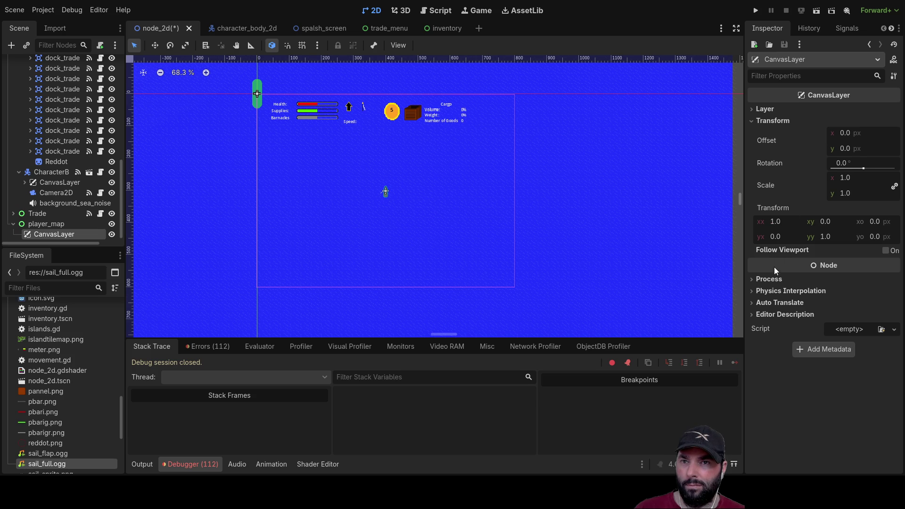
left_click(754, 123)
left_click(755, 123)
left_click(755, 122)
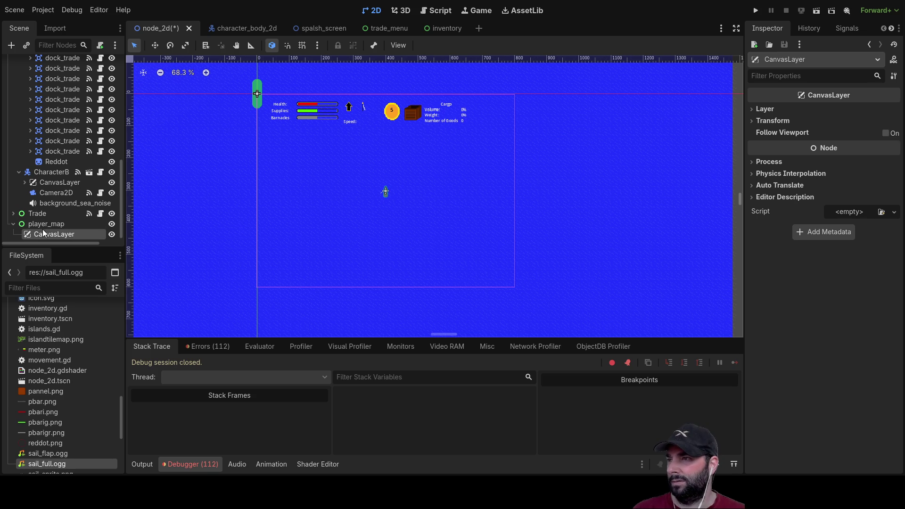
left_click(479, 29)
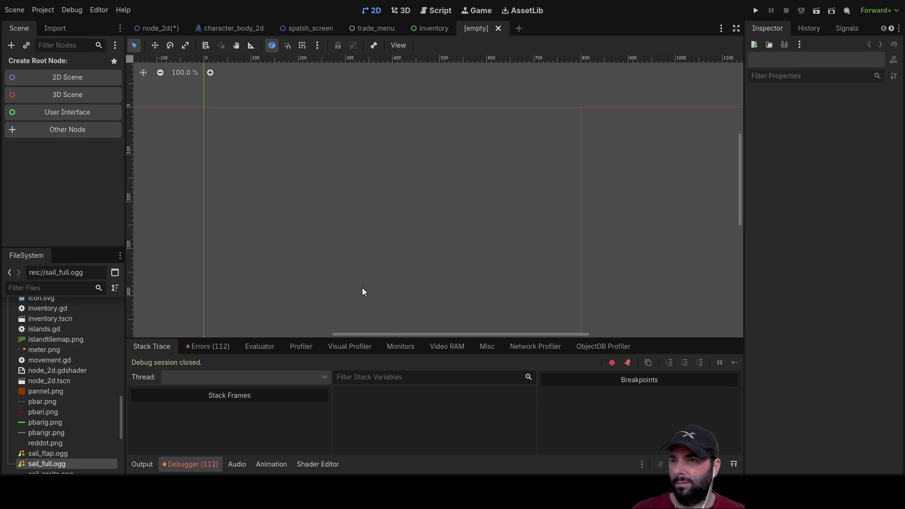
Replace the pasted CanvasLayer root with a Control named player_map that has a CanvasLayer child.
key("ctrl+v")
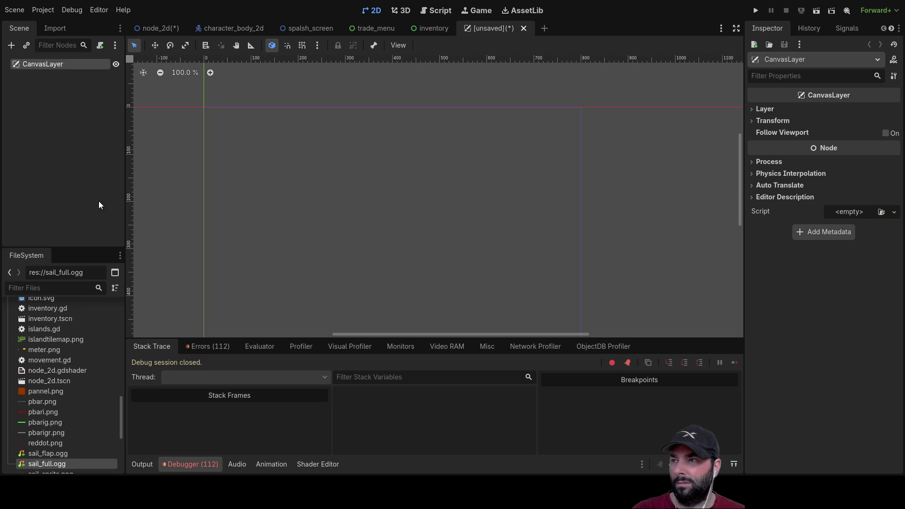
key("ctrl+z")
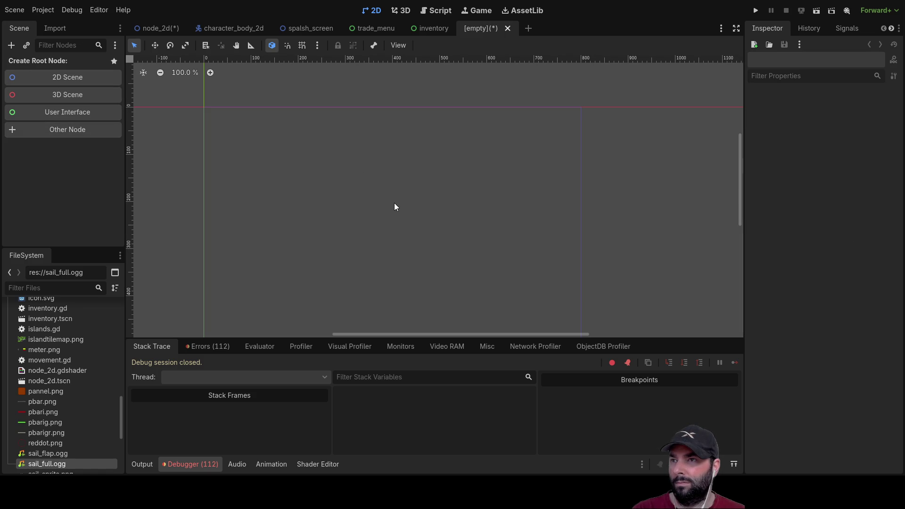
key("ctrl+z")
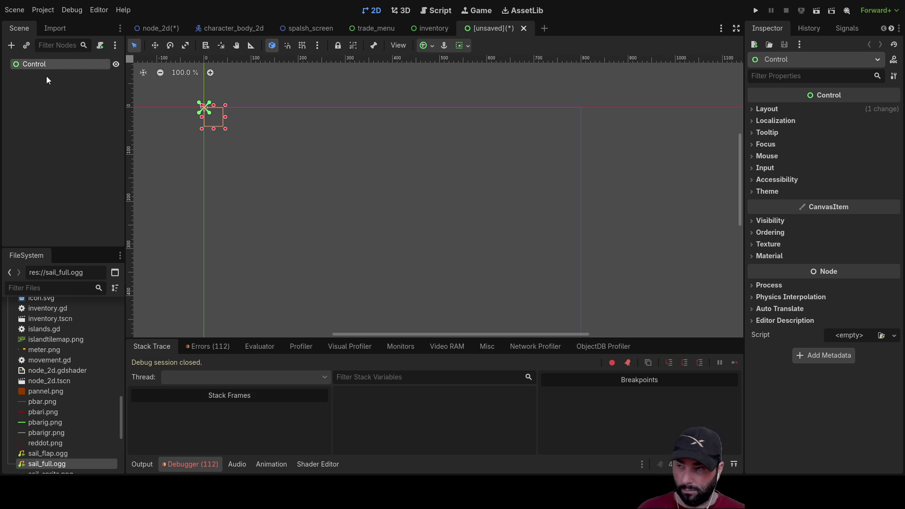
key("ctrl+shift+z")
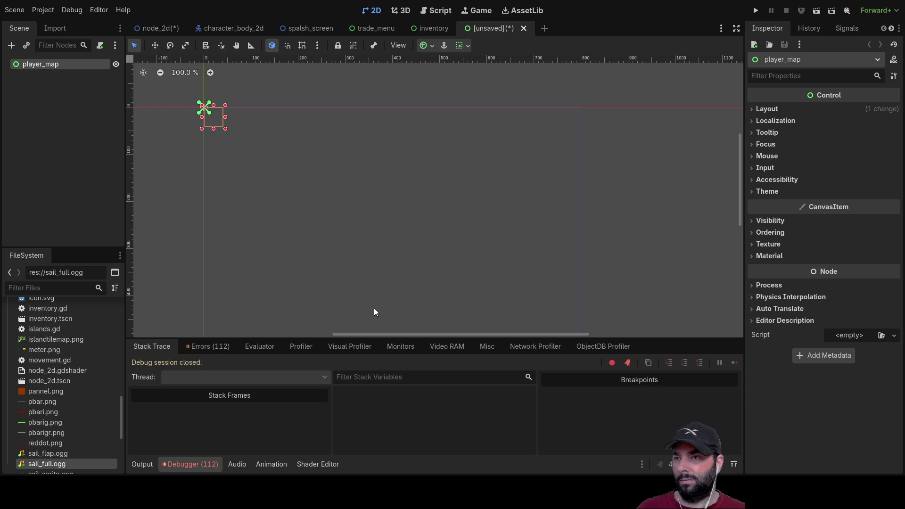
key("ctrl+shift+z")
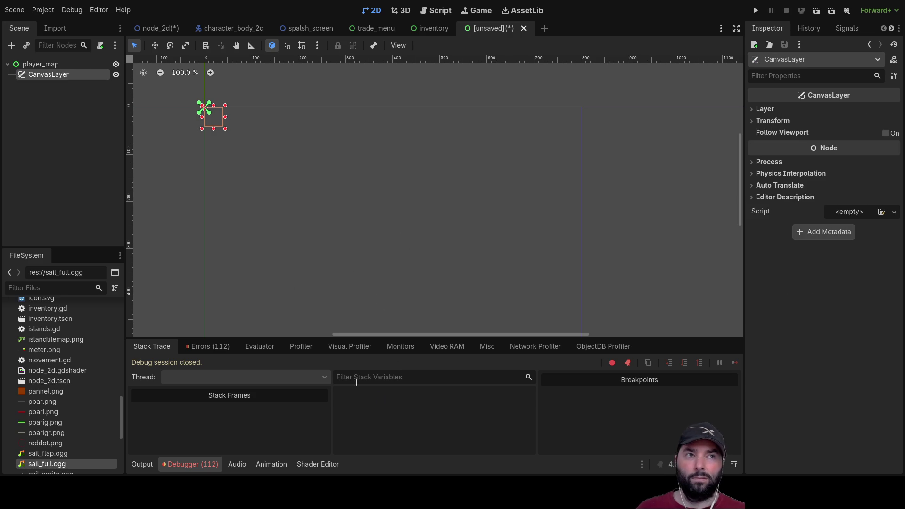
scroll(338, 186, "down", 4)
type("rect")
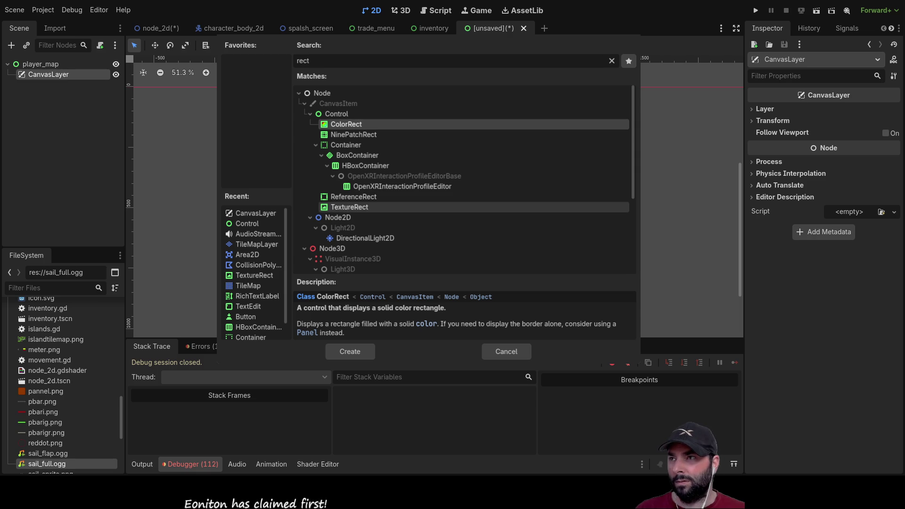
Create a TextureRect node as a child of the CanvasLayer.
left_click(349, 207)
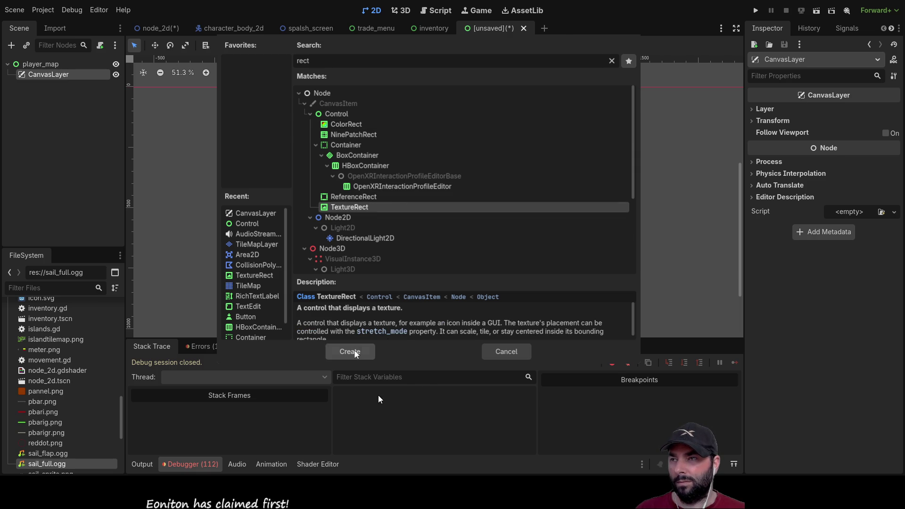
left_click(350, 351)
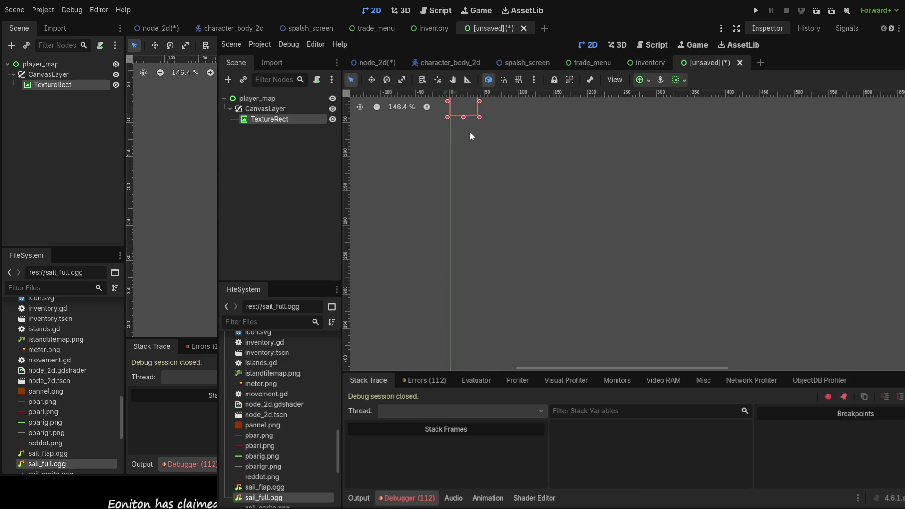
scroll(566, 198, "up", 6)
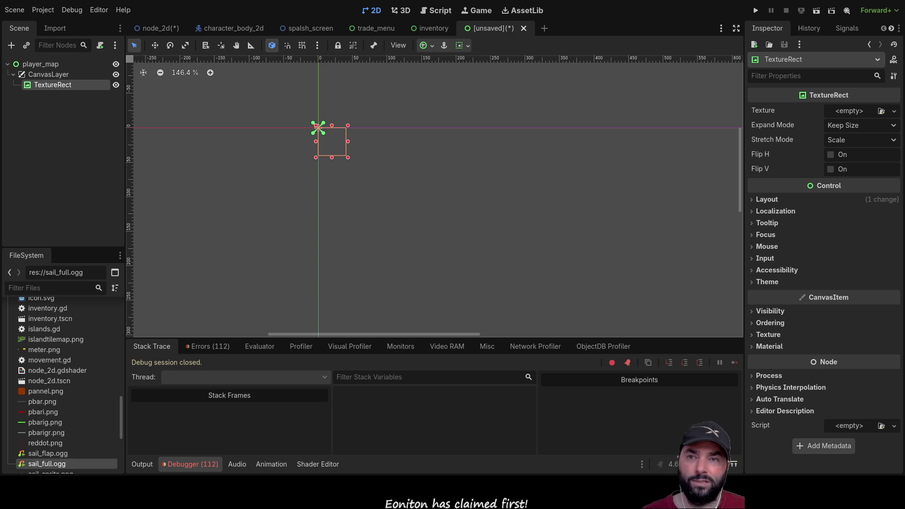
Set the TextureRect's Layout anchors preset to Full Rect.
left_click(830, 199)
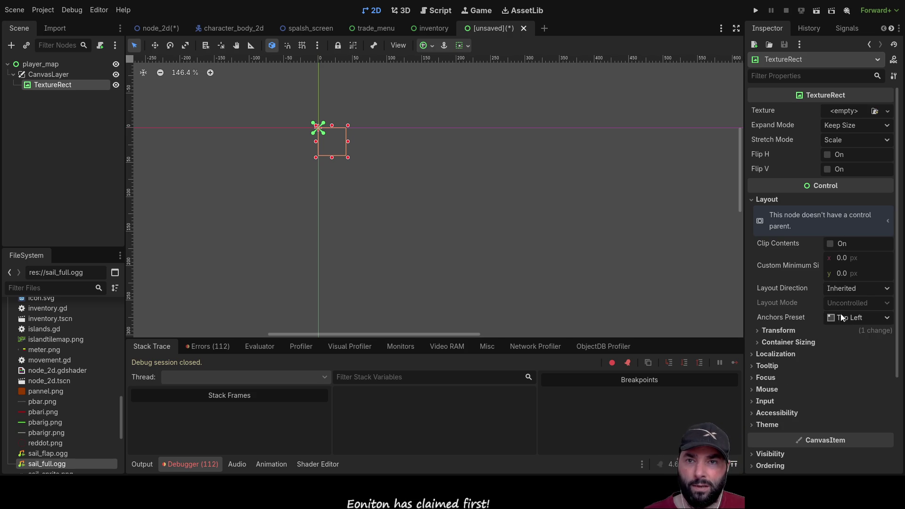
left_click(856, 321)
left_click(835, 292)
scroll(465, 214, "down", 2)
scroll(465, 219, "down", 2)
scroll(465, 219, "right", 4)
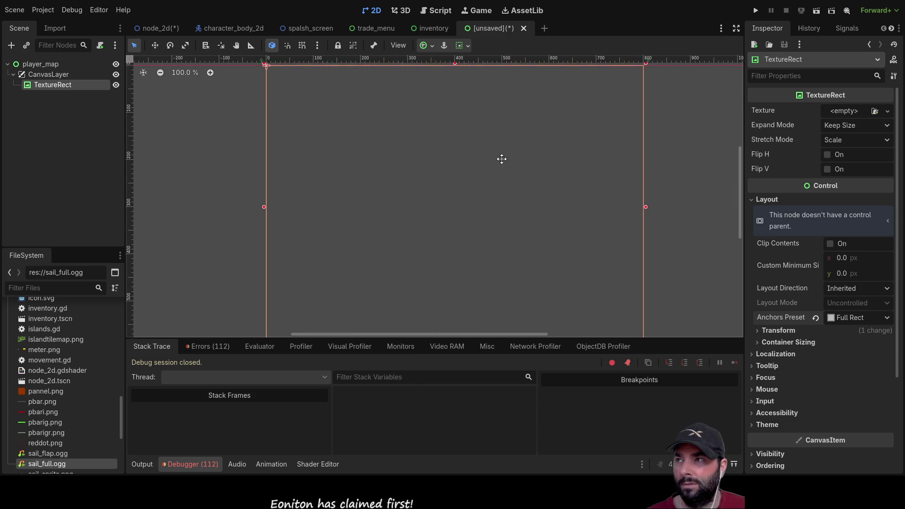
scroll(501, 188, "down", 1)
scroll(521, 184, "left", 2)
scroll(521, 179, "up", 2)
scroll(522, 175, "down", 2)
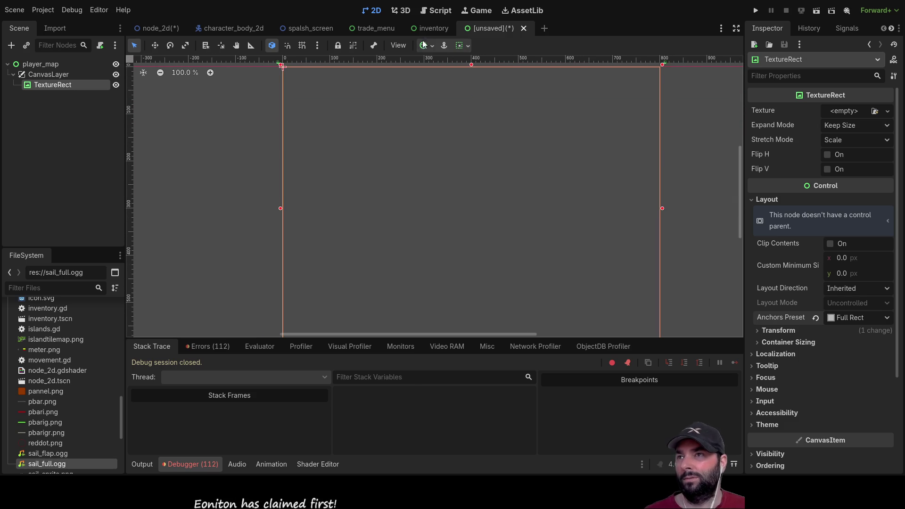
left_click(377, 28)
scroll(75, 151, "up", 10)
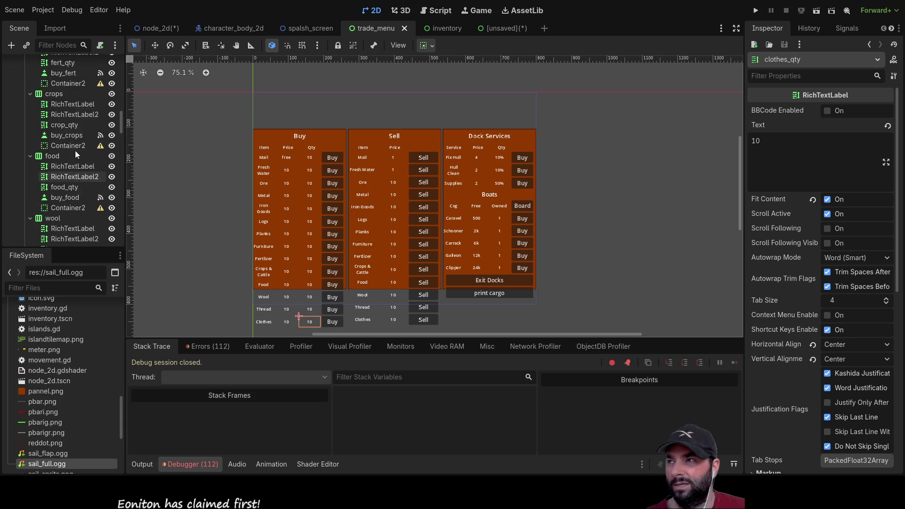
scroll(74, 148, "up", 10)
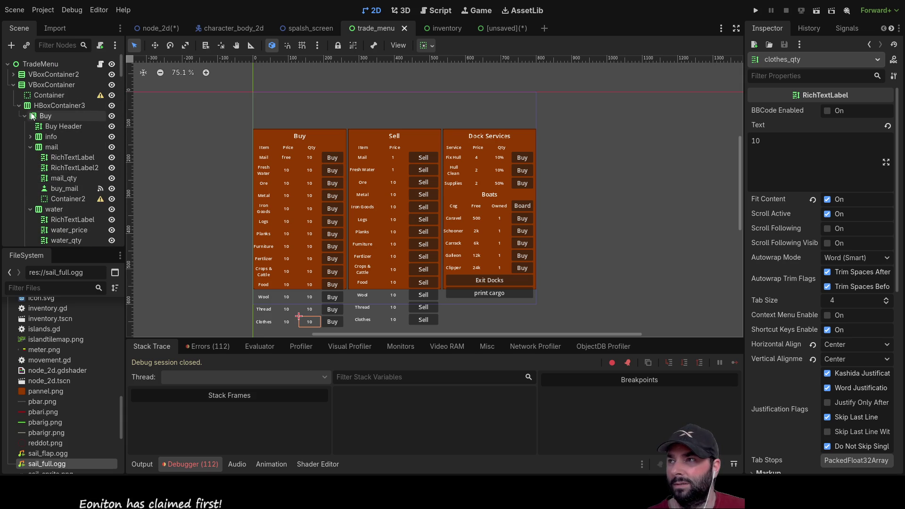
left_click(18, 106)
left_click(13, 85)
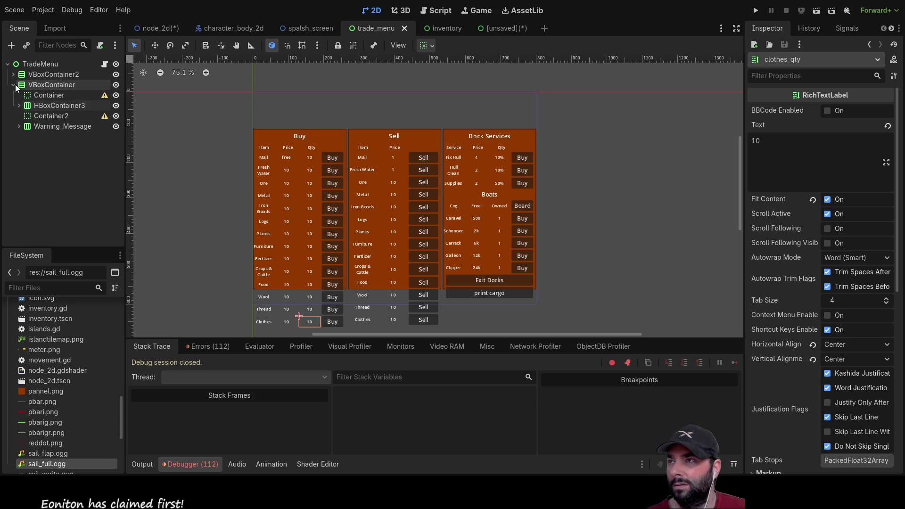
left_click(47, 74)
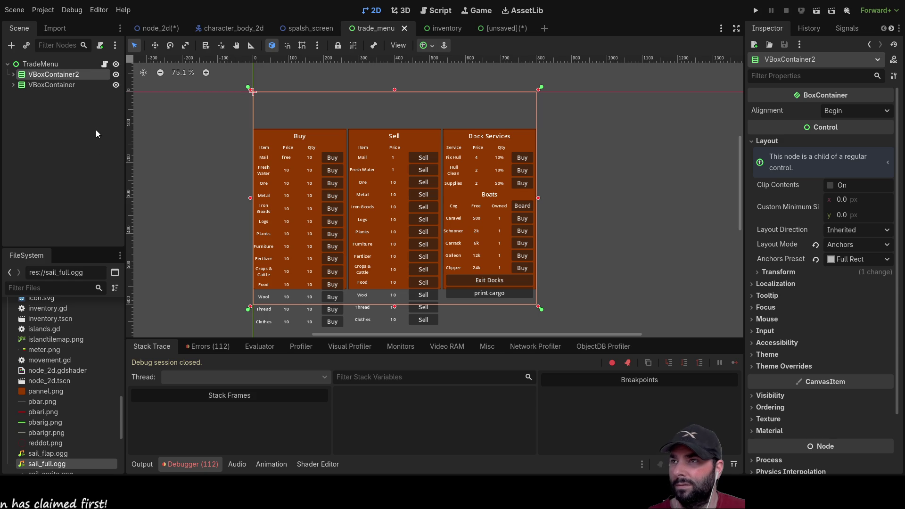
left_click(500, 26)
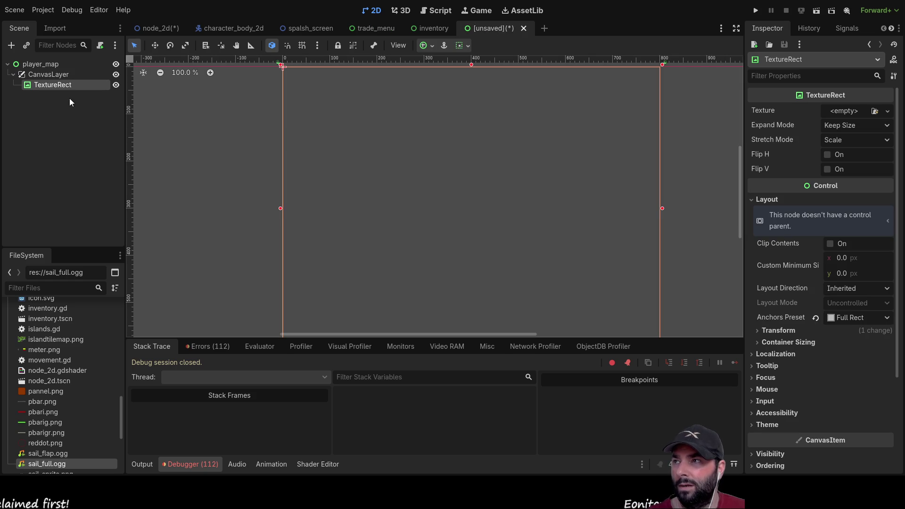
left_click(47, 65)
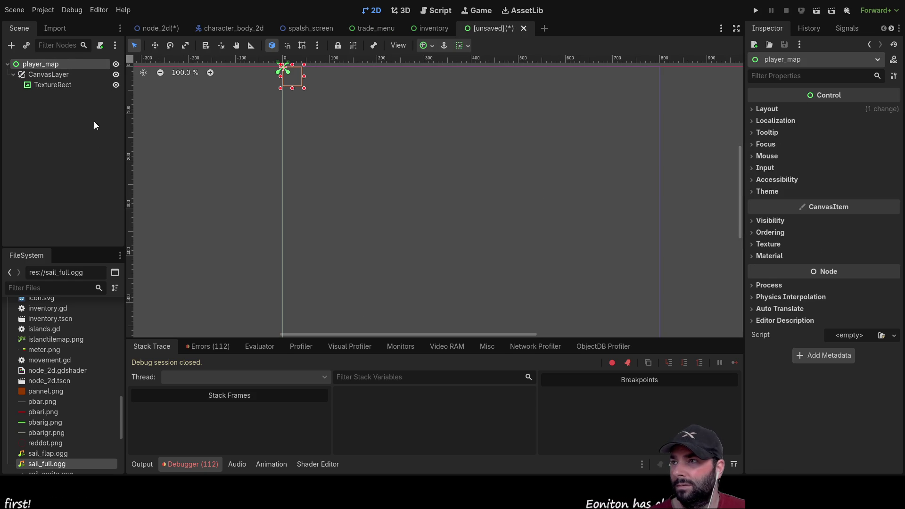
Paste the trade menu's VBoxContainer2 into player_map and reparent it under CanvasLayer.
key("ctrl+v")
mouse_move(336, 133)
left_mouse_down()
mouse_move(344, 231)
mouse_move(348, 205)
left_mouse_up()
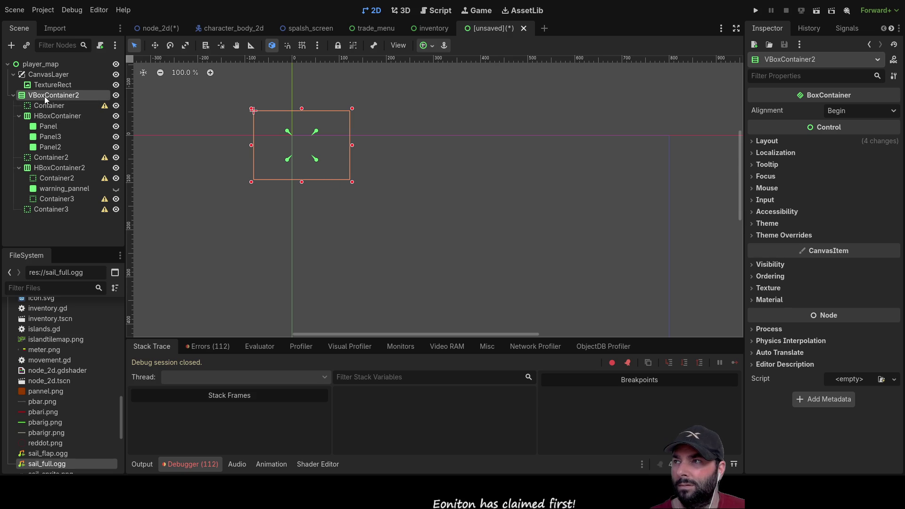
left_click_drag(39, 95, 60, 89)
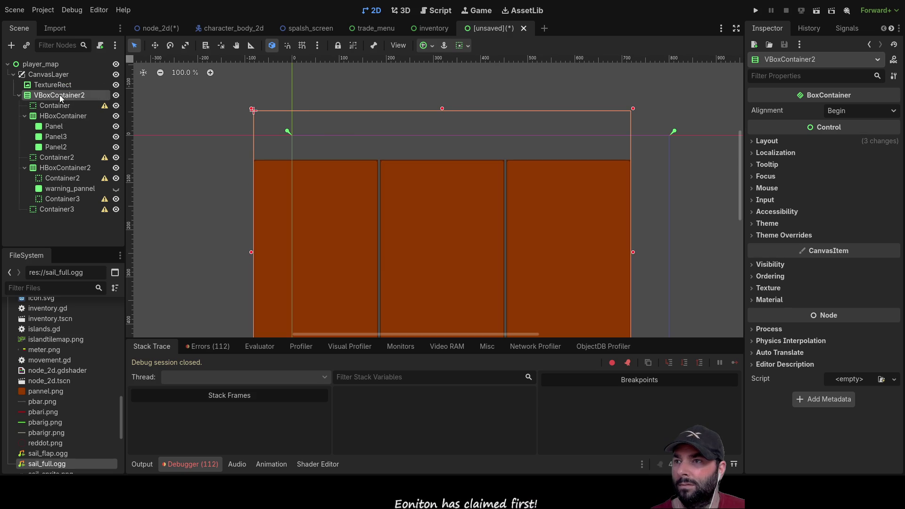
scroll(292, 169, "down", 3)
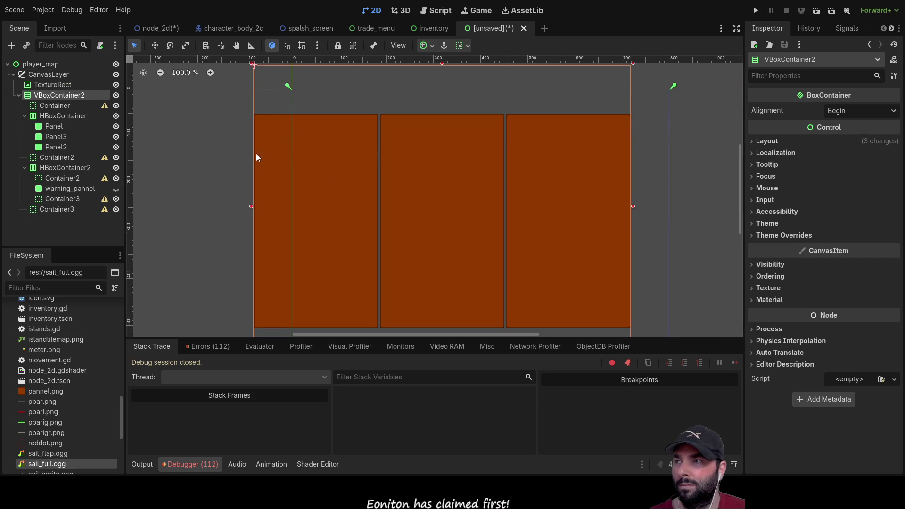
Delete Panel3 and Panel2, leaving one orange Panel in HBoxContainer2.
left_click(60, 137)
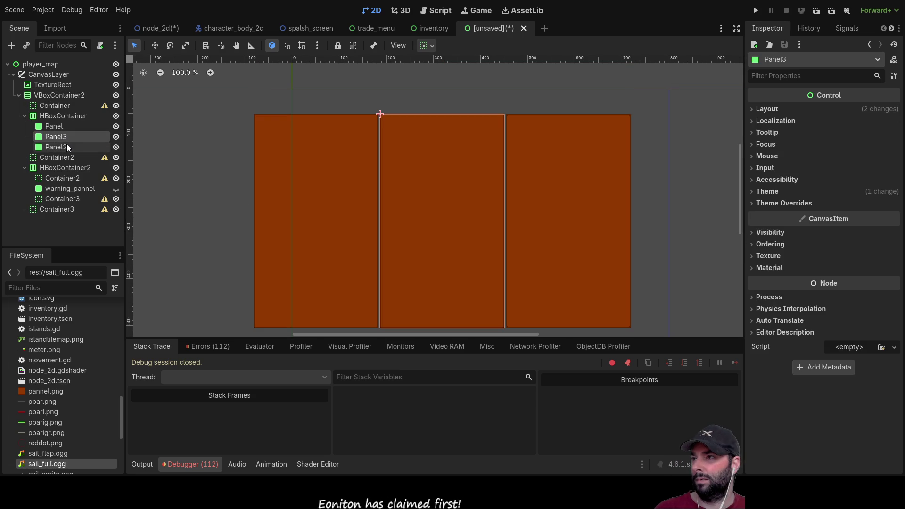
key("Delete")
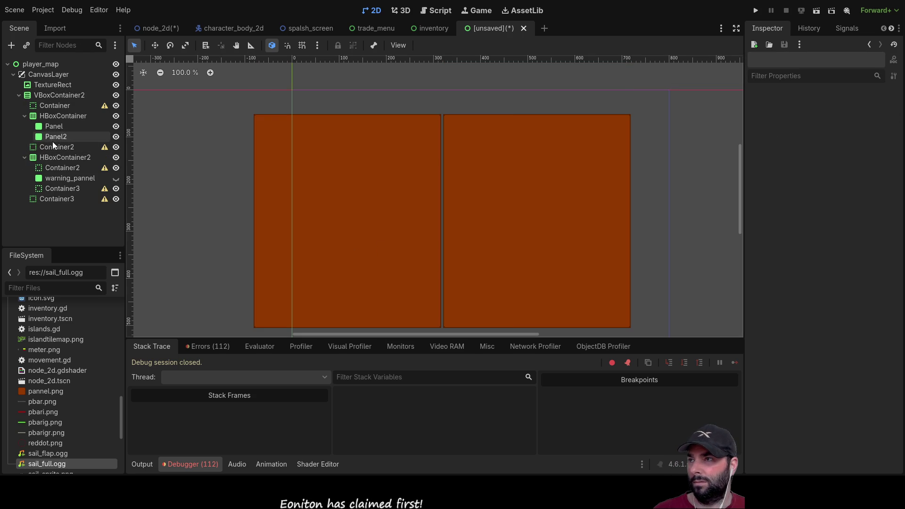
left_click(56, 137)
key("Delete")
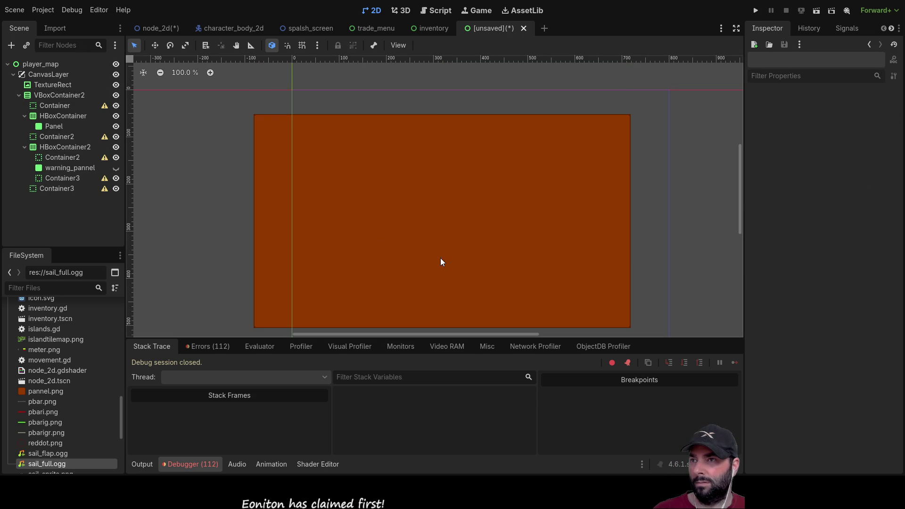
left_click(49, 147)
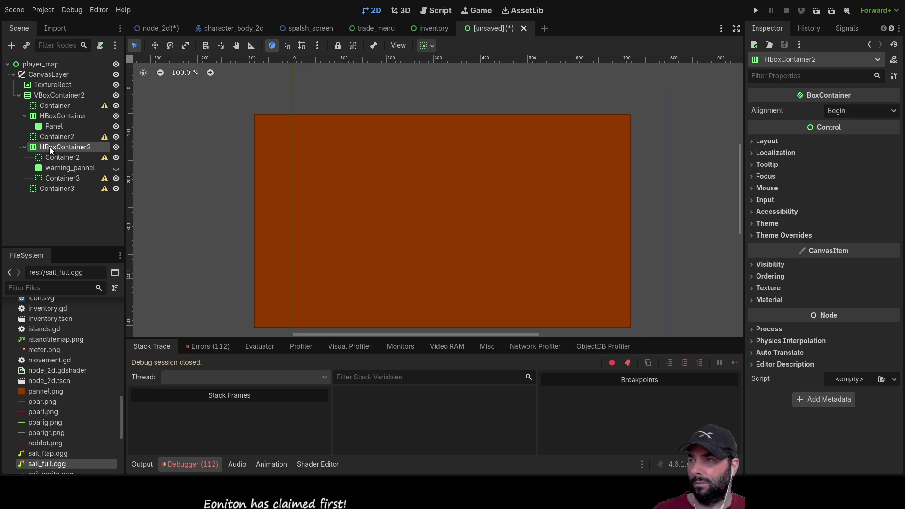
mouse_move(410, 225)
left_mouse_down()
mouse_move(317, 178)
mouse_move(324, 197)
mouse_move(467, 198)
mouse_move(380, 186)
left_mouse_up()
scroll(358, 188, "down", 3)
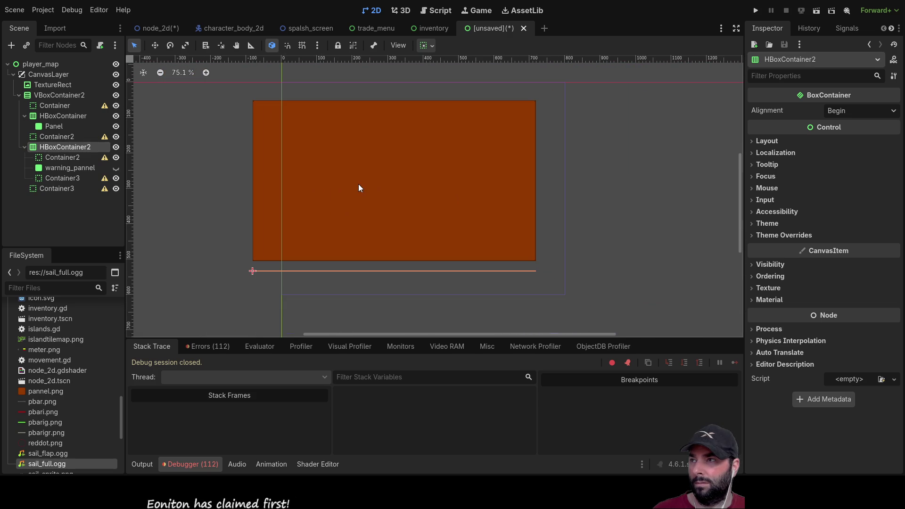
Set the player_map root node's anchors preset to Full Rect.
left_click(40, 74)
mouse_move(268, 171)
left_mouse_down()
mouse_move(318, 176)
mouse_move(345, 208)
left_mouse_up()
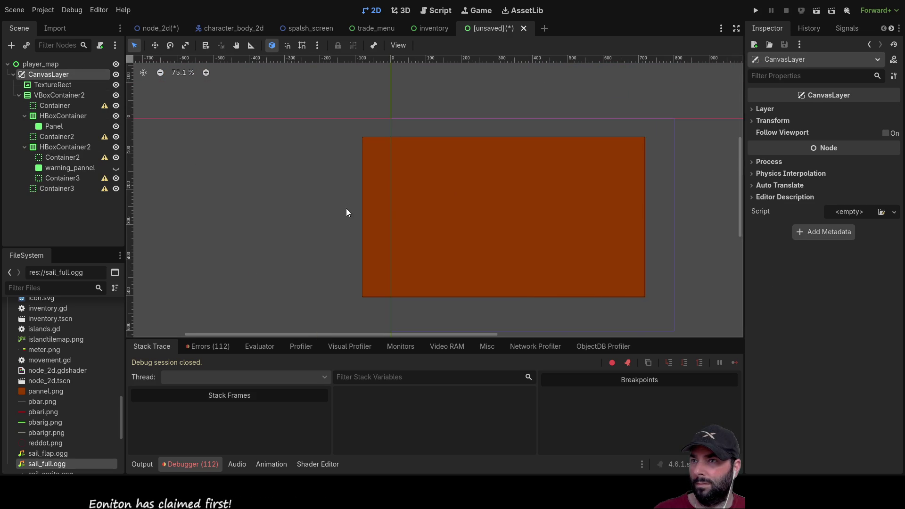
left_click(41, 64)
mouse_move(396, 187)
left_mouse_down()
mouse_move(309, 153)
mouse_move(309, 188)
mouse_move(303, 177)
left_mouse_up()
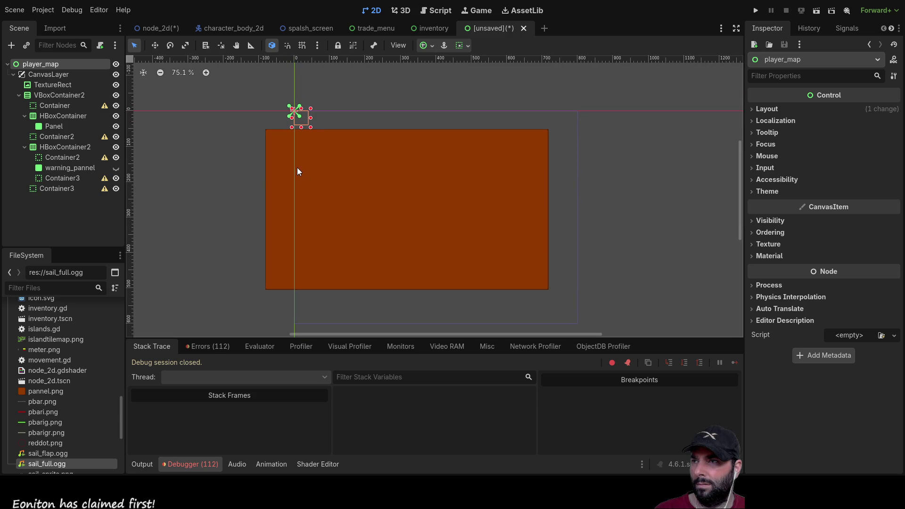
scroll(313, 128, "up", 10)
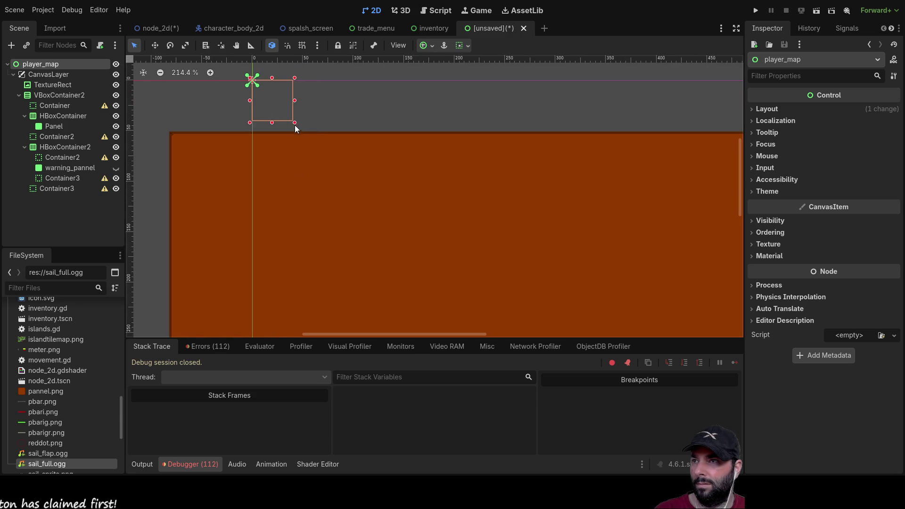
scroll(377, 181, "up", 6)
scroll(377, 178, "down", 5)
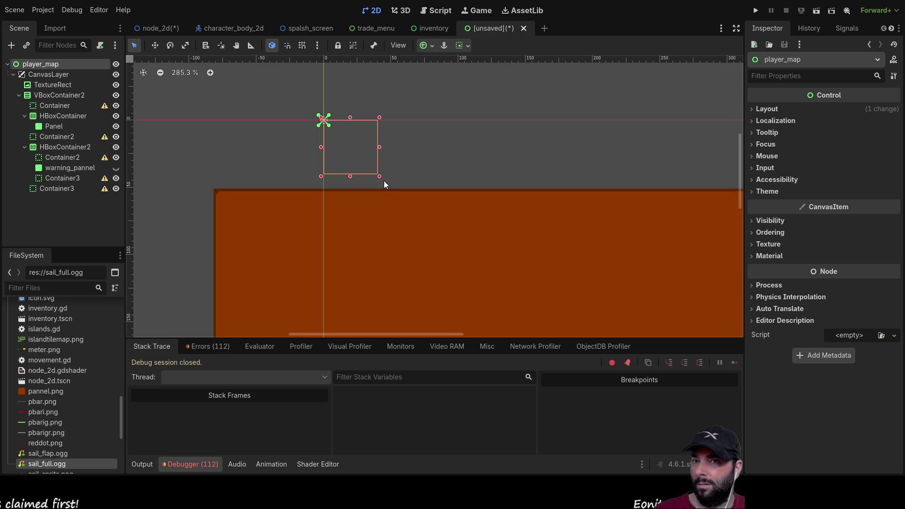
scroll(488, 194, "down", 10)
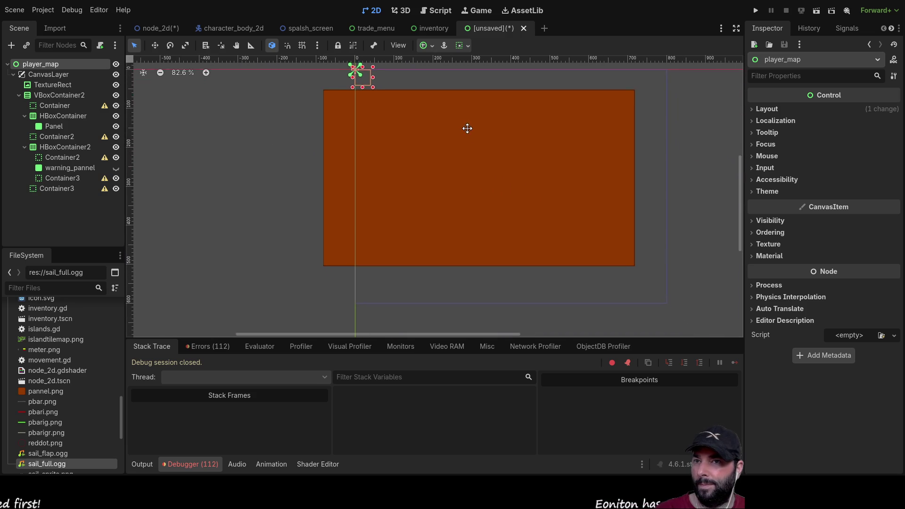
left_click(760, 110)
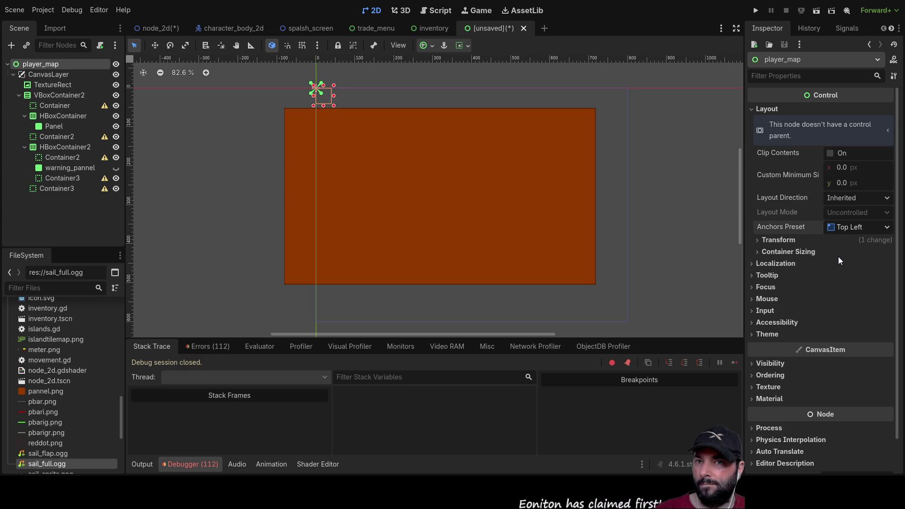
left_click(858, 226)
left_click(853, 401)
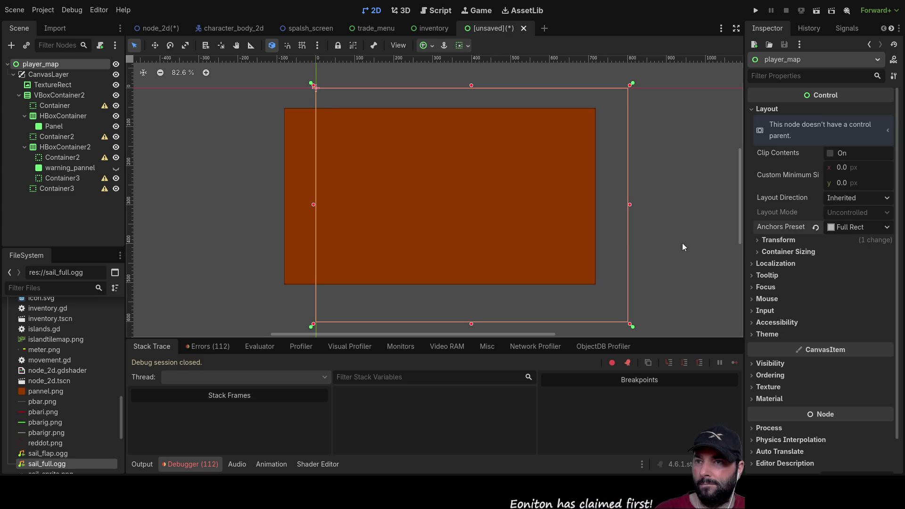
Check the CanvasLayer transform, then delete the TextureRect node.
left_click(48, 74)
left_click(754, 121)
left_click(754, 121)
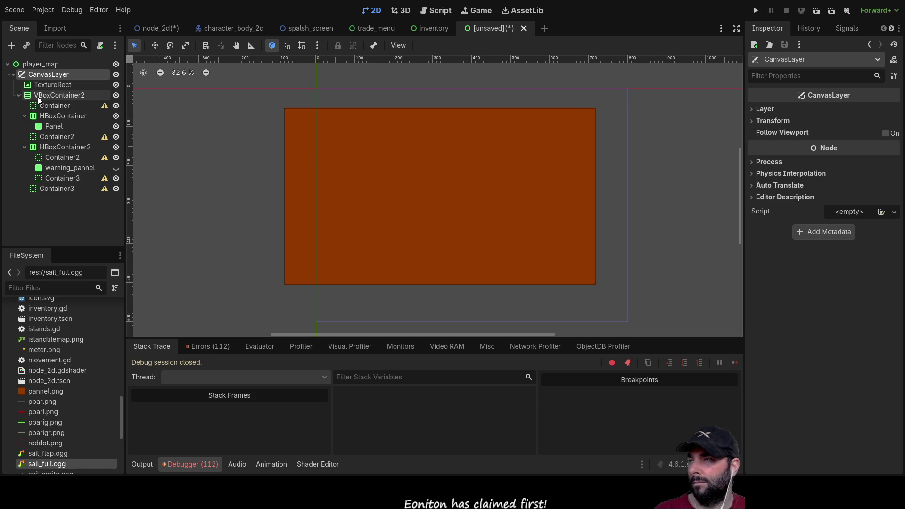
left_click(50, 85)
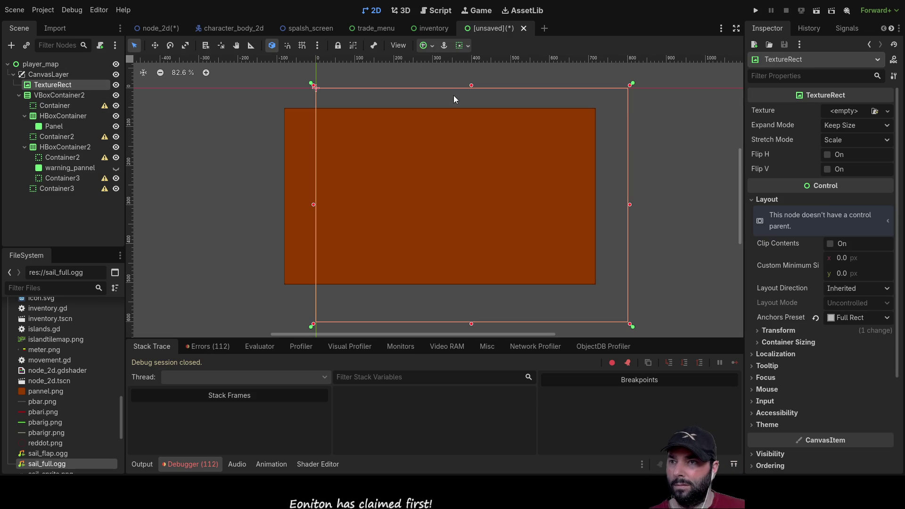
key("Delete")
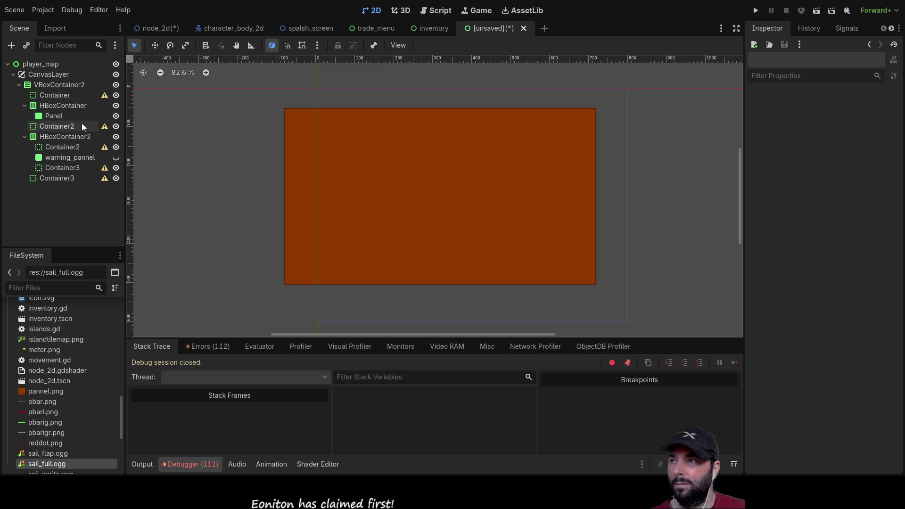
After checking VBoxContainer2 and CanvasLayer settings, reparent VBoxContainer2 from CanvasLayer onto player_map.
left_click(49, 86)
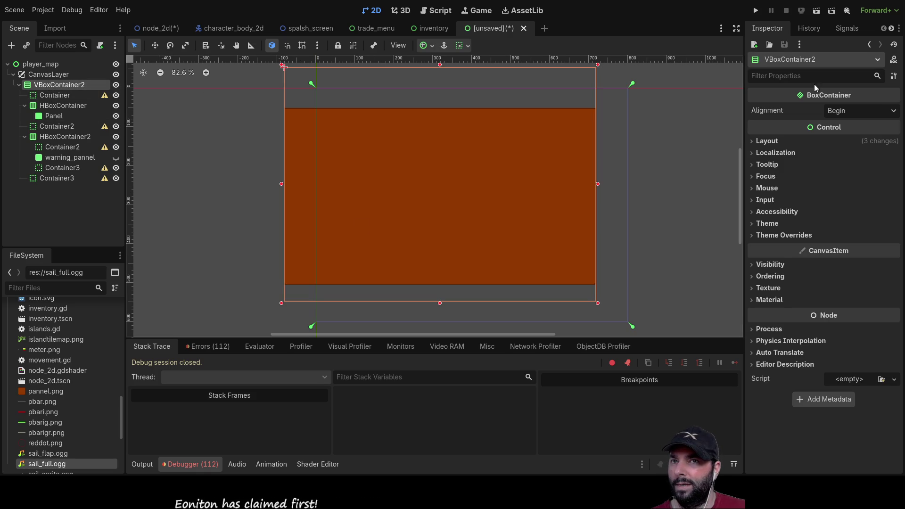
left_click(753, 143)
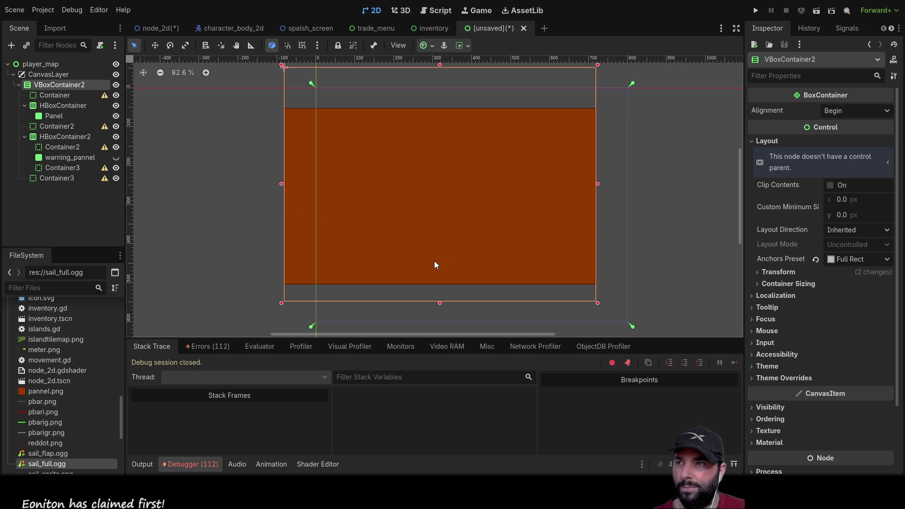
mouse_move(416, 181)
left_mouse_down()
mouse_move(511, 235)
mouse_move(375, 112)
mouse_move(391, 133)
mouse_move(400, 227)
mouse_move(366, 179)
mouse_move(337, 182)
left_mouse_up()
left_click(53, 76)
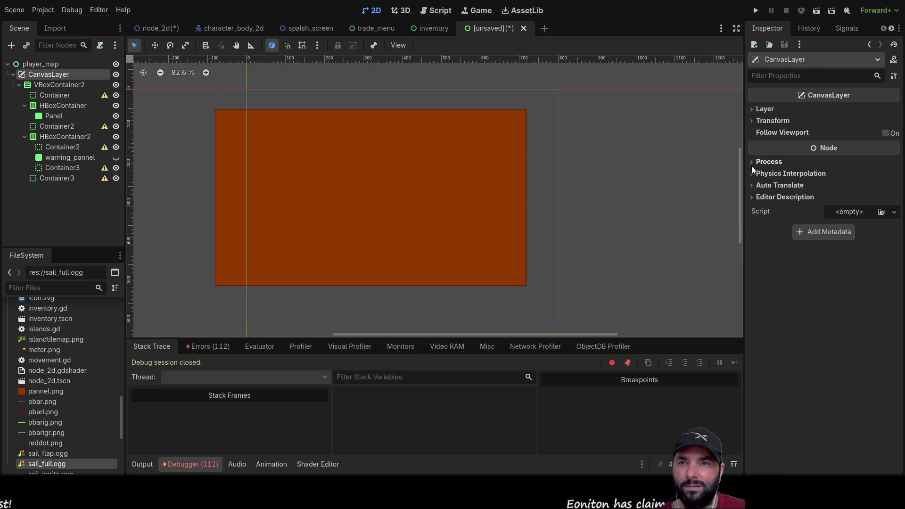
left_click(753, 109)
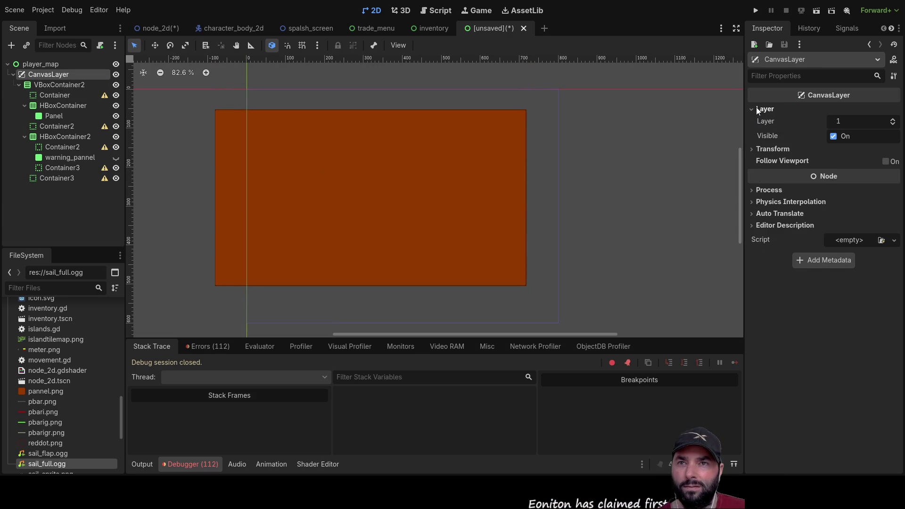
left_click(756, 108)
left_click(752, 120)
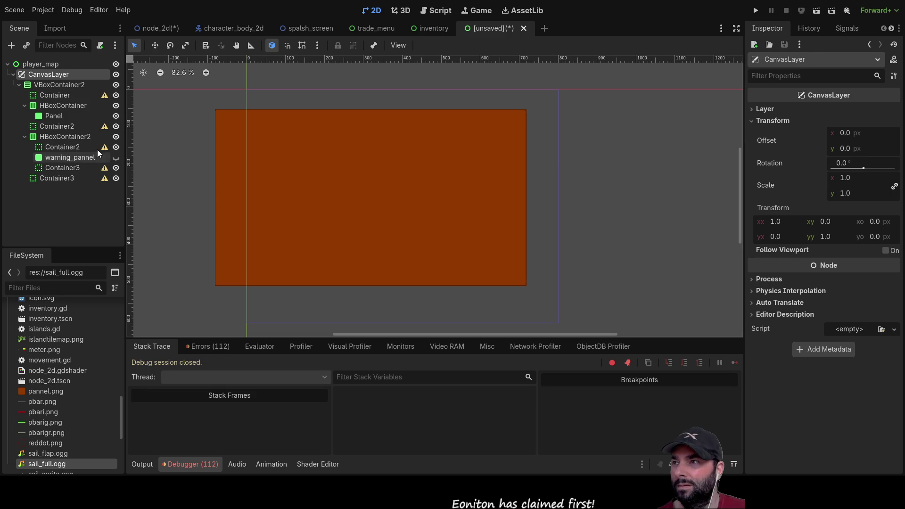
mouse_move(50, 86)
left_mouse_down()
mouse_move(39, 86)
mouse_move(50, 66)
left_mouse_up()
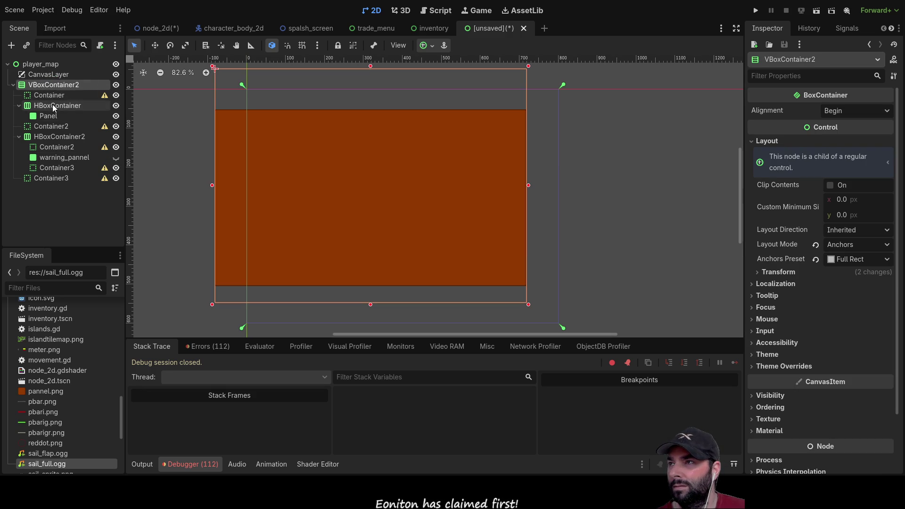
left_click(49, 64)
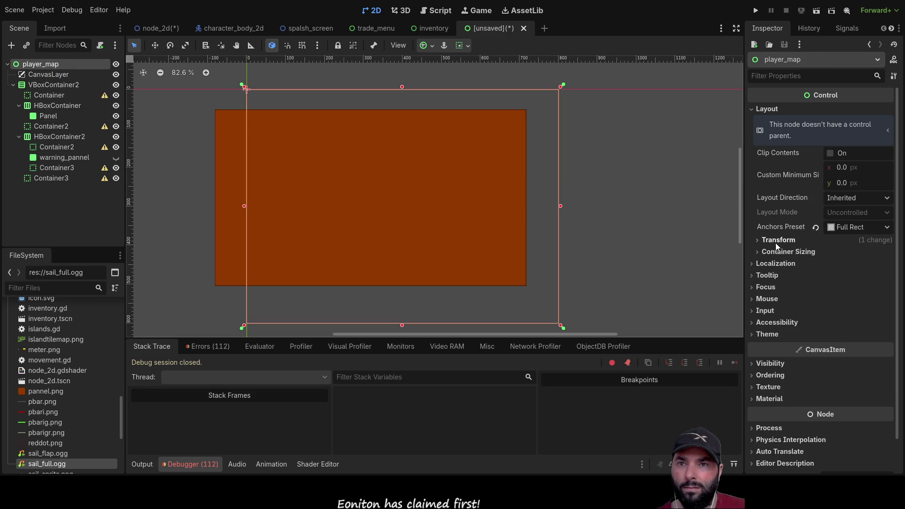
Tick Expand for both horizontal and vertical Container Sizing on player_map.
left_click(757, 241)
left_click(758, 241)
left_click(773, 251)
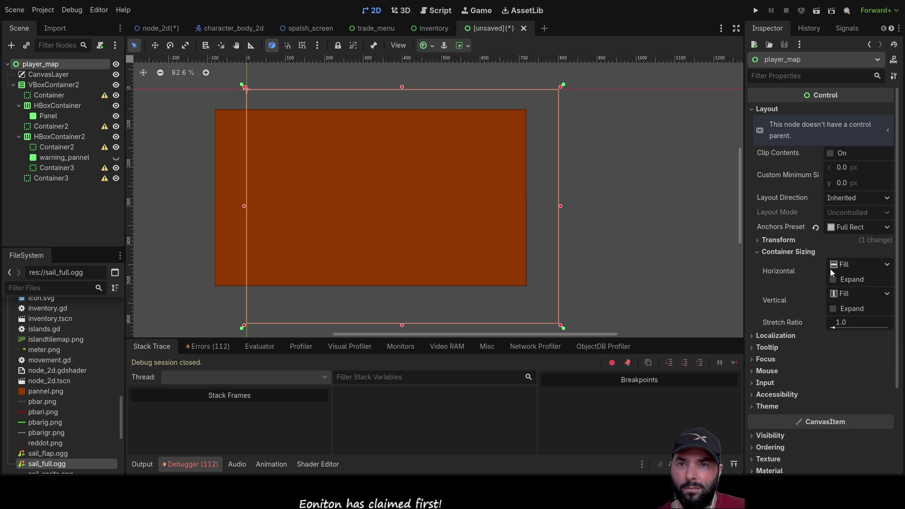
left_click(833, 280)
left_click(833, 308)
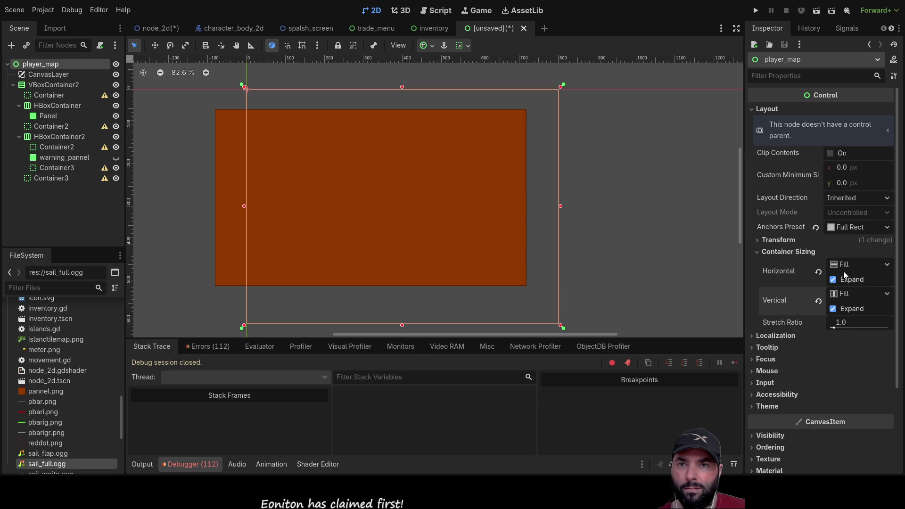
left_click(759, 244)
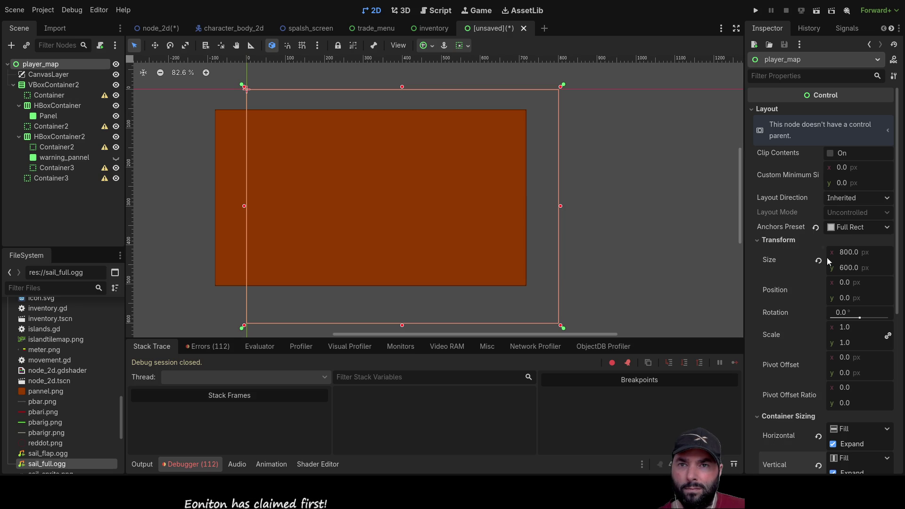
left_click(846, 268)
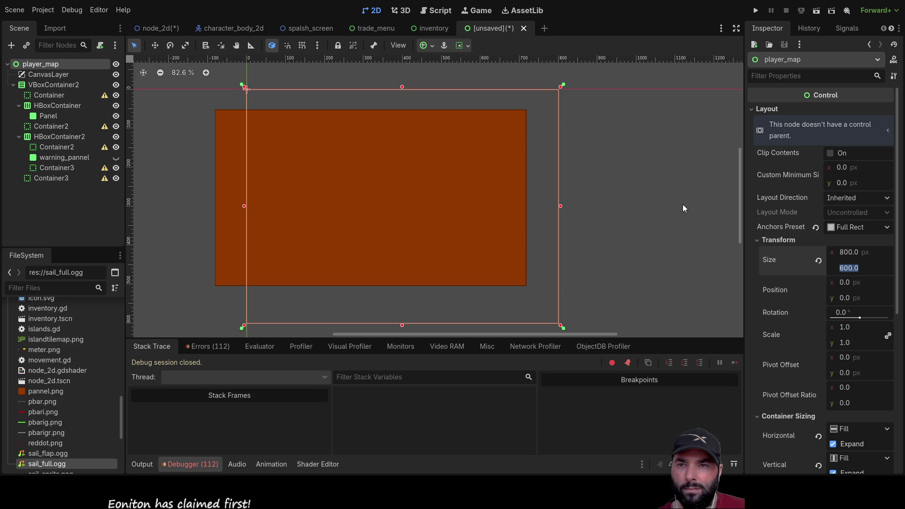
left_click(543, 178)
Delete the CanvasLayer node from player_map.
left_click(52, 76)
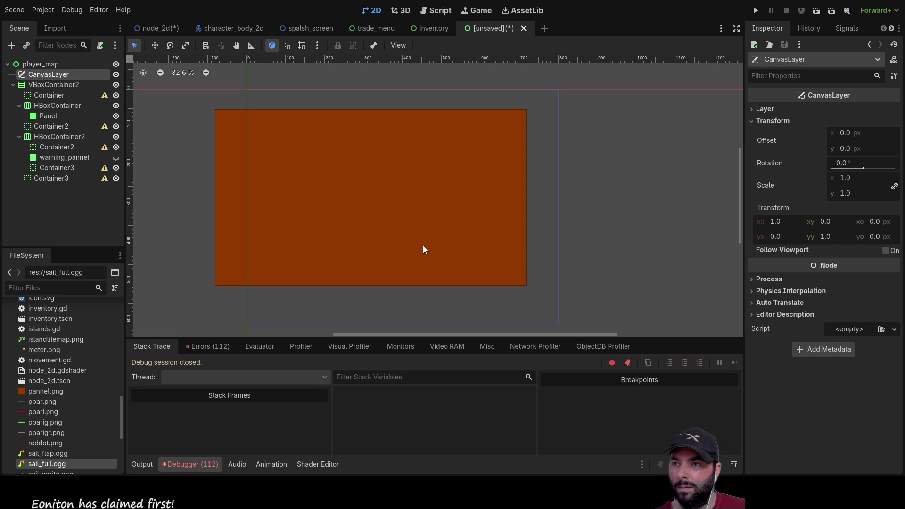
key("Delete")
left_click(34, 76)
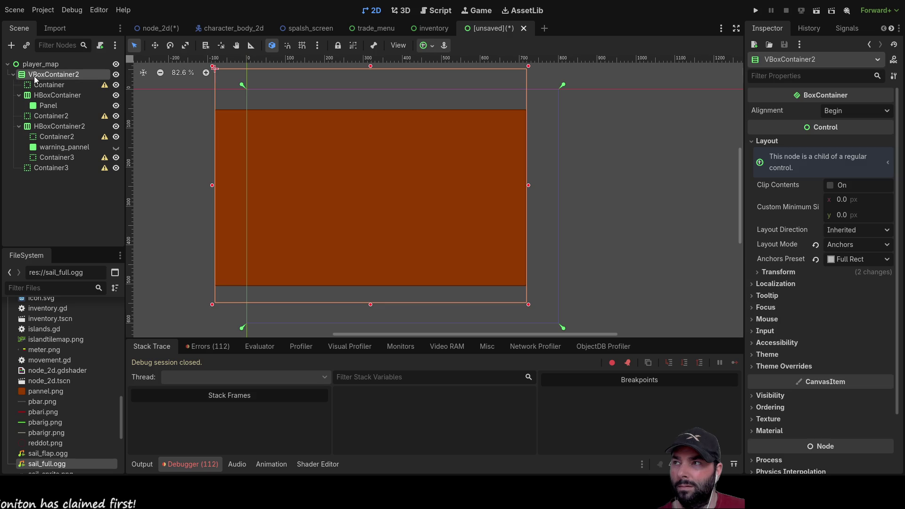
left_click(46, 85)
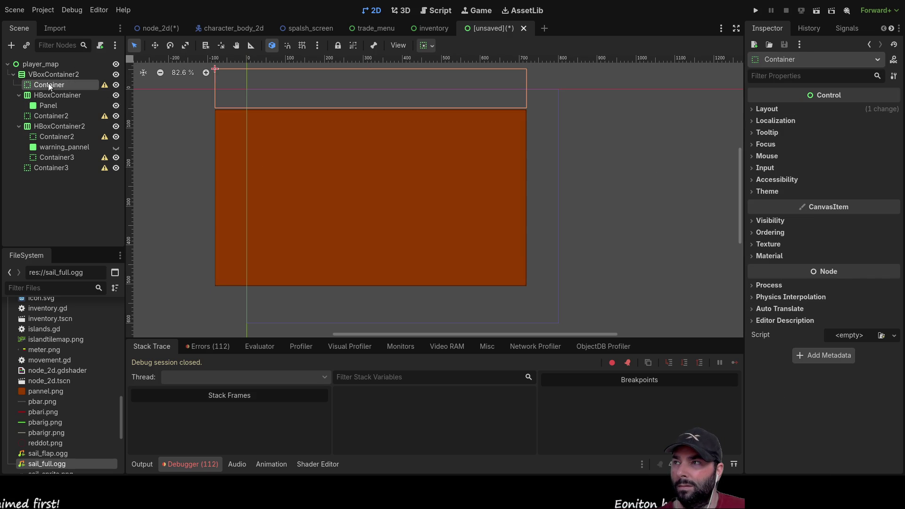
left_click(51, 75)
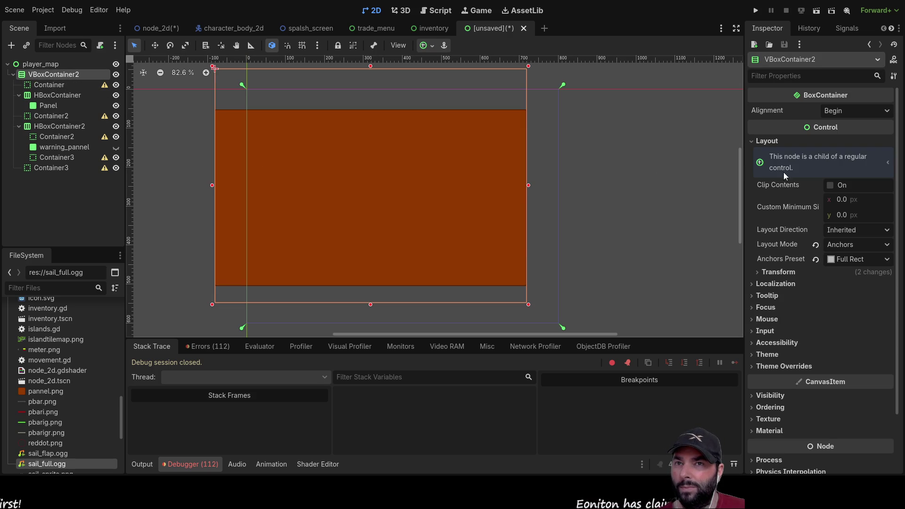
Set VBoxContainer2's position to 0, 0.
left_click(760, 274)
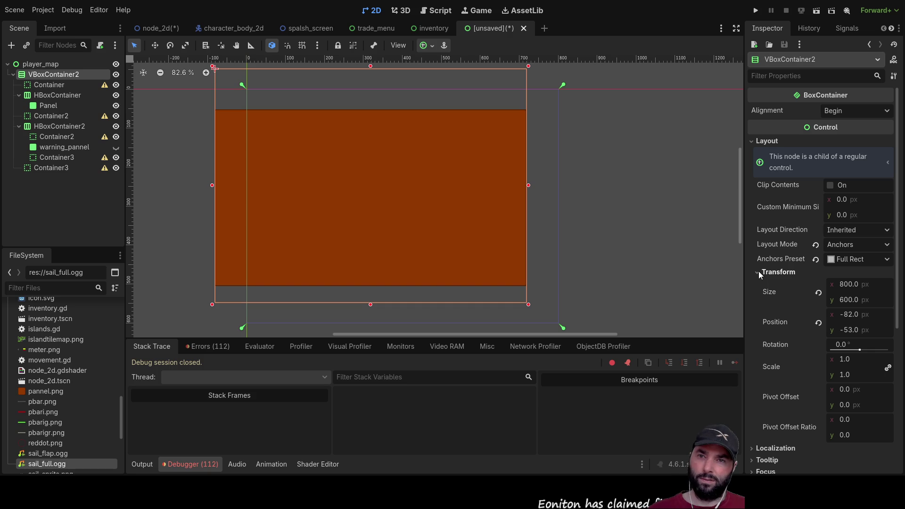
double_click(846, 314)
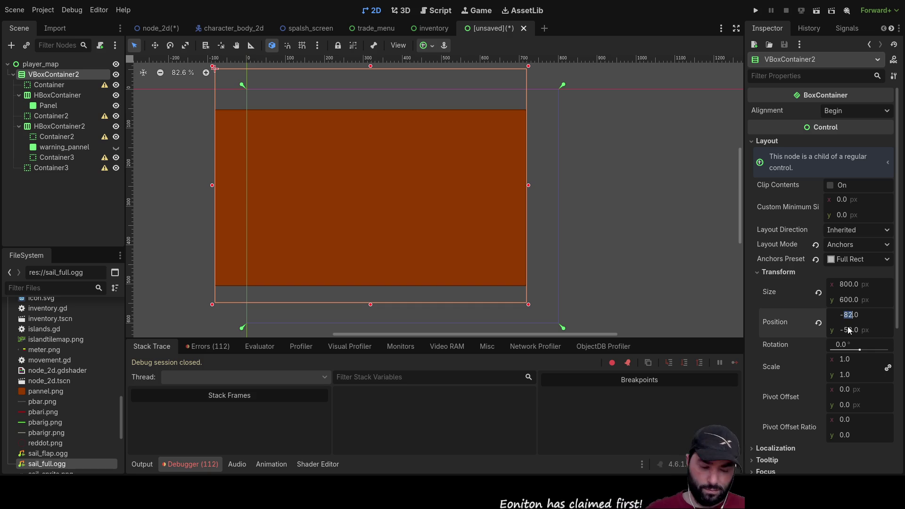
type("0")
key("Return")
left_click(848, 329)
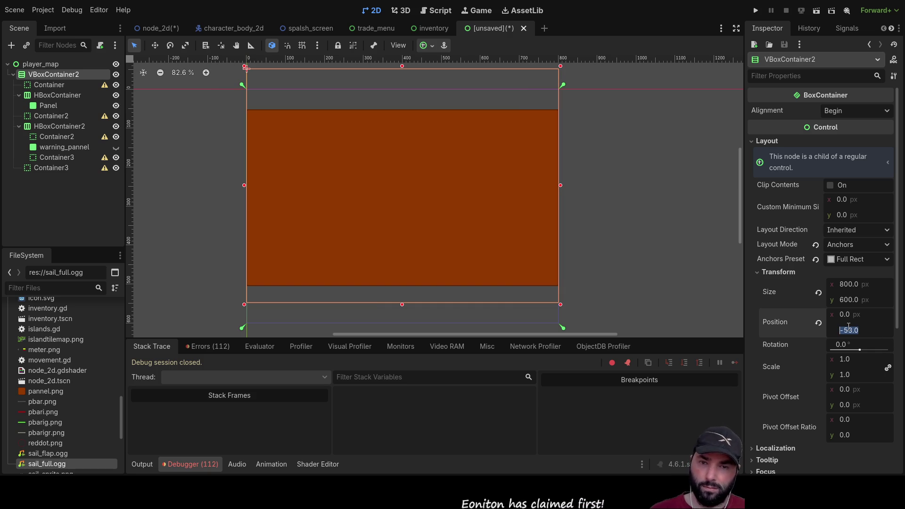
type("0")
key("Return")
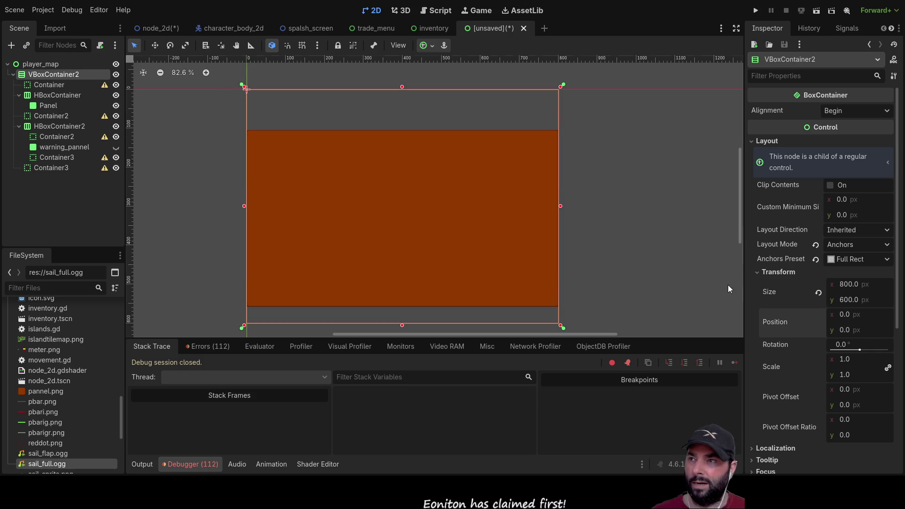
Delete HBoxContainer2 along with its children.
left_click(623, 237)
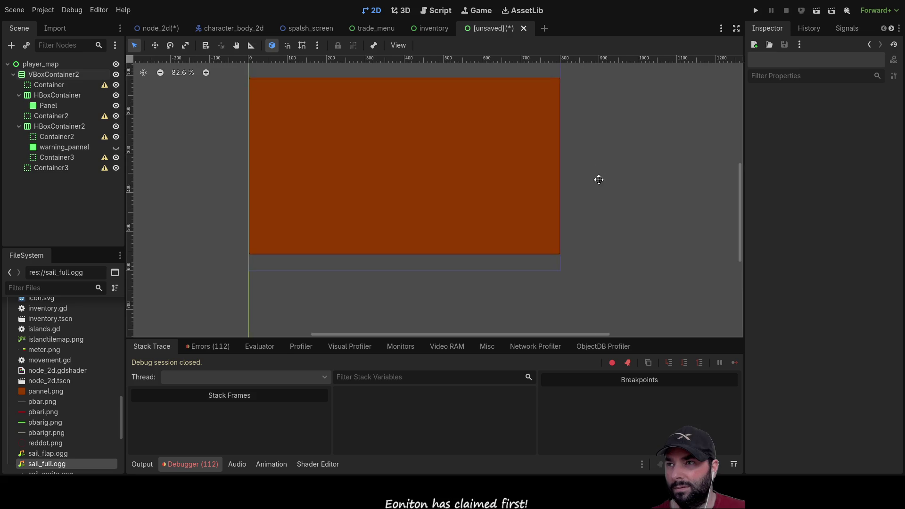
left_click(384, 176)
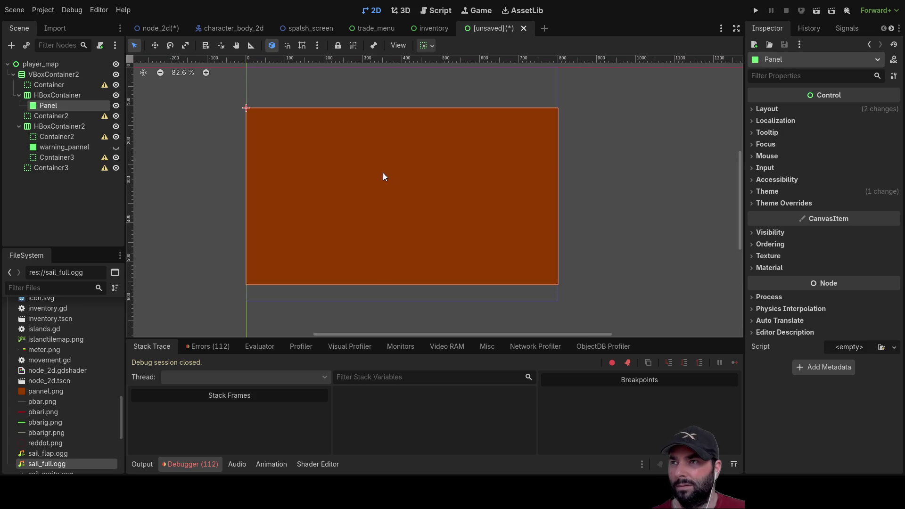
left_click(47, 116)
left_click(44, 126)
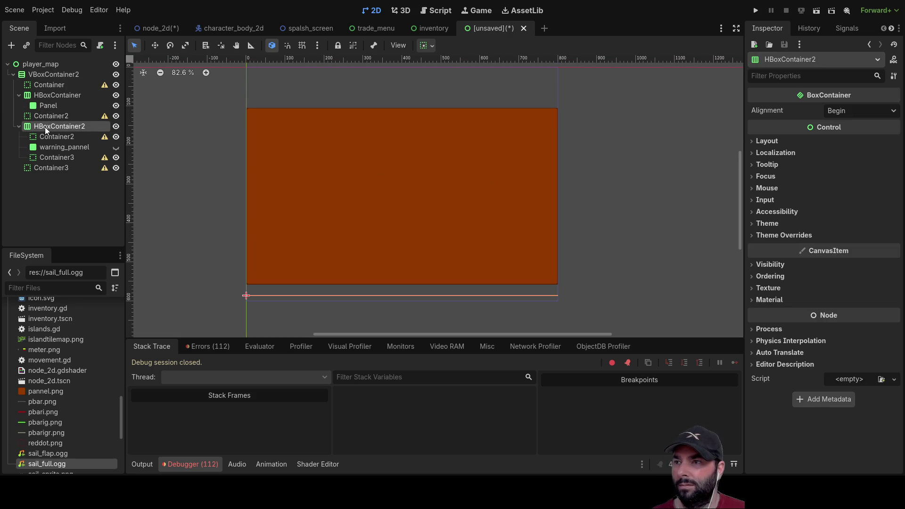
left_click(44, 146)
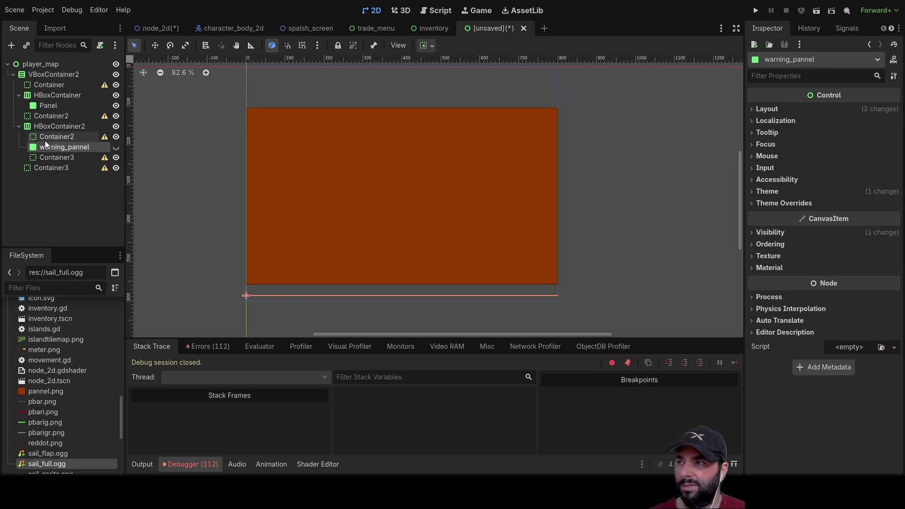
left_click(44, 137)
left_click(44, 126)
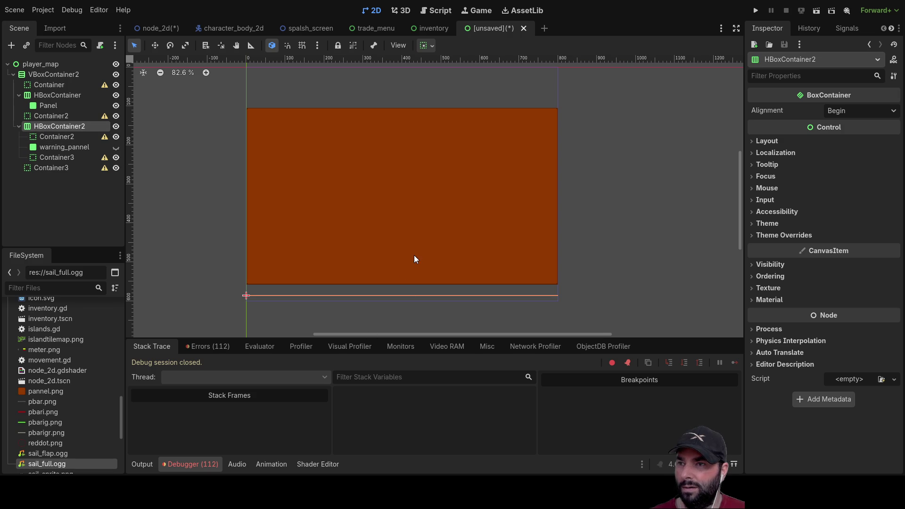
key("Delete")
Save the scene as player_map.tscn.
left_click(45, 107)
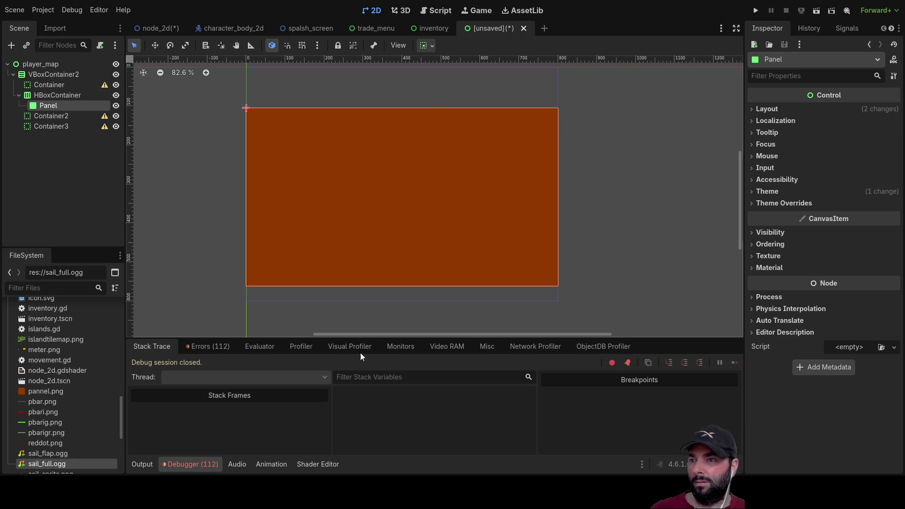
key("ctrl+s")
key("Return")
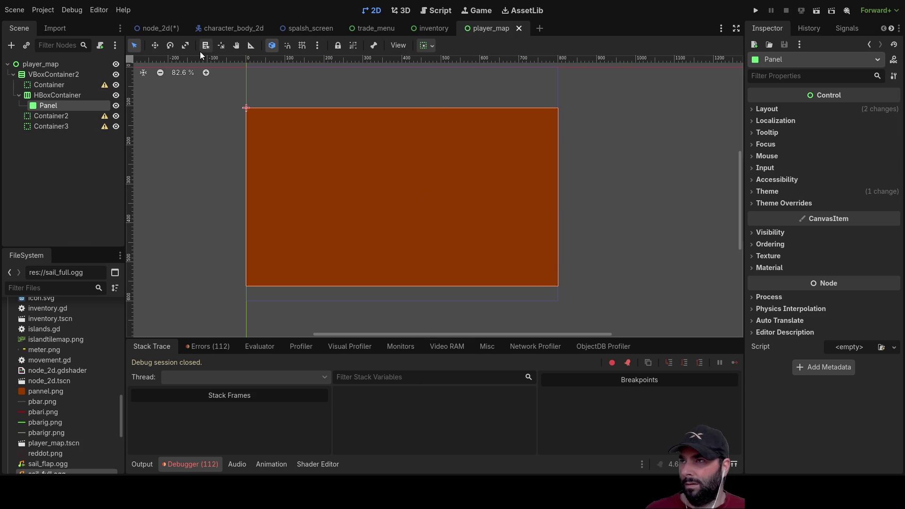
In the node_2d scene, collapse the Docks and global_data nodes in the Scene tree.
left_click(150, 27)
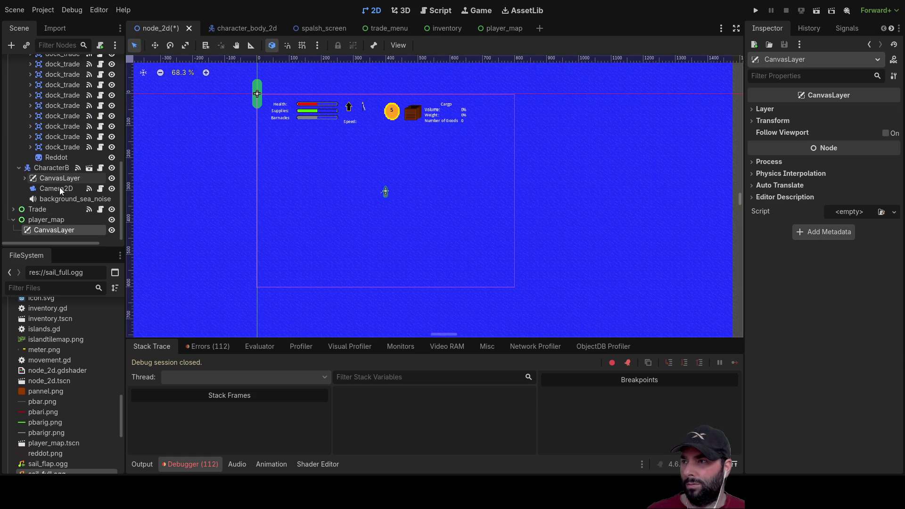
left_click(55, 221)
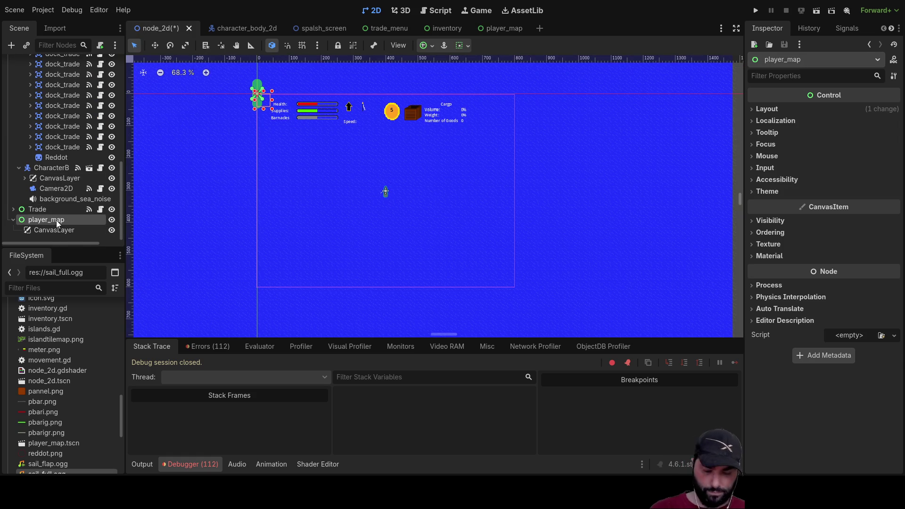
left_click(418, 253)
scroll(30, 157, "up", 5)
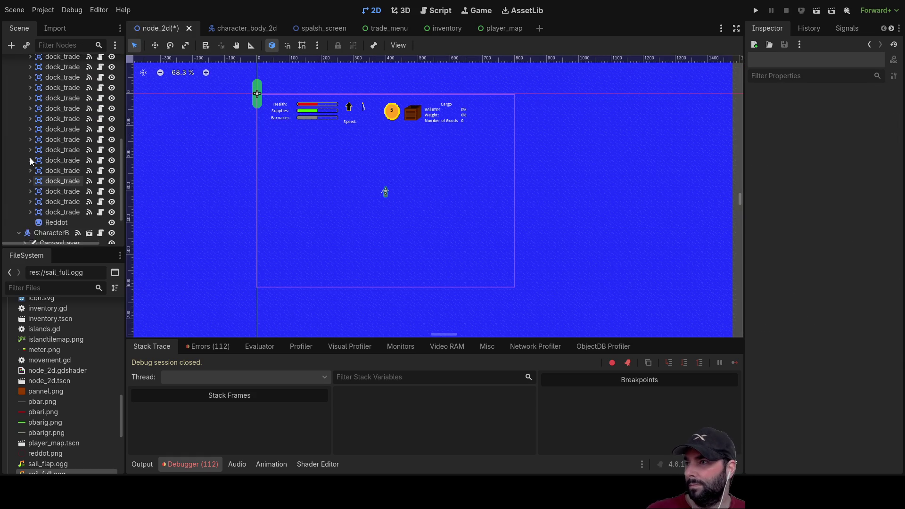
left_click(24, 129)
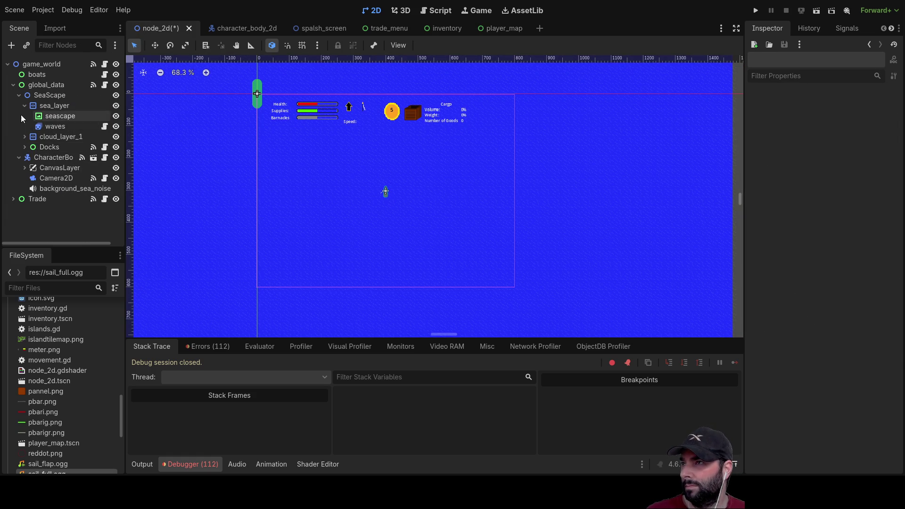
left_click(14, 85)
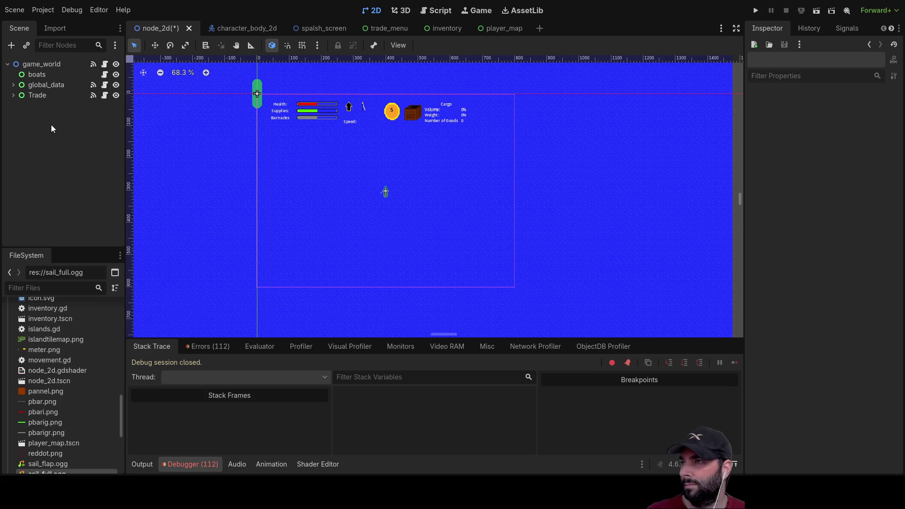
Instance player_map.tscn under game_world and switch its visibility off.
left_click(55, 30)
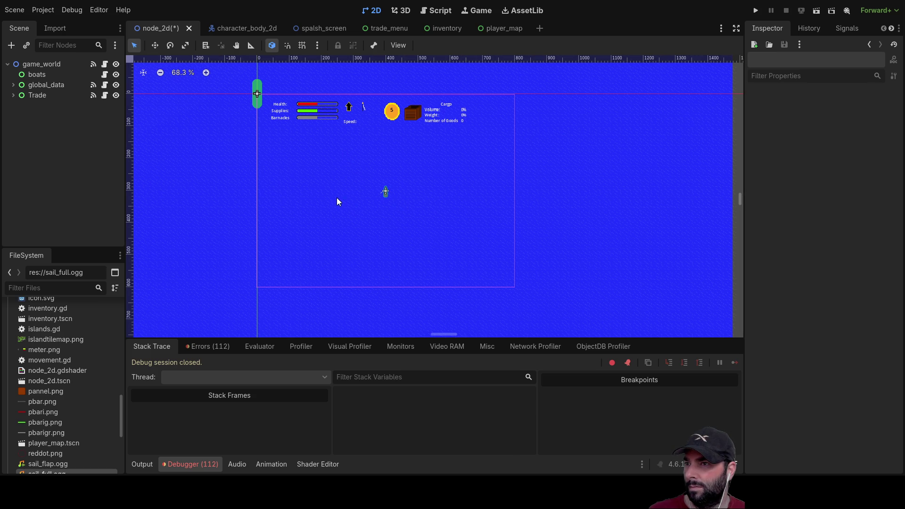
left_click_drag(54, 443, 89, 150)
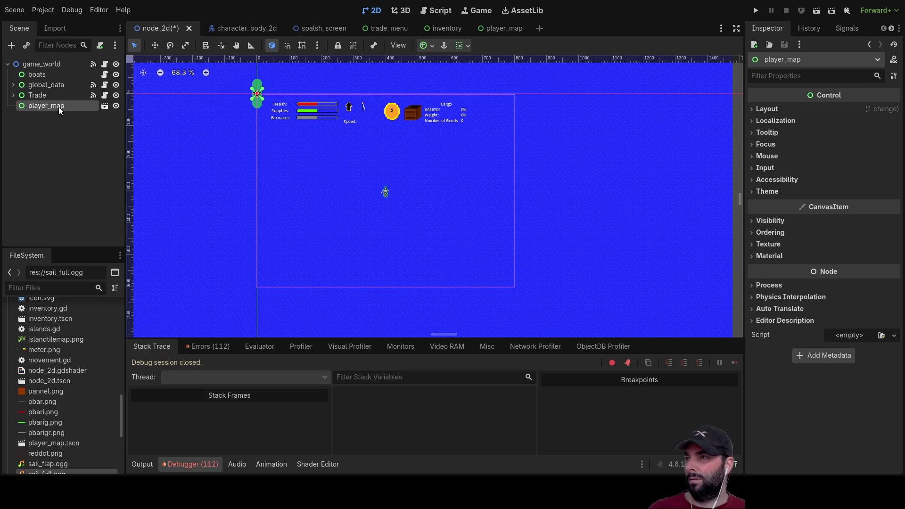
left_click(115, 107)
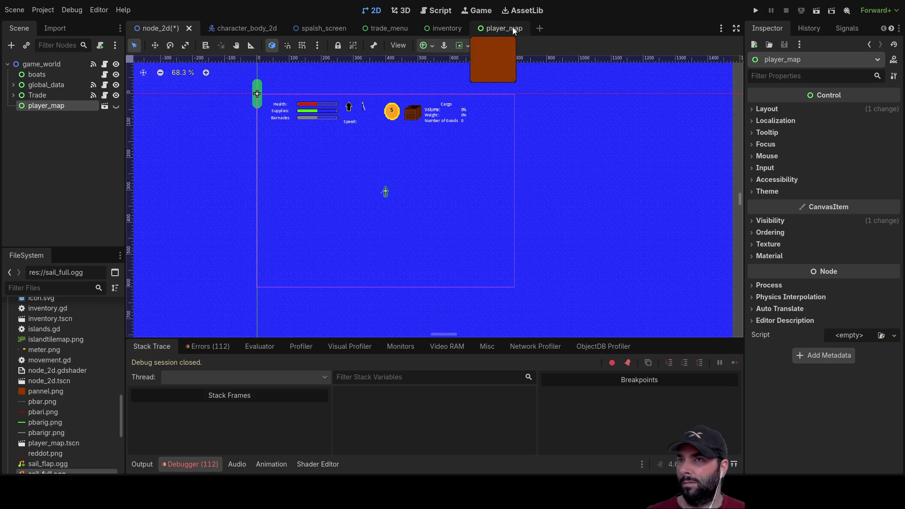
Give the player_map instance Full Rect anchors and make it visible again.
left_click(499, 30)
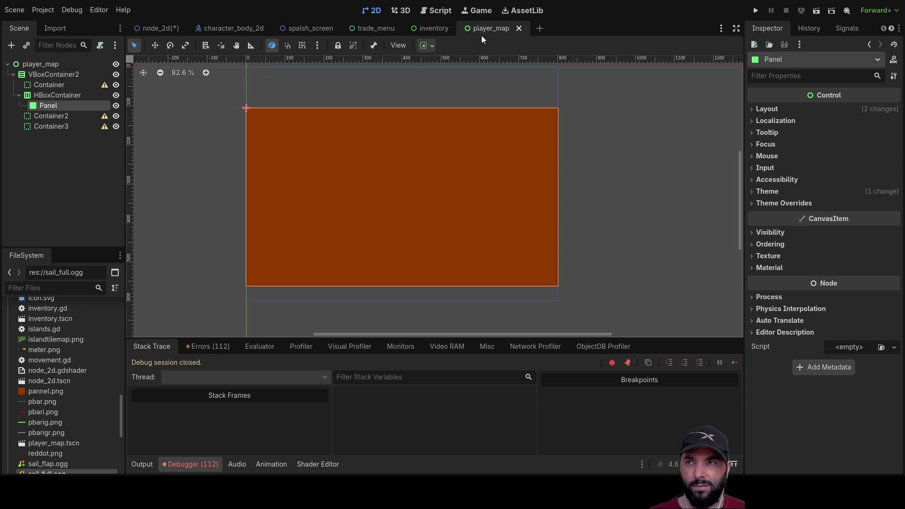
left_click(157, 27)
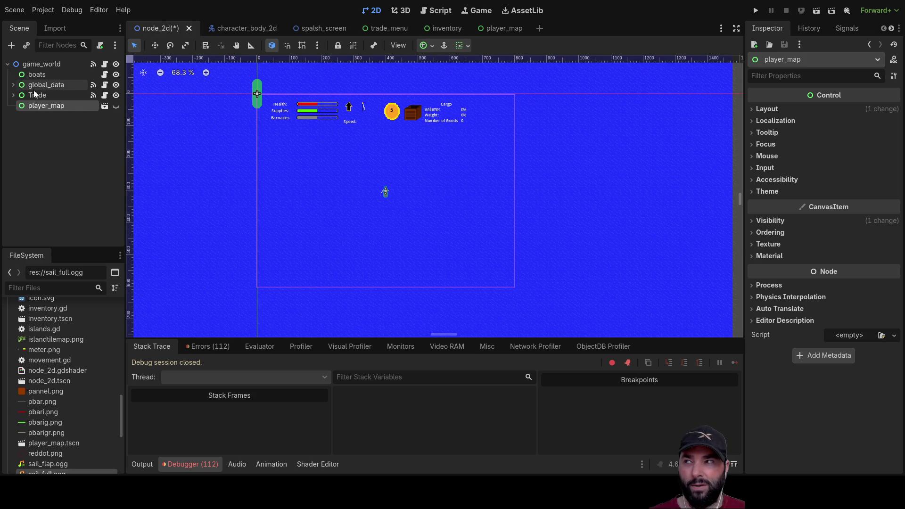
left_click(753, 109)
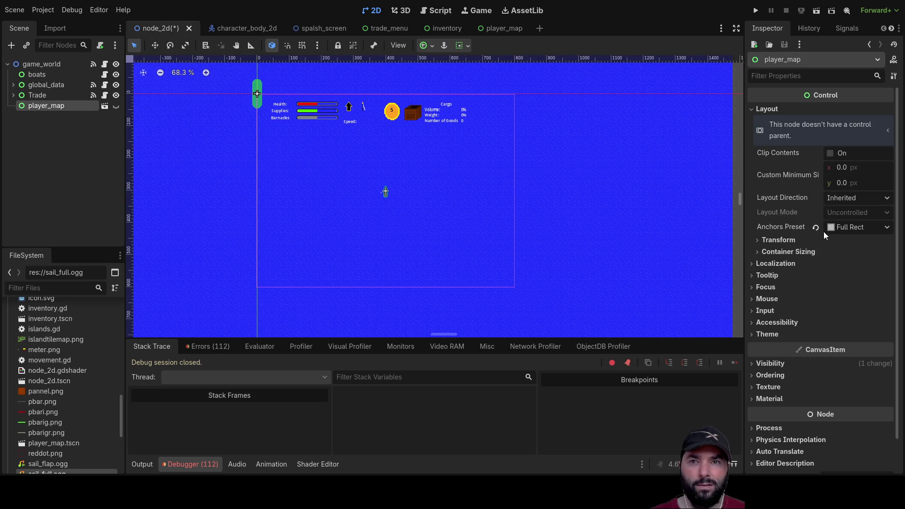
left_click(856, 229)
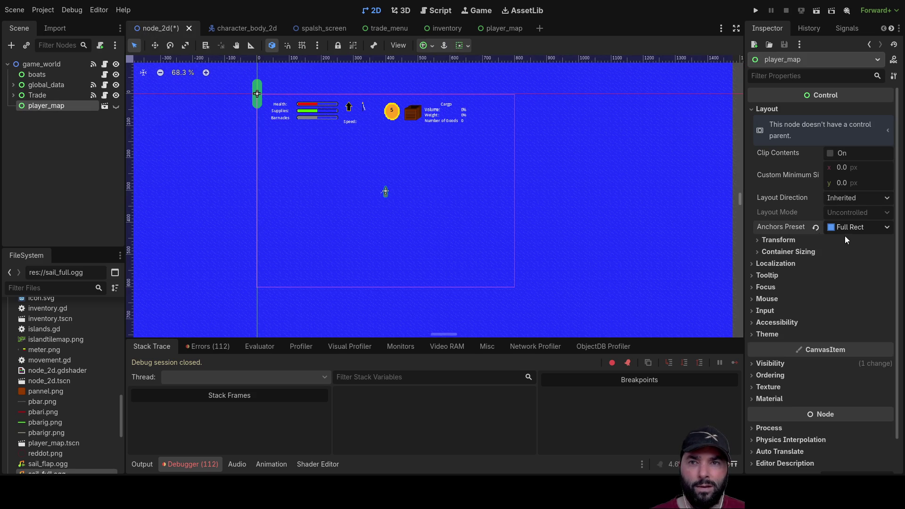
left_click(116, 106)
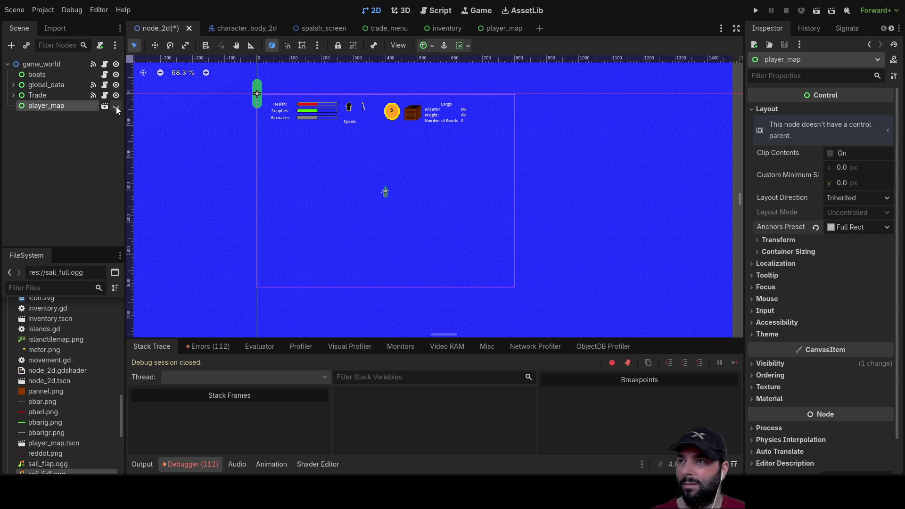
Frame the player_map instance in the viewport, then switch to the player_map scene.
key("f")
scroll(396, 213, "up", 5)
scroll(442, 211, "up", 10)
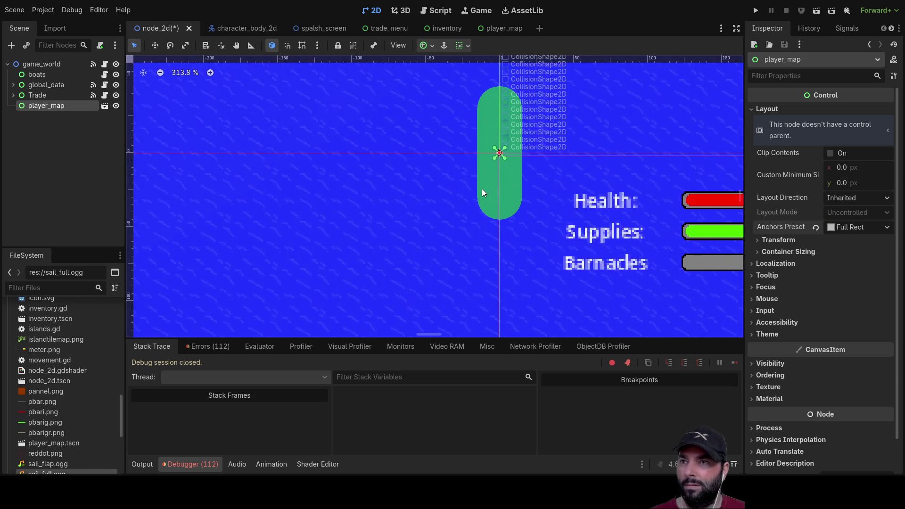
scroll(351, 179, "up", 4)
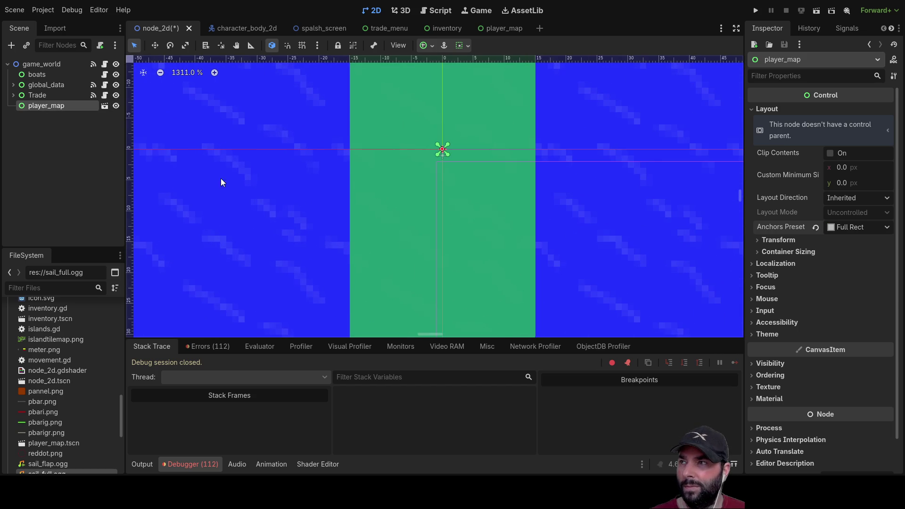
left_click(41, 67)
left_click(44, 106)
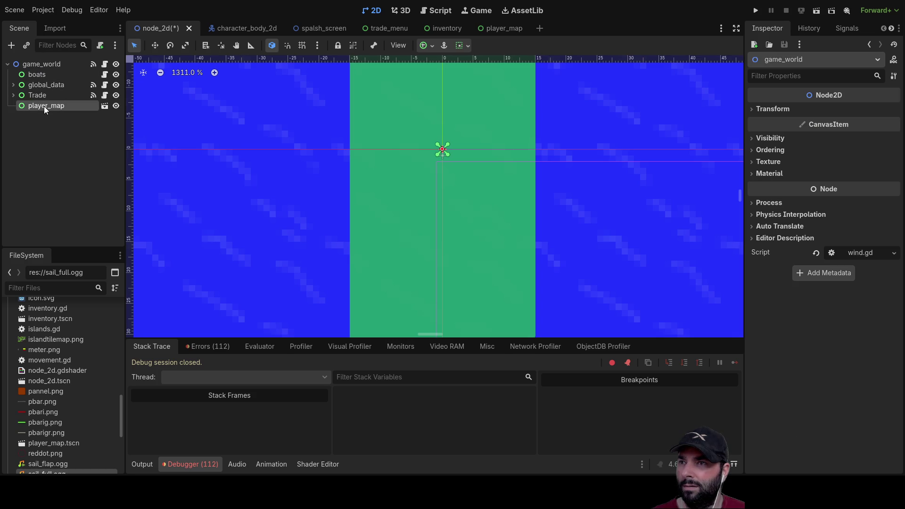
scroll(420, 146, "up", 6)
scroll(462, 148, "up", 15)
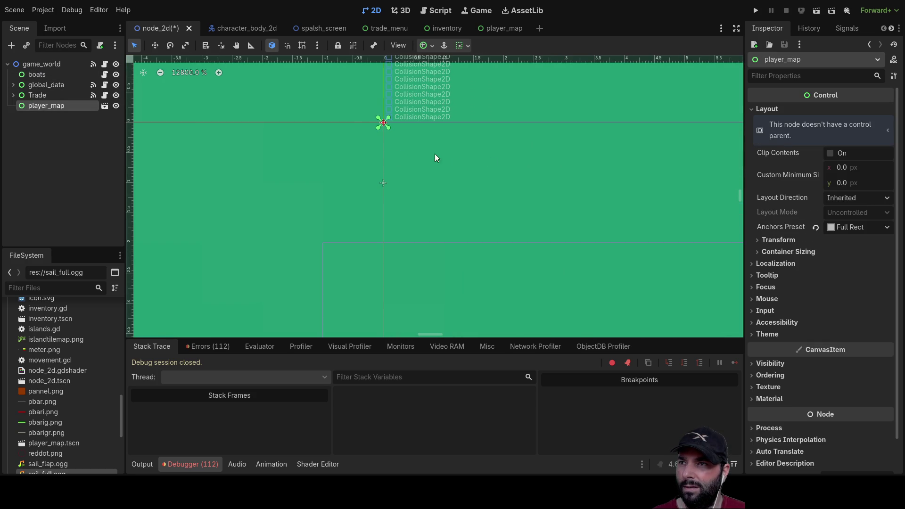
scroll(350, 123, "up", 5)
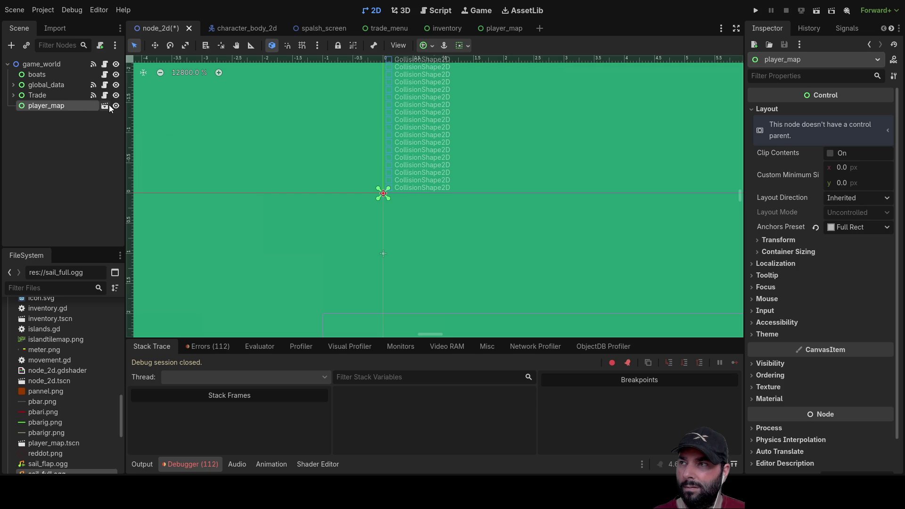
left_click(503, 28)
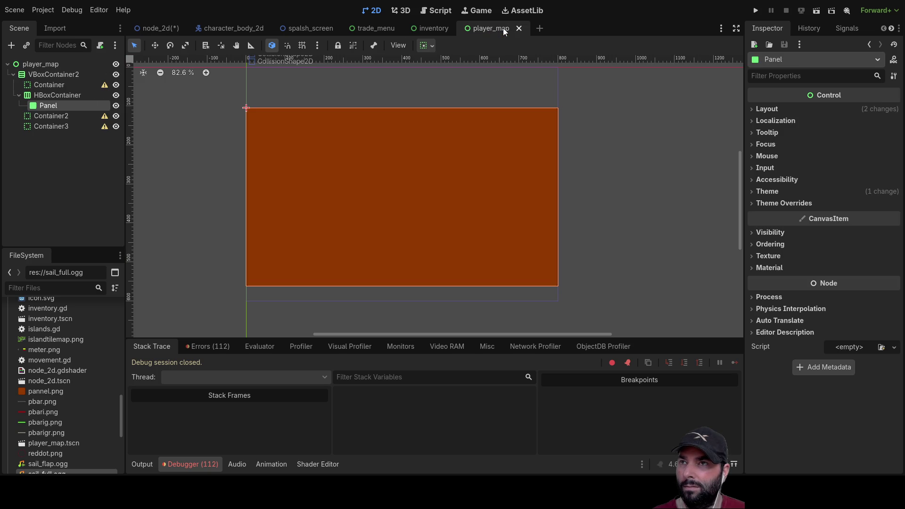
Toggle the orange Panel's visibility on and off several times in player_map.
left_click(118, 66)
left_click(117, 66)
left_click(117, 66)
left_click(117, 66)
left_click(117, 66)
left_click(117, 66)
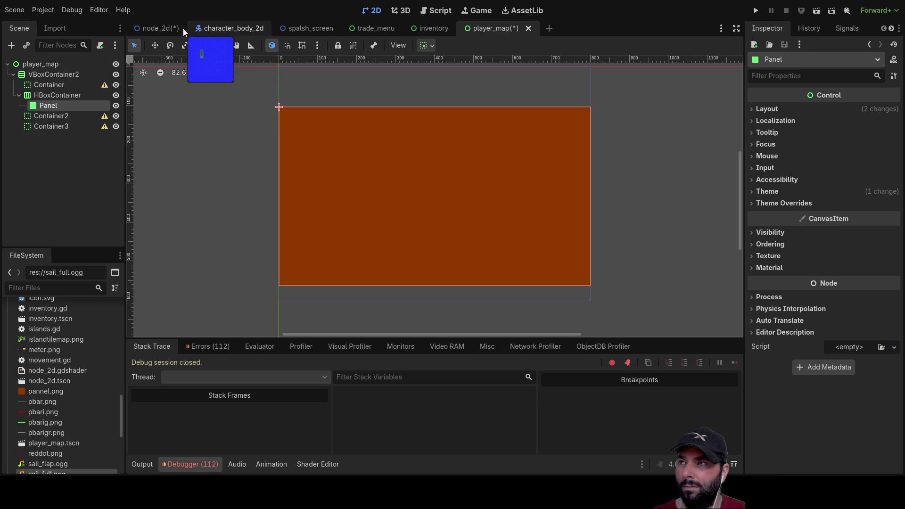
Switch back to the game_world scene and zoom its viewport out to 68.3%.
left_click(160, 27)
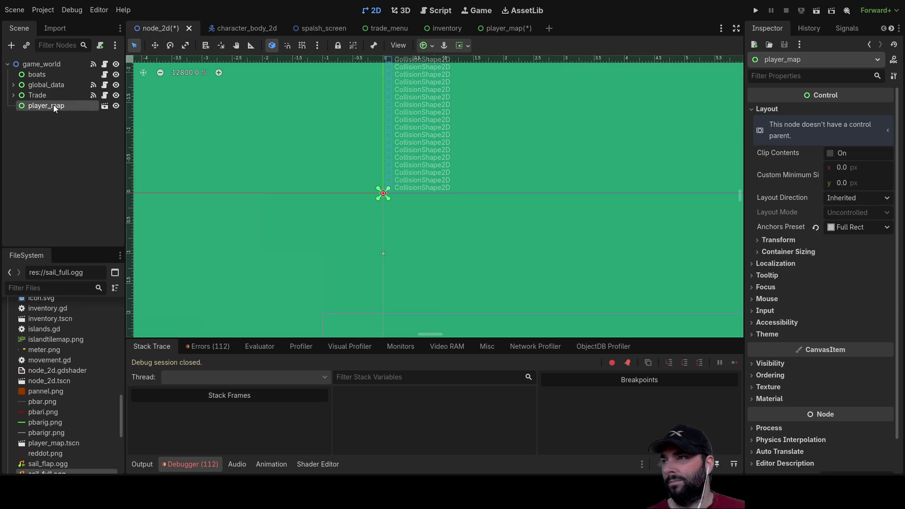
scroll(350, 194, "down", 6)
scroll(350, 194, "down", 8)
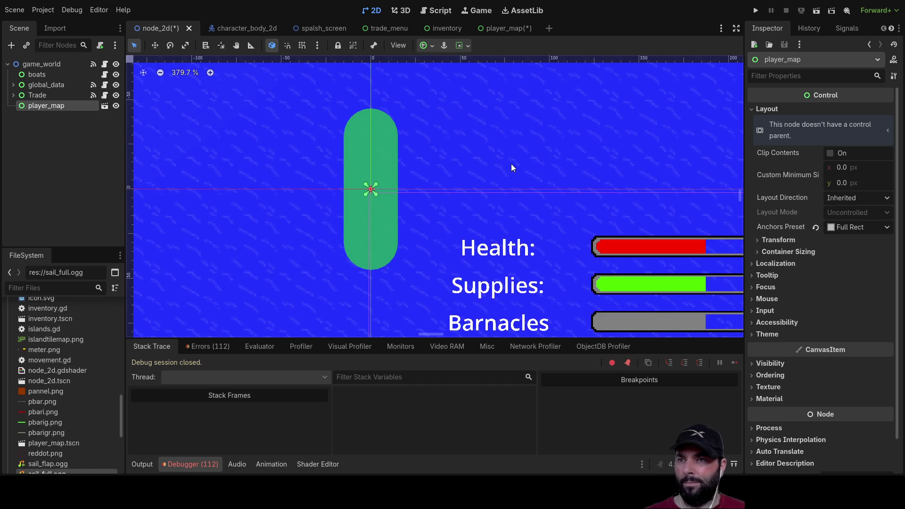
left_click(519, 169)
scroll(508, 188, "down", 2)
scroll(508, 189, "down", 6)
scroll(504, 236, "down", 4)
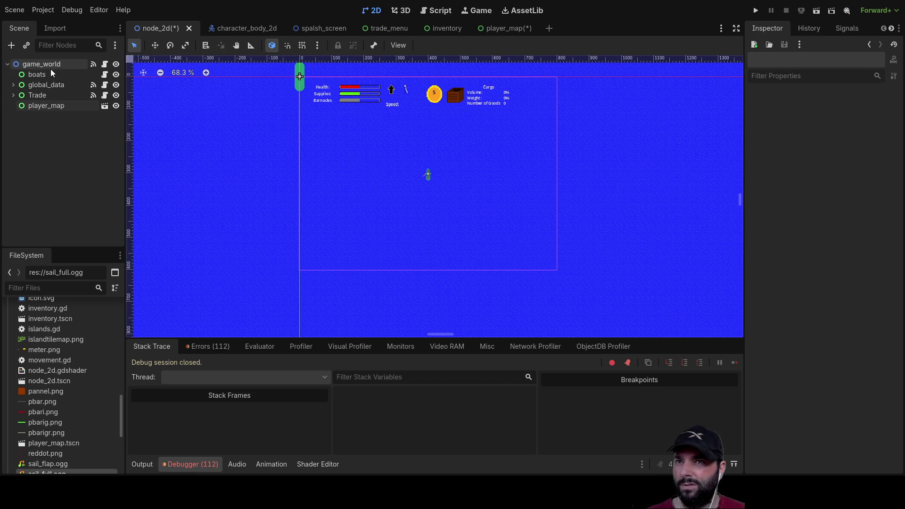
left_click(436, 10)
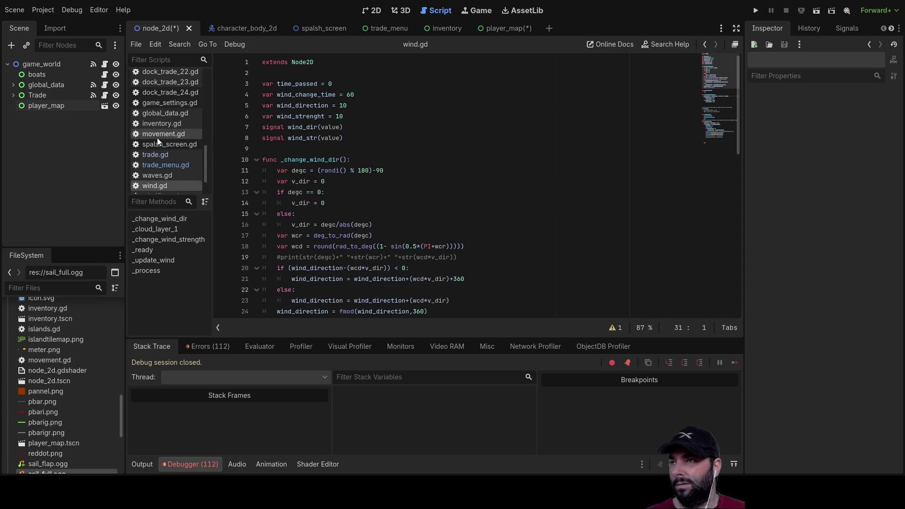
Browse the Scripts list, then select the game_world root node and the Trade node.
scroll(165, 159, "up", 10)
left_click(41, 65)
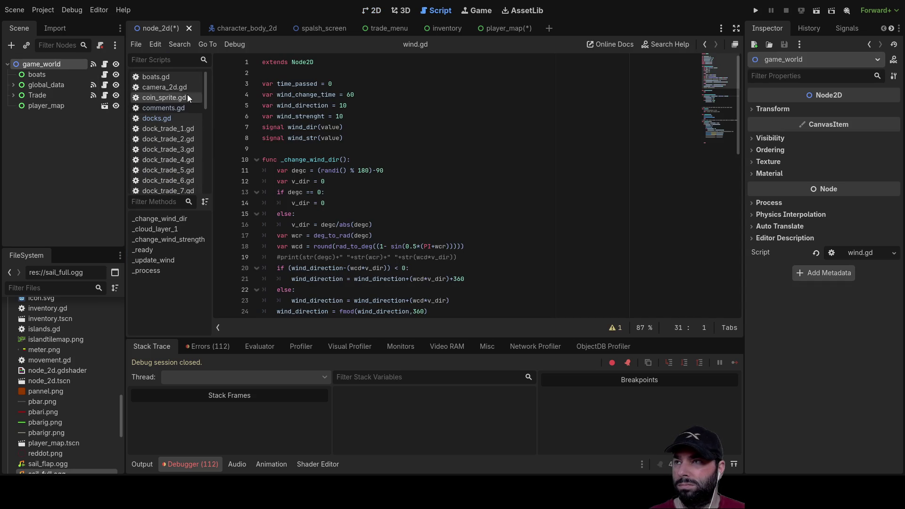
scroll(160, 98, "down", 2)
scroll(160, 95, "down", 10)
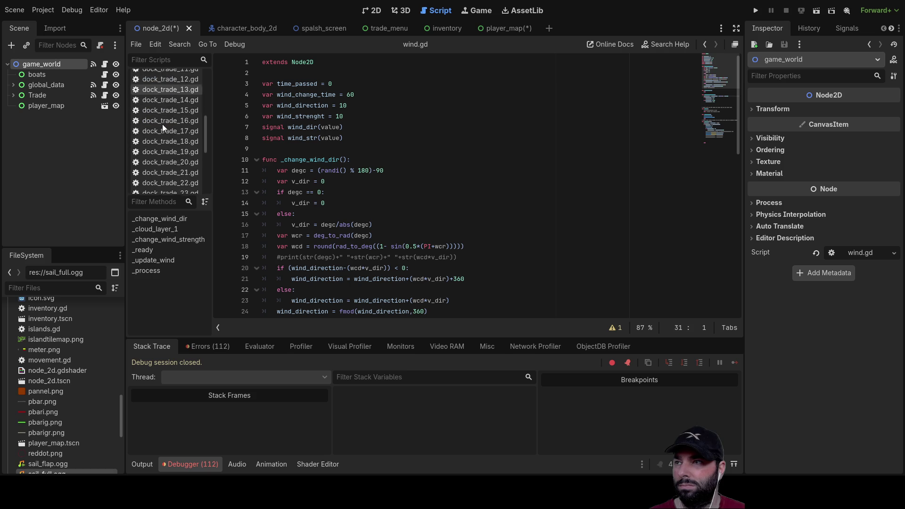
scroll(471, 209, "down", 13)
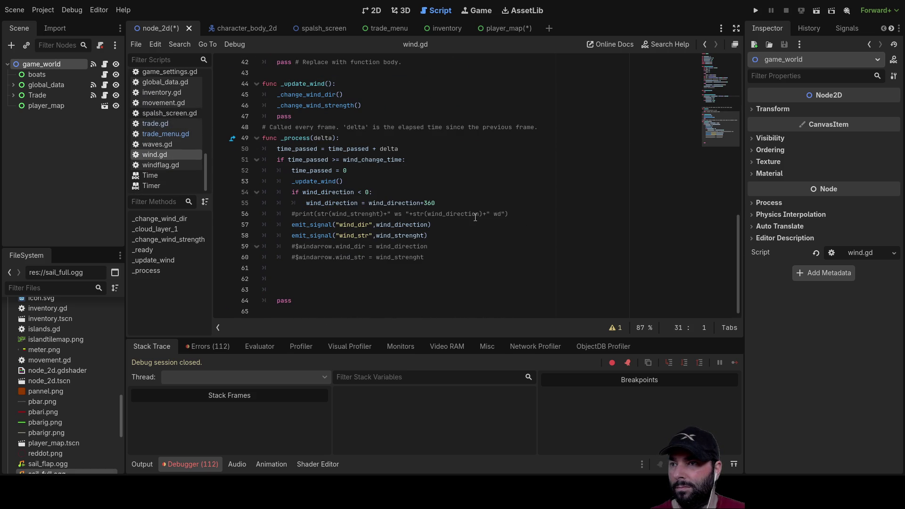
scroll(472, 214, "up", 5)
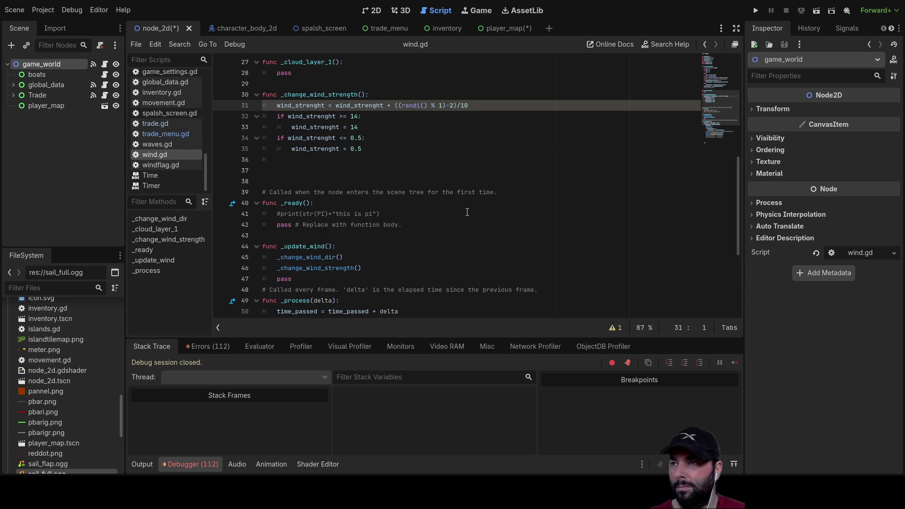
left_click(35, 96)
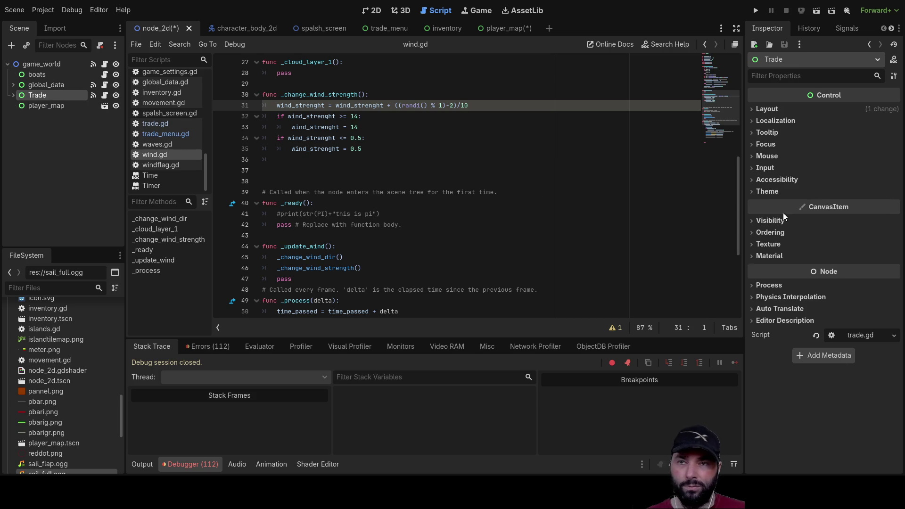